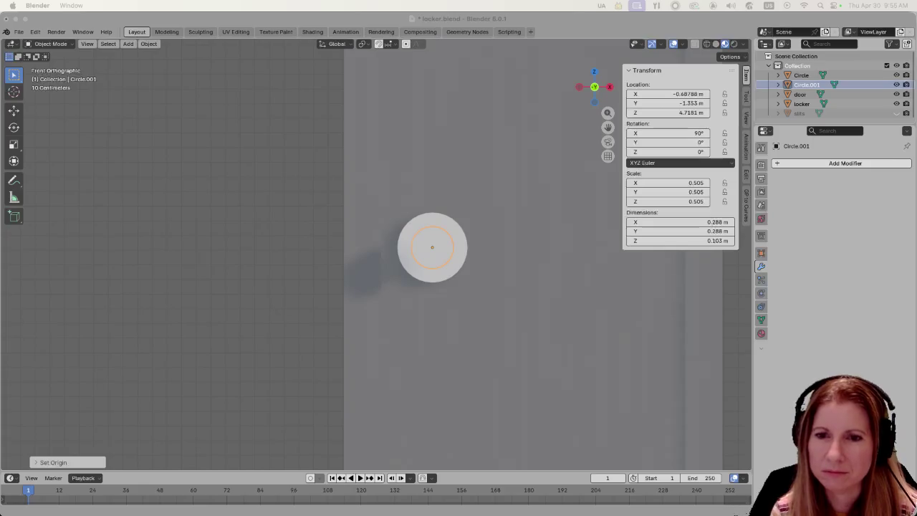
In Edit Mode on Circle.001, scale the knob's front cap face down to about 0.52.
click(583, 27)
mouse_move(458, 265)
middle_down()
mouse_move(547, 284)
mouse_move(538, 293)
mouse_move(472, 269)
mouse_move(495, 281)
middle_up()
key(Tab)
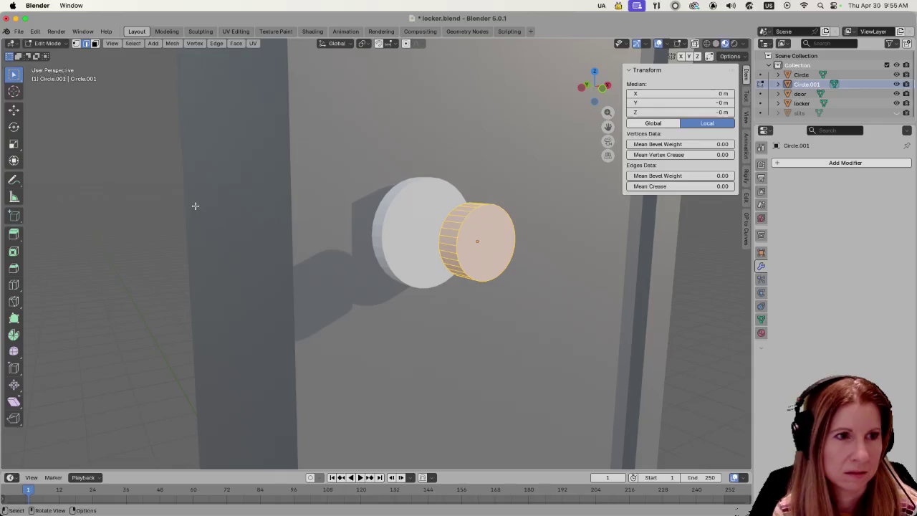
click(199, 201)
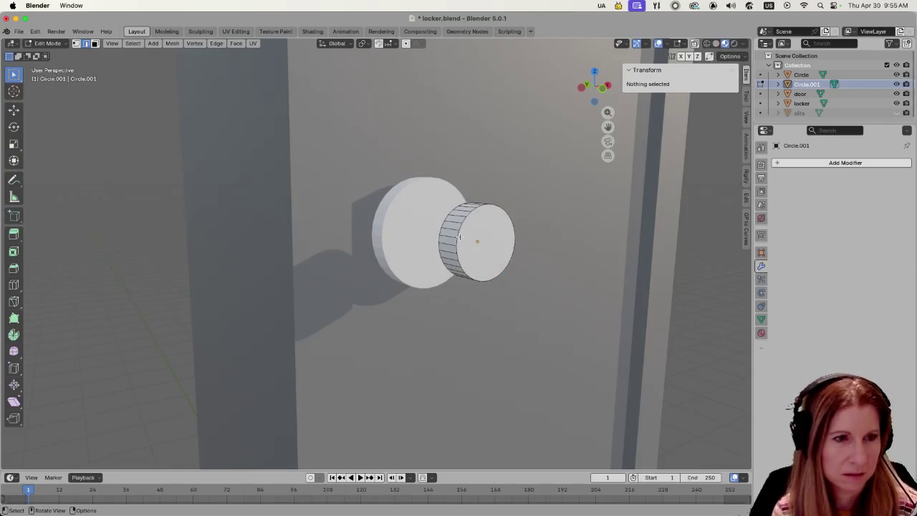
click(460, 237)
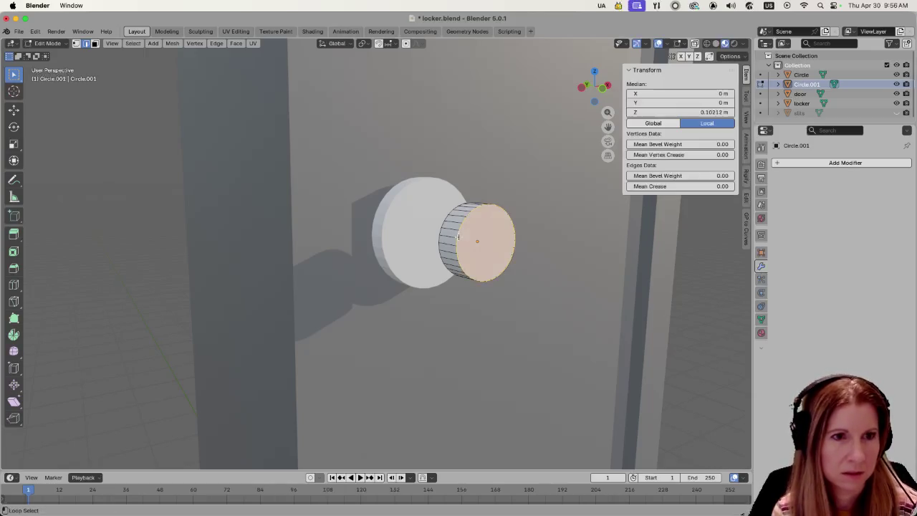
middle_drag(381, 252, 409, 252)
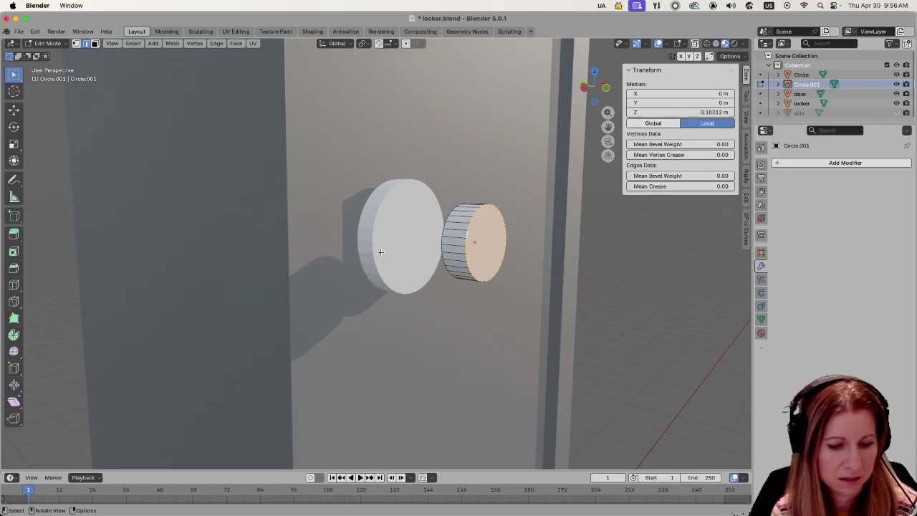
key(s)
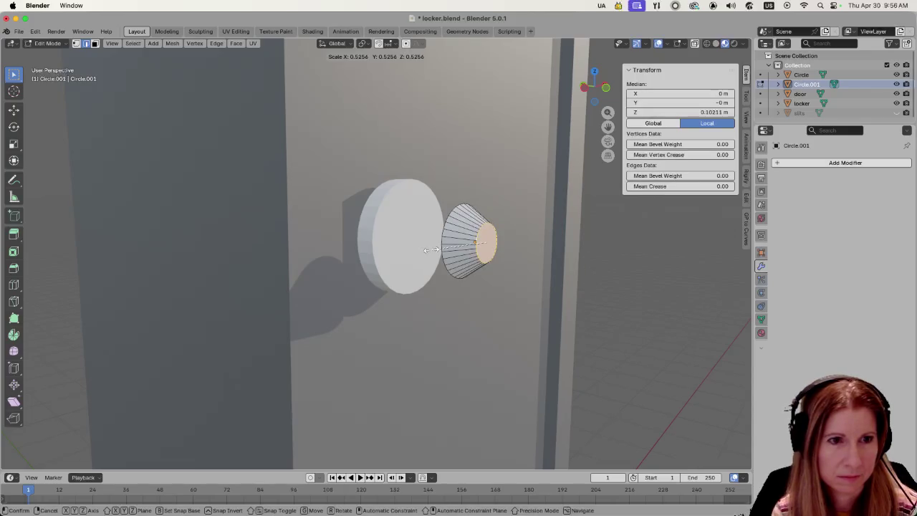
click(430, 249)
mouse_move(576, 290)
middle_down()
mouse_move(491, 282)
mouse_move(516, 286)
middle_up()
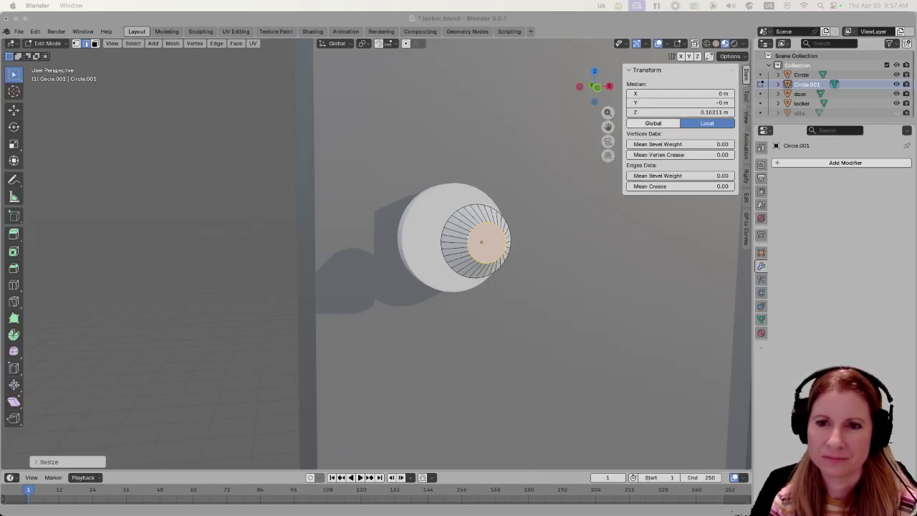
mouse_move(488, 269)
middle_down()
mouse_move(513, 257)
mouse_move(474, 272)
middle_up()
Inset the knob's front face and extrude it inward to form a recess.
key(i)
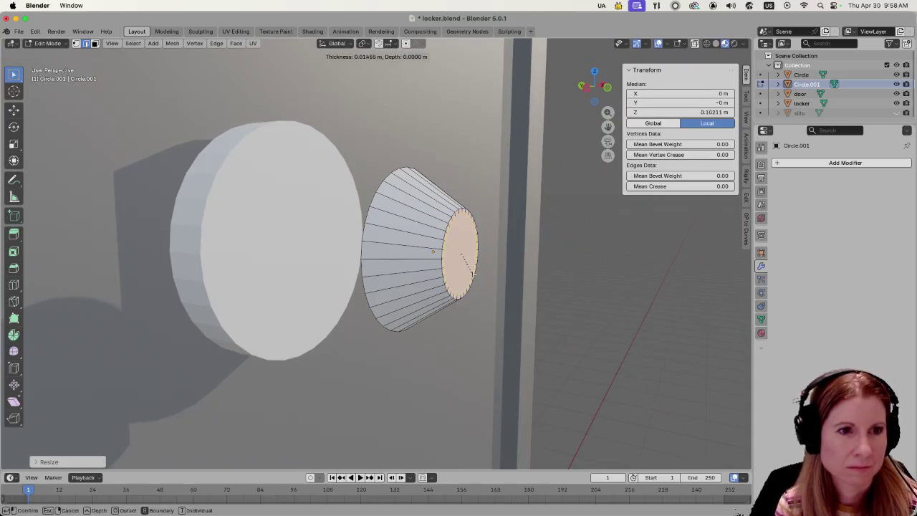
click(465, 273)
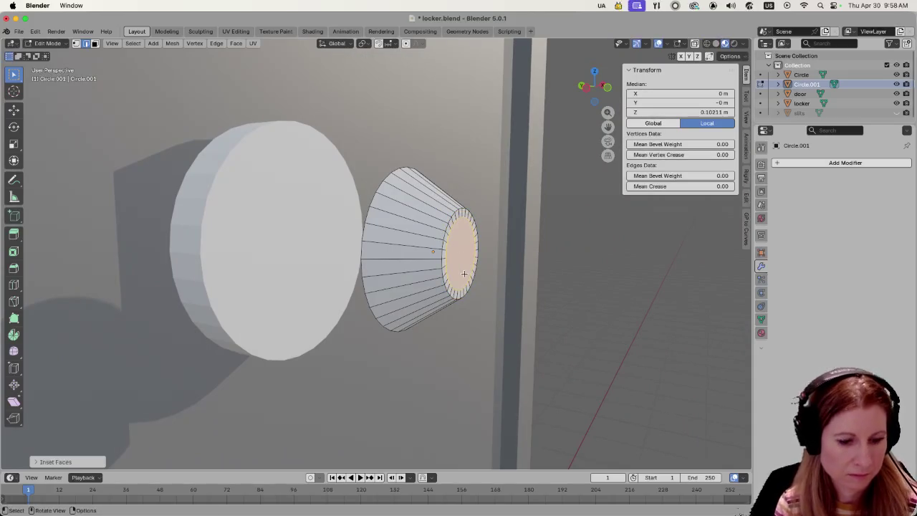
key(e)
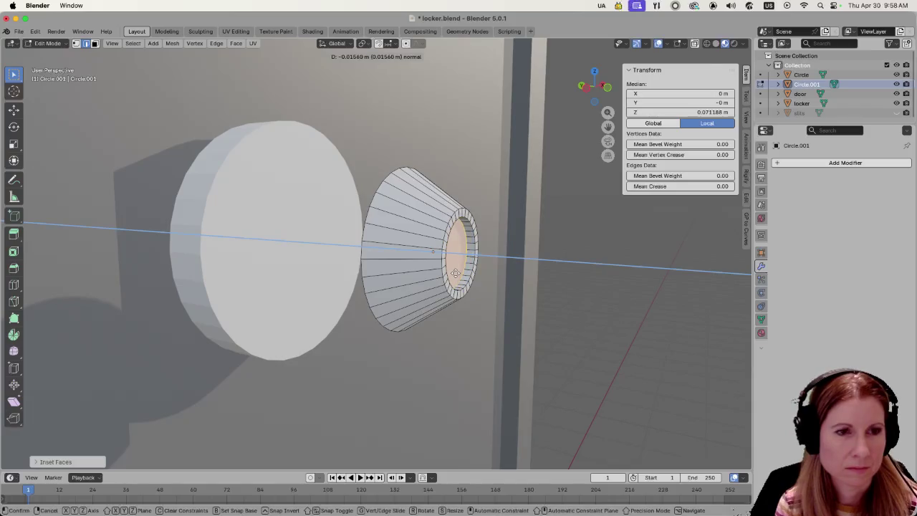
click(477, 258)
middle_drag(477, 258, 477, 258)
scroll(566, 256, down, 3)
scroll(587, 289, up, 2)
mouse_move(588, 288)
middle_down()
mouse_move(437, 266)
mouse_move(542, 245)
mouse_move(557, 291)
middle_up()
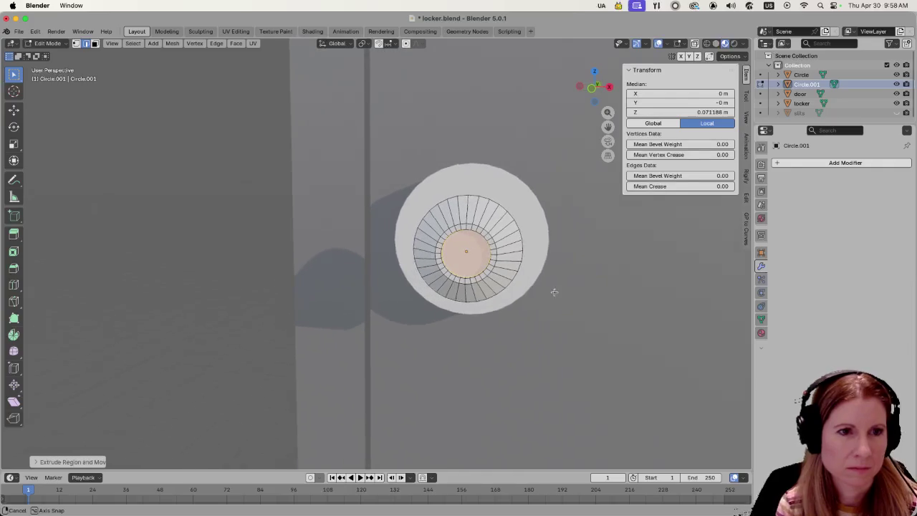
scroll(557, 291, down, 3)
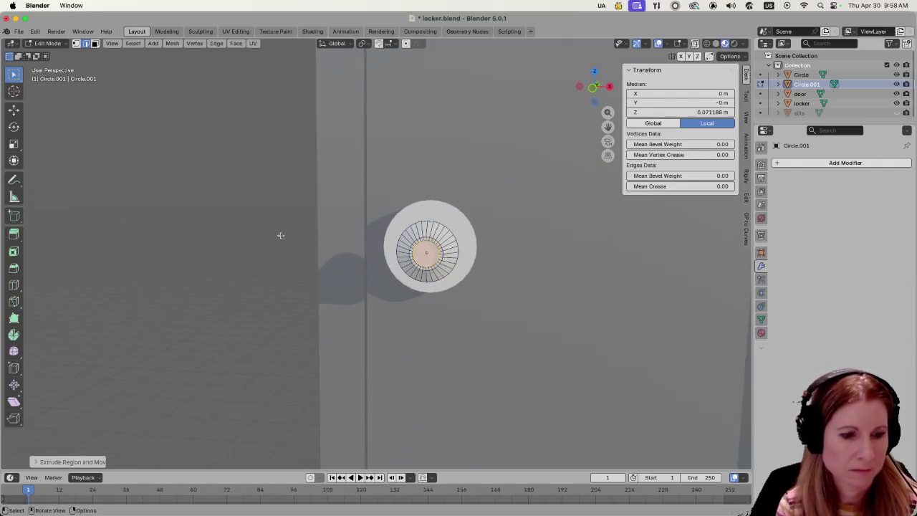
Move the whole knob mesh along Y against the backing disc, then return to Object Mode.
key(a)
middle_drag(303, 268, 348, 282)
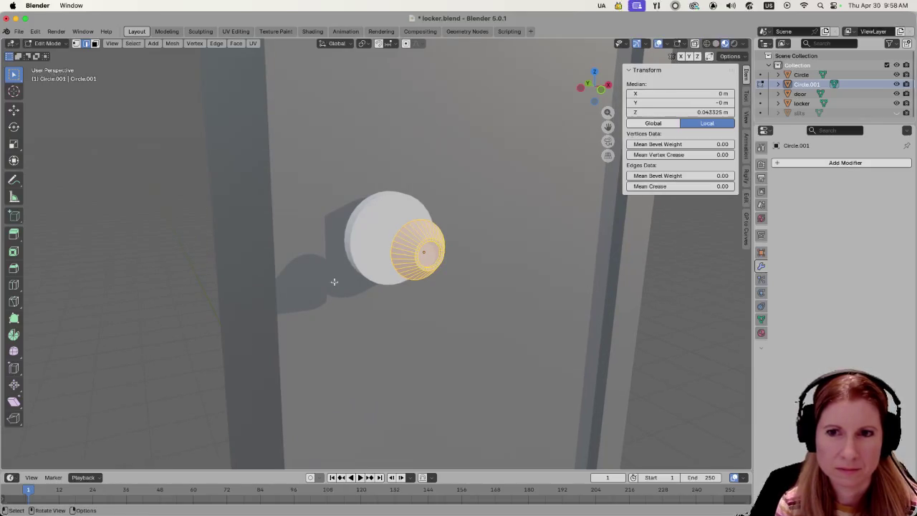
mouse_move(342, 250)
middle_down()
mouse_move(303, 265)
mouse_move(425, 269)
mouse_move(425, 303)
middle_up()
mouse_move(483, 327)
middle_down()
mouse_move(495, 323)
mouse_move(473, 326)
middle_up()
key(g)
key(y)
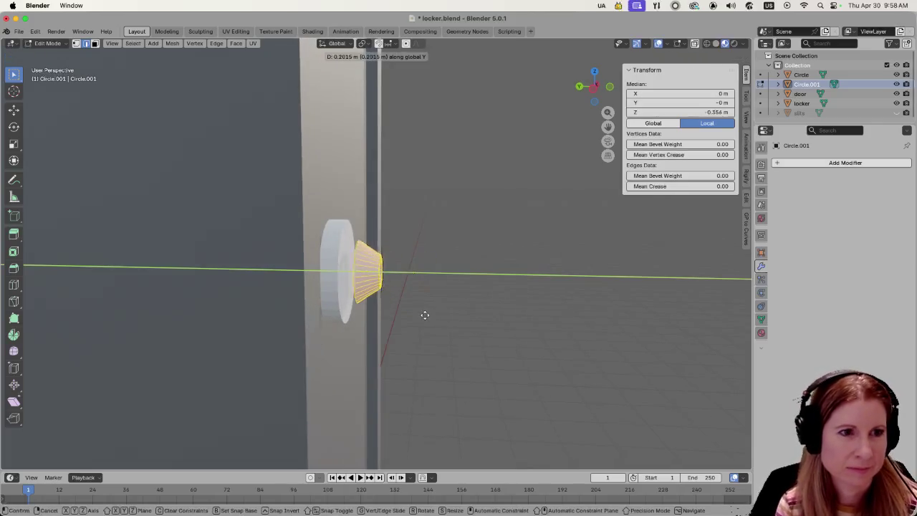
click(415, 315)
mouse_move(514, 313)
middle_down()
mouse_move(528, 311)
mouse_move(514, 321)
mouse_move(446, 324)
middle_up()
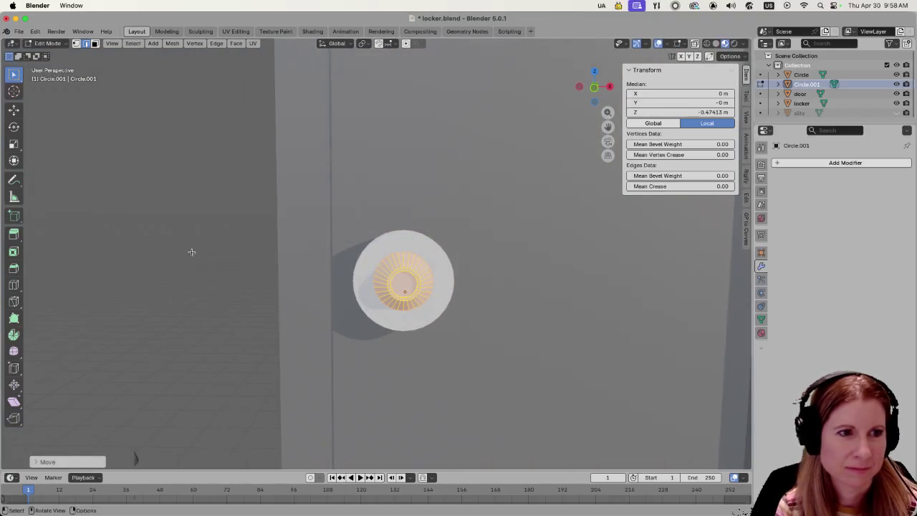
click(344, 292)
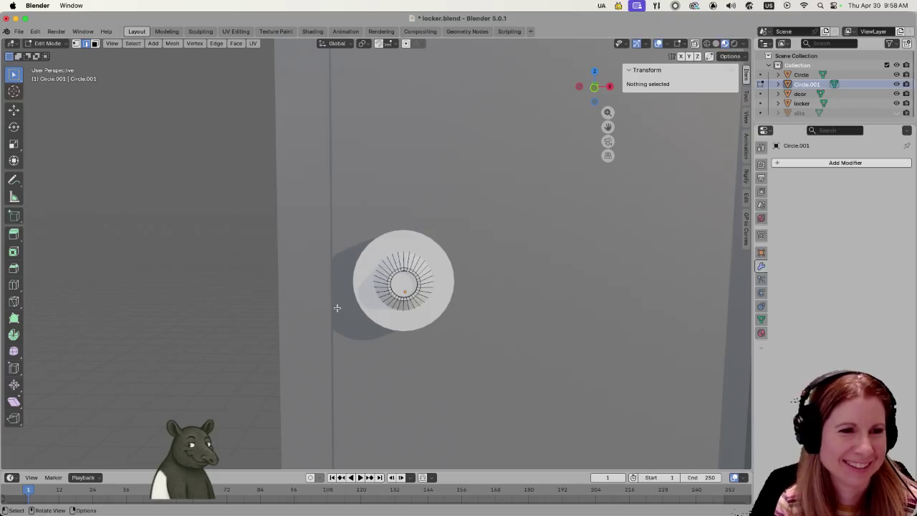
key(a)
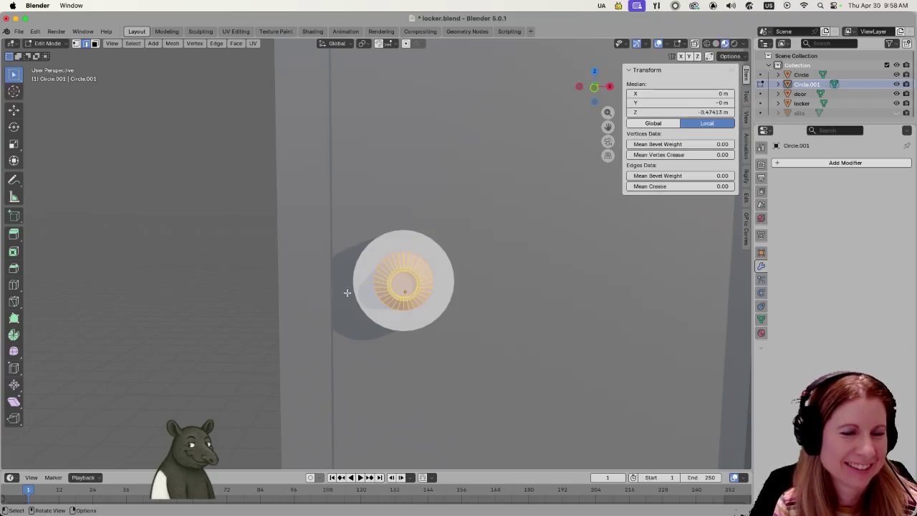
click(246, 264)
key(Tab)
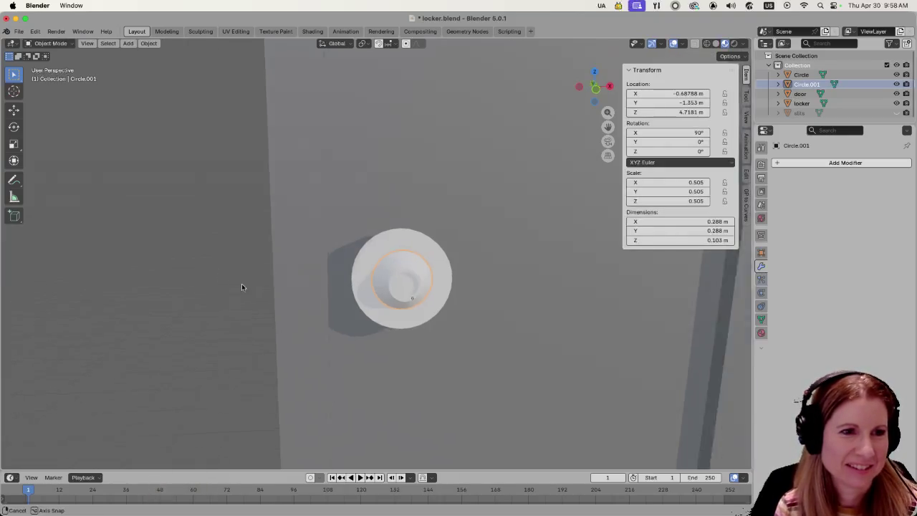
Set the backing disc Circle's origin to its geometry.
middle_drag(229, 283, 309, 288)
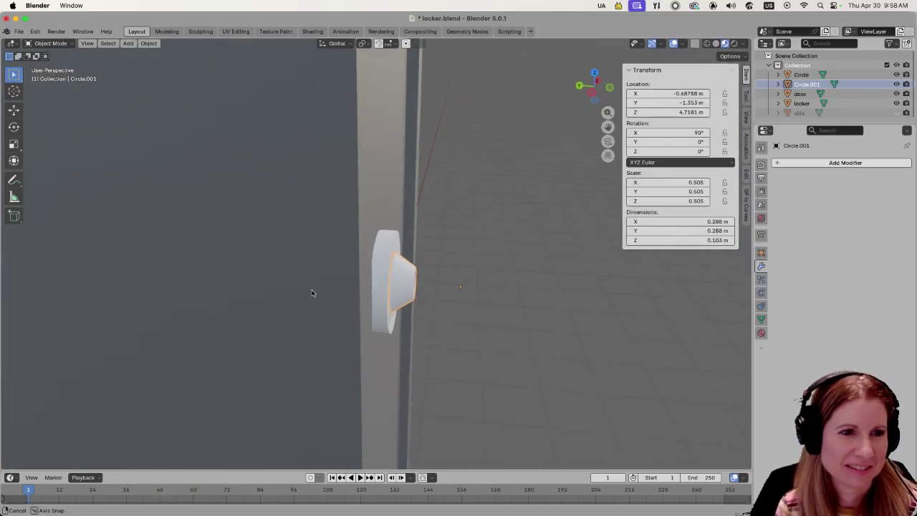
click(375, 294)
middle_drag(375, 294, 614, 329)
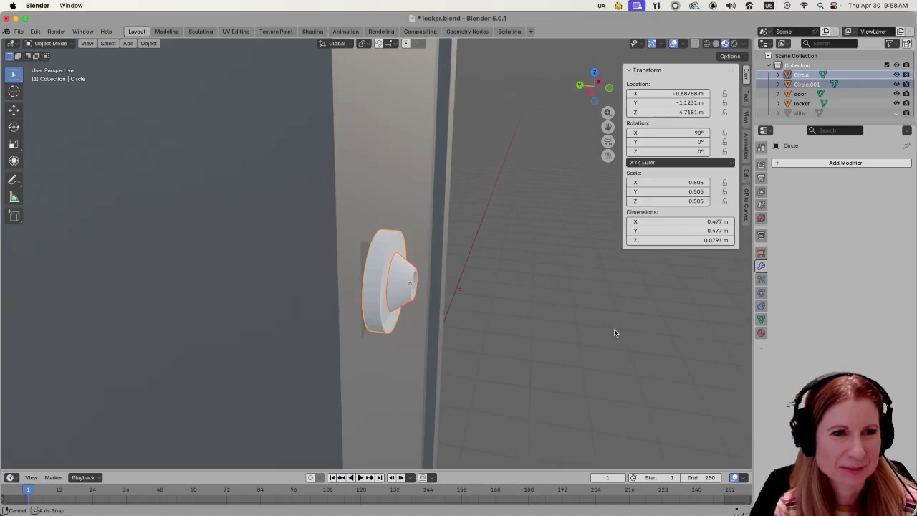
right_click(384, 289)
mouse_move(323, 290)
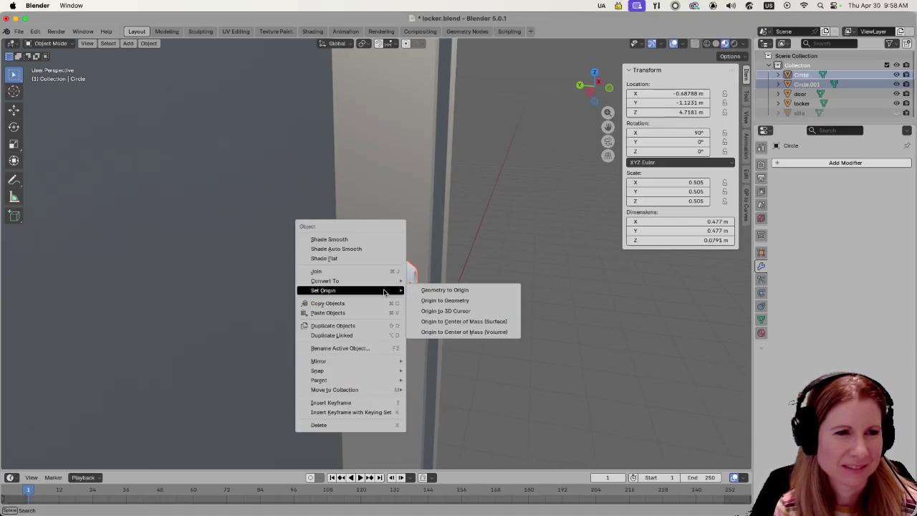
click(466, 298)
middle_drag(414, 306, 385, 318)
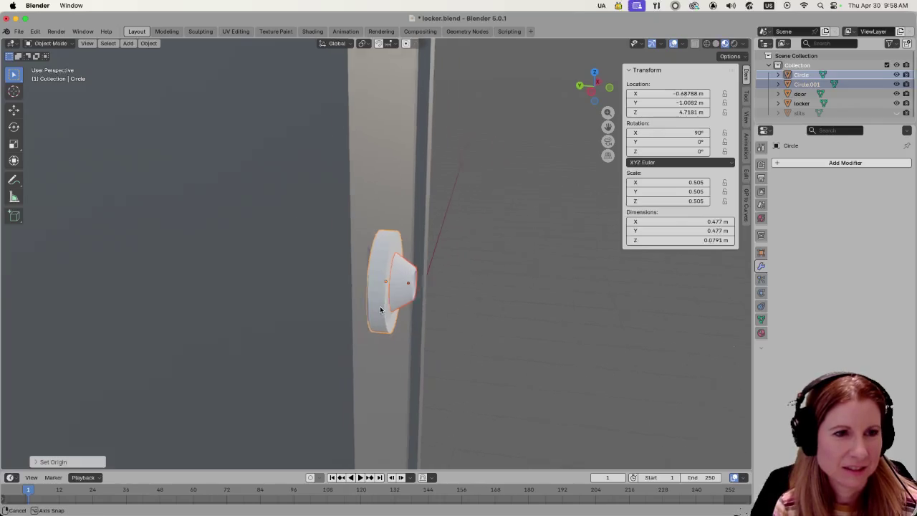
Slide the backing disc along Y to -0.98376 against the door.
key(g)
key(y)
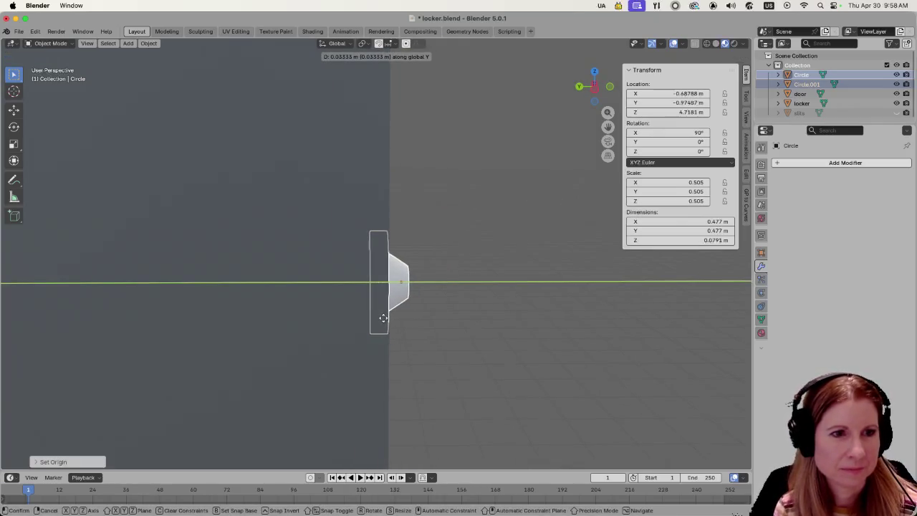
click(384, 318)
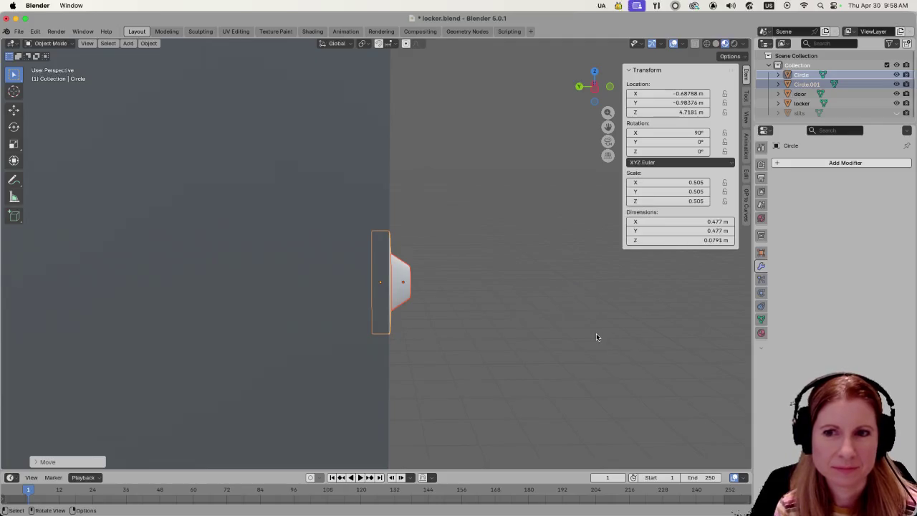
middle_drag(598, 335, 262, 292)
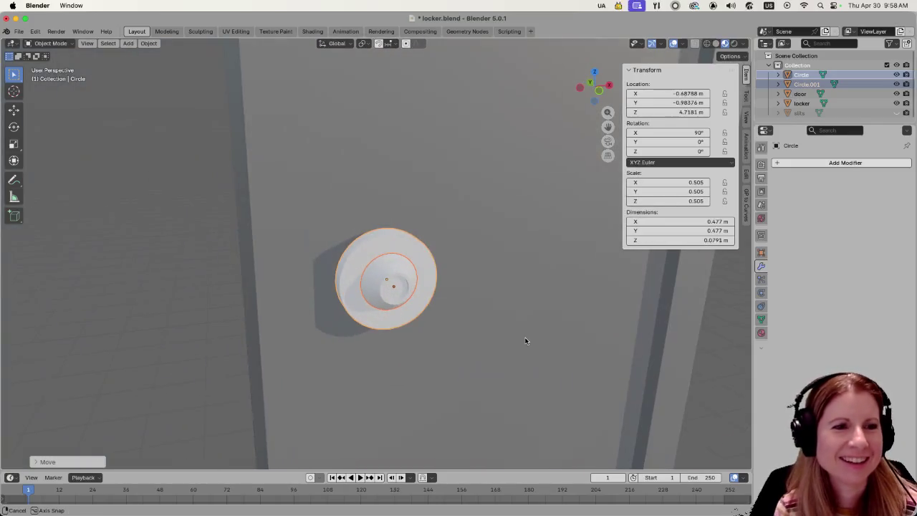
scroll(191, 265, down, 3)
click(191, 265)
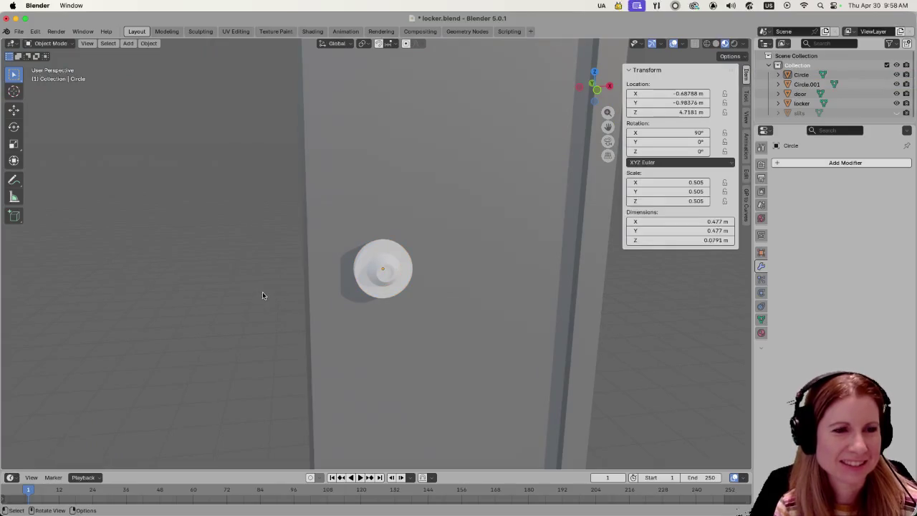
Zoom in on the knob and backing disc, then clear the scene selection.
scroll(262, 293, down, 3)
scroll(256, 289, down, 2)
scroll(286, 317, up, 2)
scroll(292, 307, up, 2)
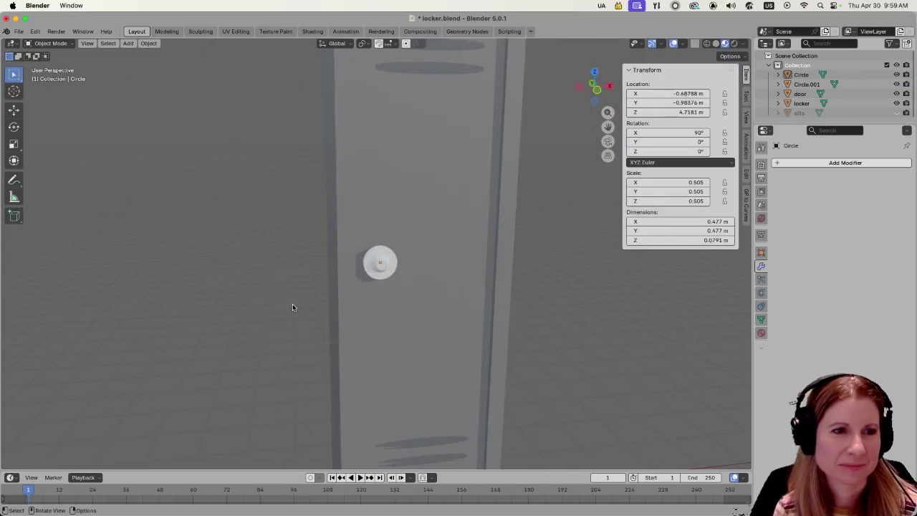
scroll(399, 334, up, 2)
scroll(399, 334, up, 3)
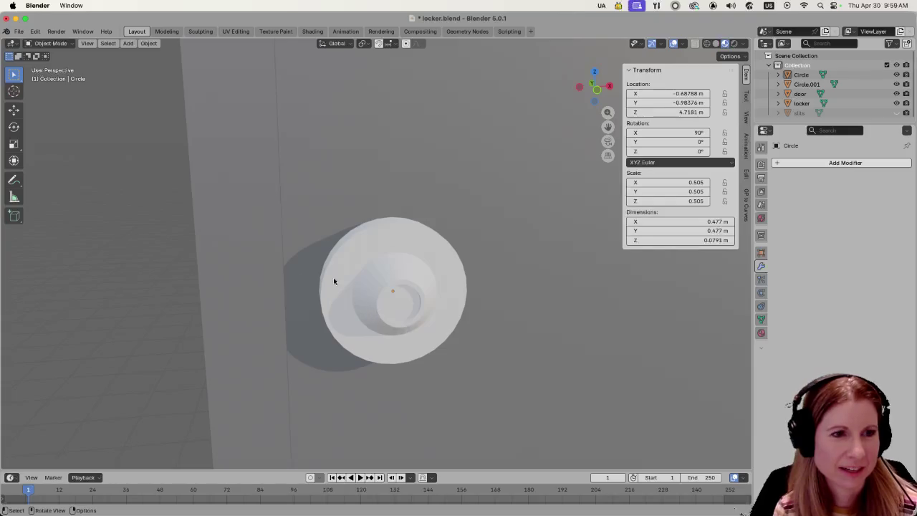
scroll(352, 286, down, 5)
scroll(409, 317, down, 4)
scroll(352, 303, down, 2)
scroll(340, 303, down, 1)
scroll(351, 301, up, 1)
scroll(362, 304, up, 3)
scroll(267, 263, up, 2)
scroll(440, 281, up, 2)
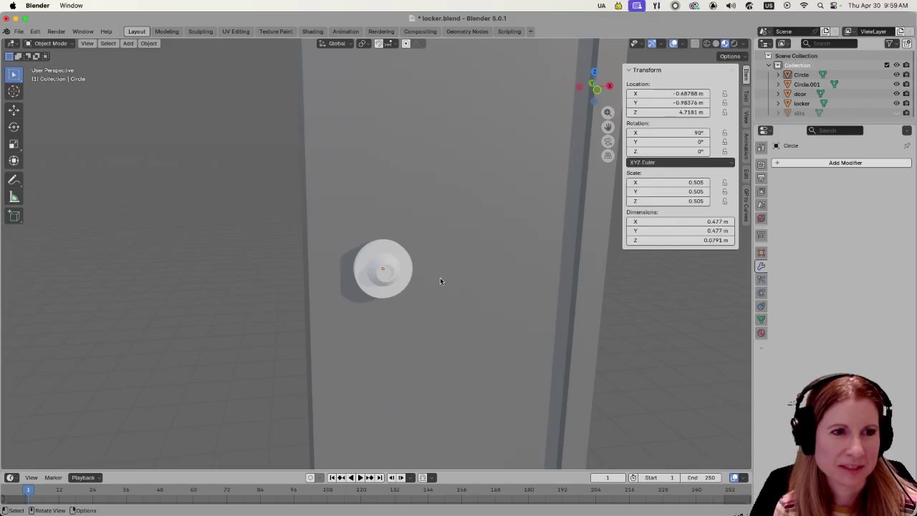
click(382, 268)
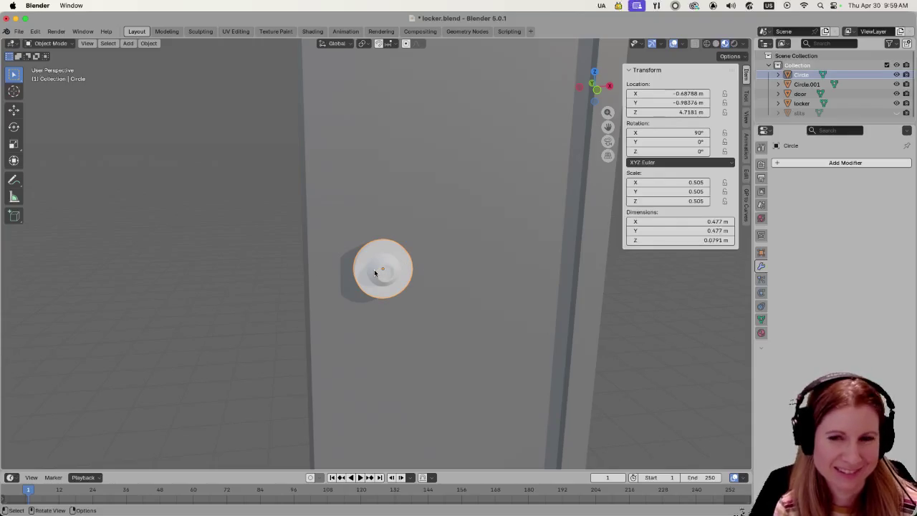
key(a)
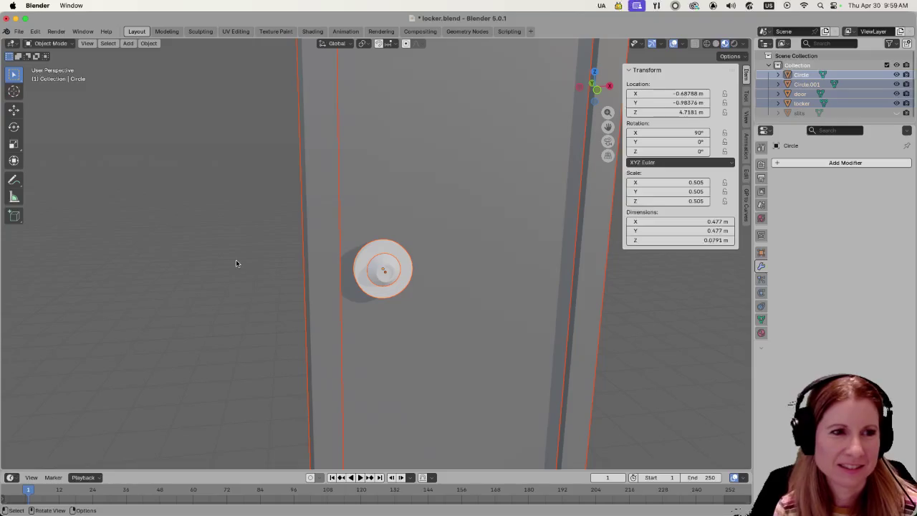
key(alt+a)
Select Circle, then Circle.001 as active, and join them with Ctrl+J.
scroll(409, 307, up, 4)
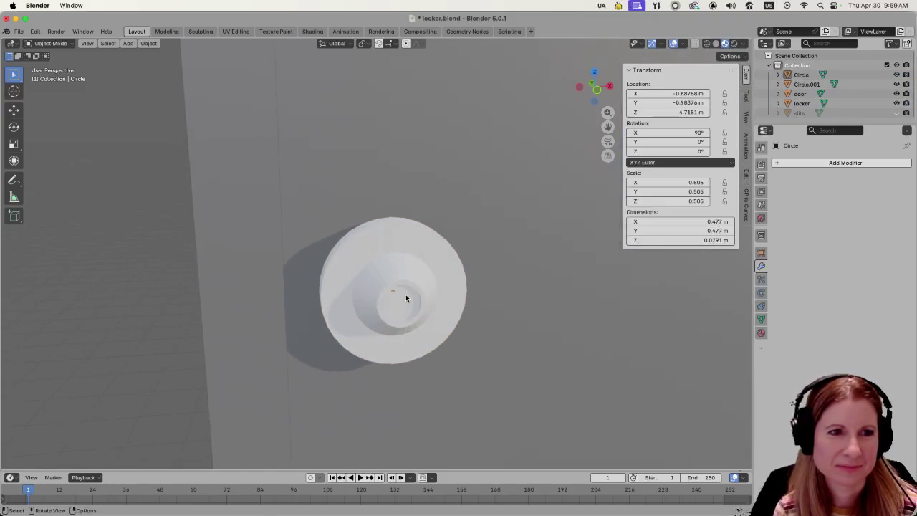
scroll(519, 323, up, 2)
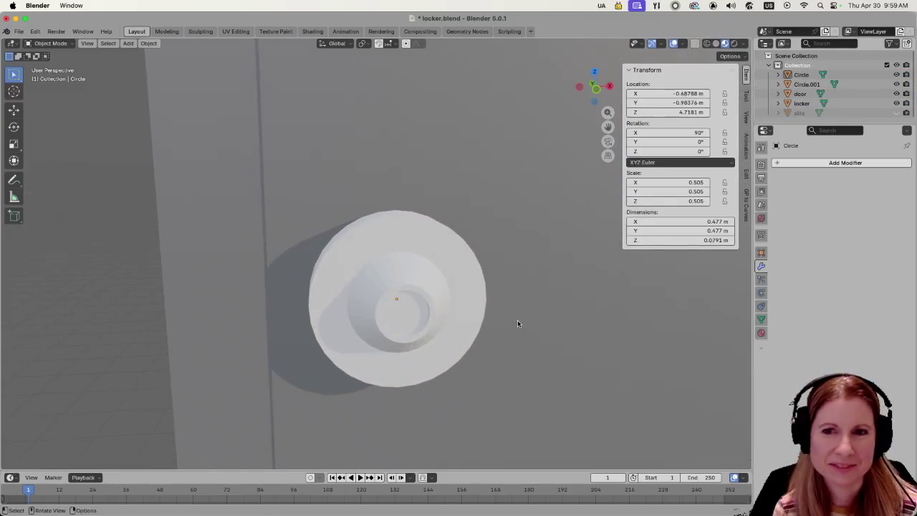
click(422, 294)
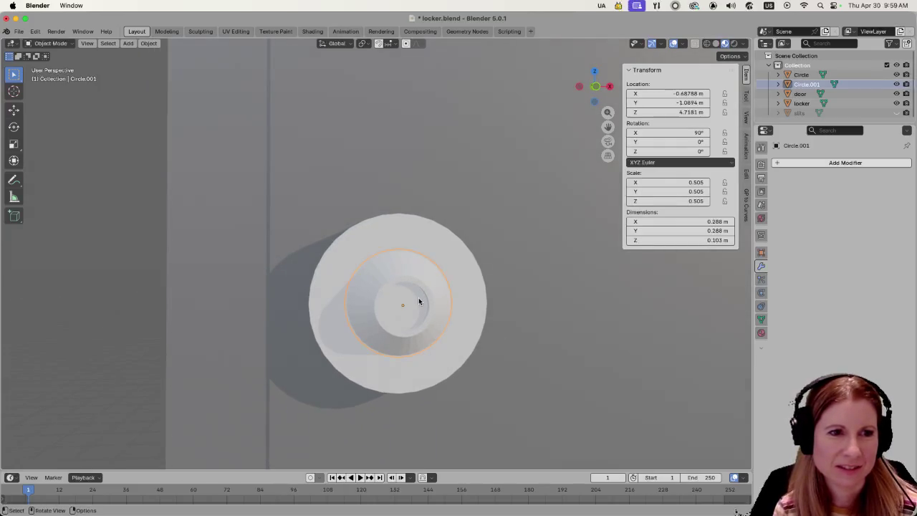
shift+click(416, 276)
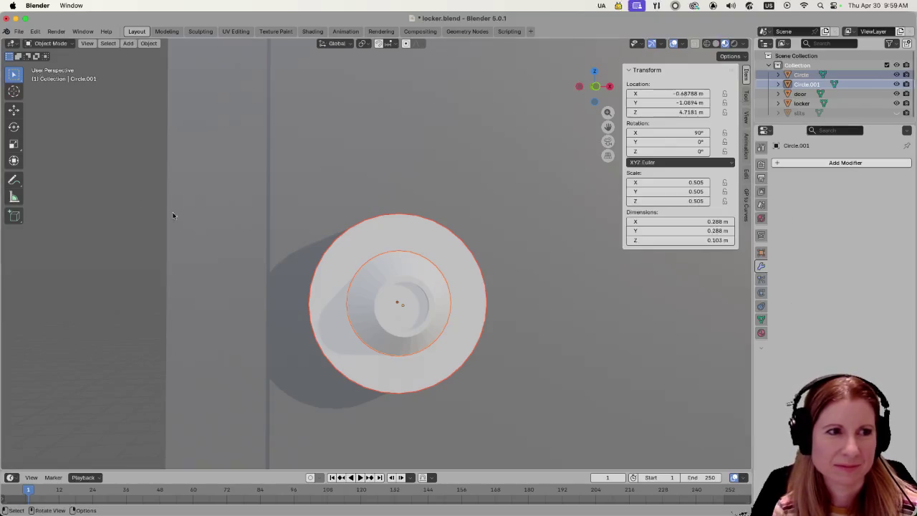
key(alt+a)
click(373, 240)
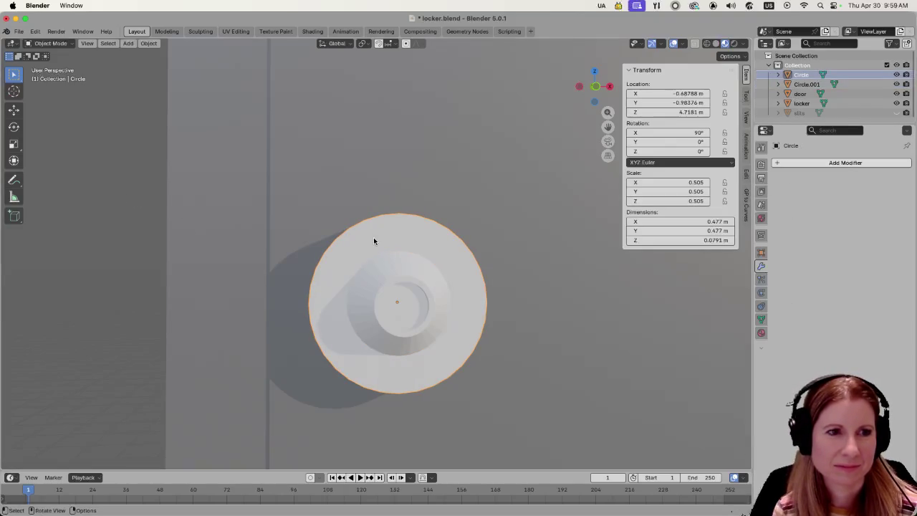
shift+click(389, 279)
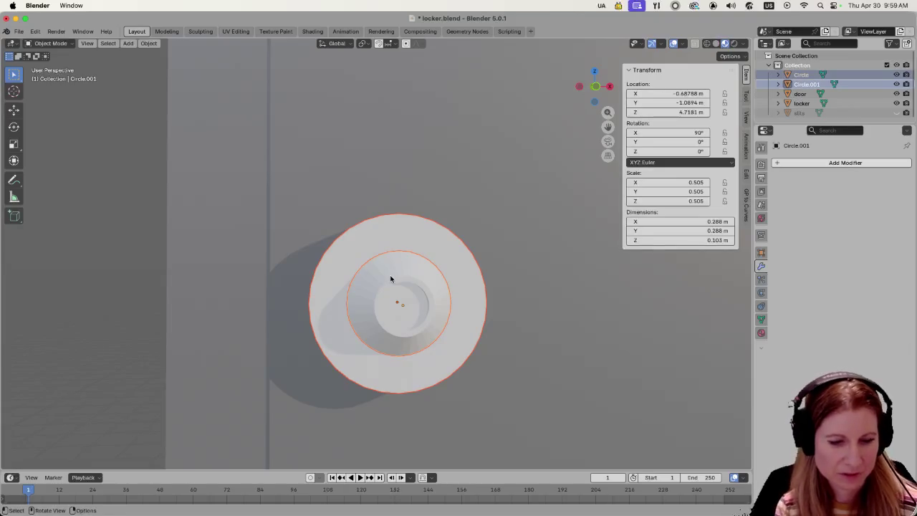
key(ctrl+j)
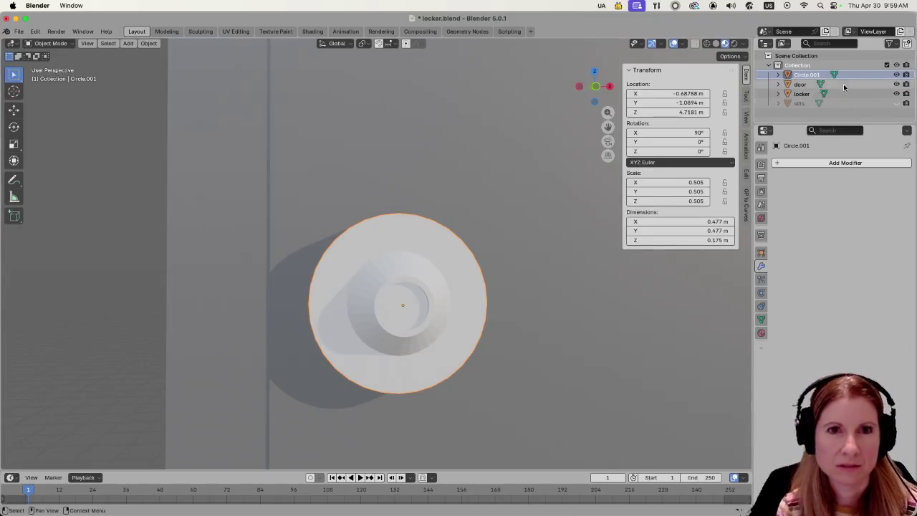
Rename Circle.001 to 'lock' in the Outliner.
double_click(818, 76)
text(lock)
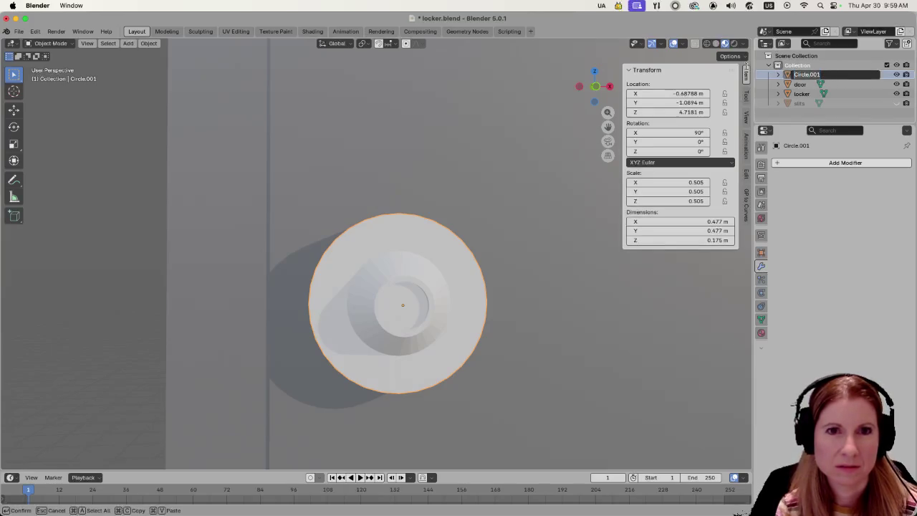
key(Return)
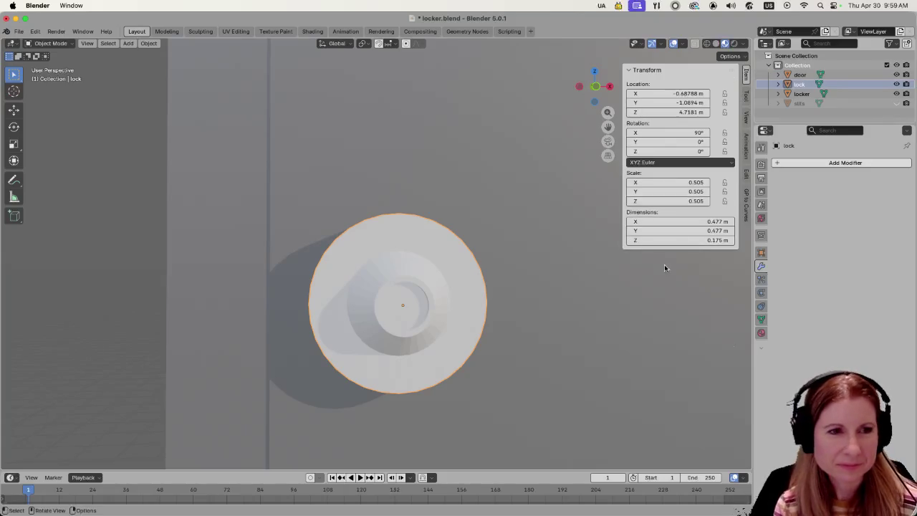
scroll(362, 308, down, 2)
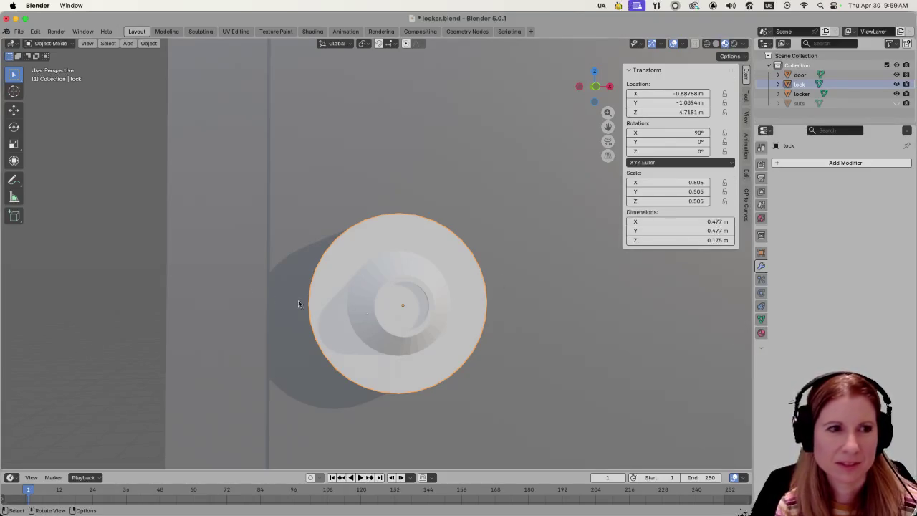
scroll(273, 258, down, 1)
scroll(389, 274, down, 2)
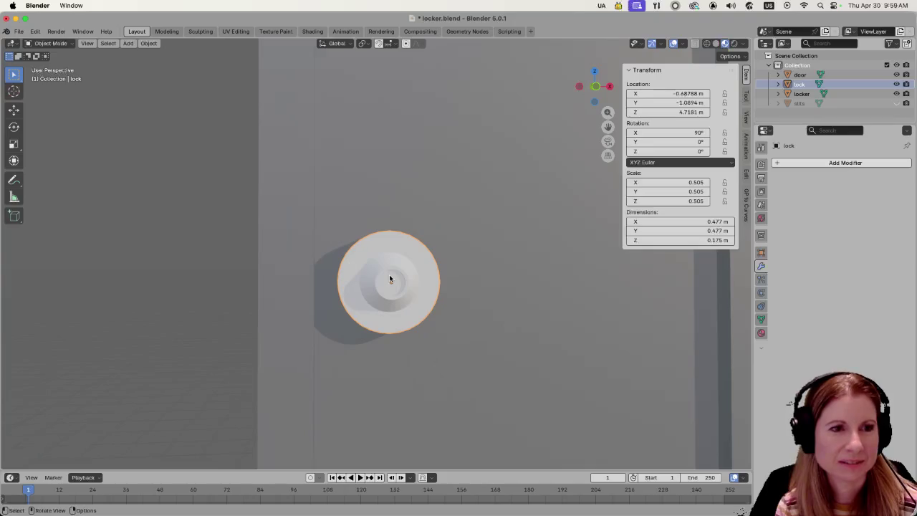
Assign the existing 'locker' material to the lock object.
click(761, 333)
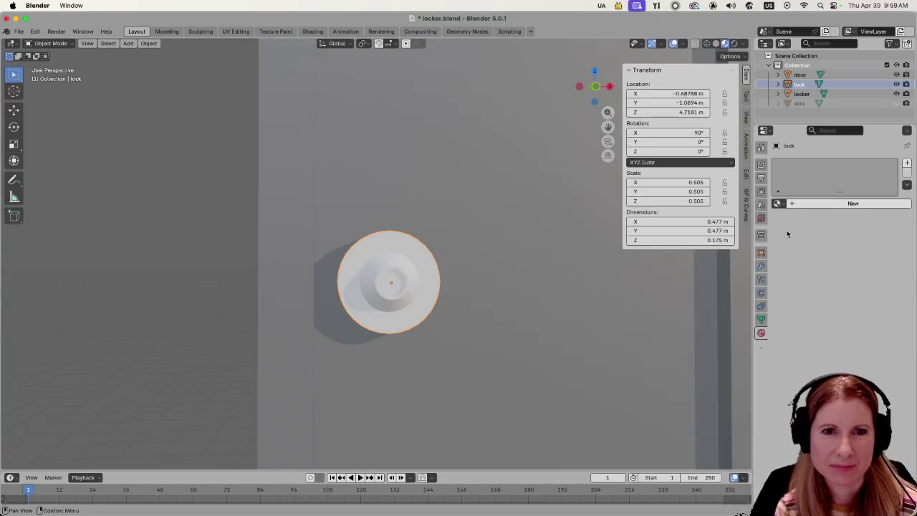
click(779, 204)
click(795, 218)
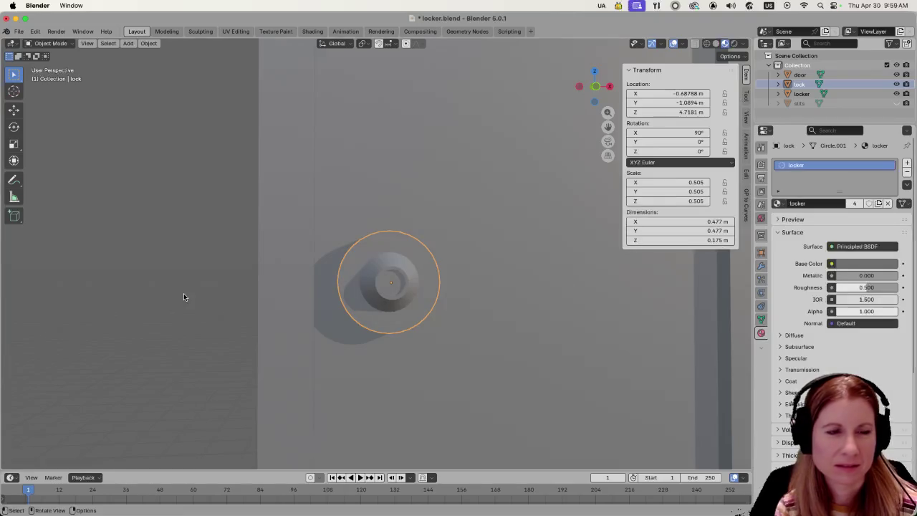
scroll(184, 293, down, 3)
scroll(201, 287, down, 3)
Frame the lock knob in the viewport and enter Edit Mode on it.
key(KP_Decimal)
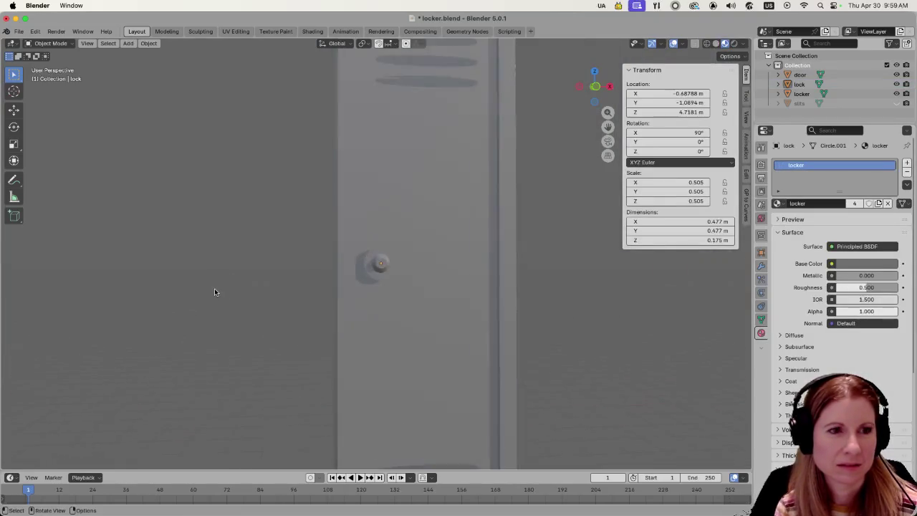
click(334, 274)
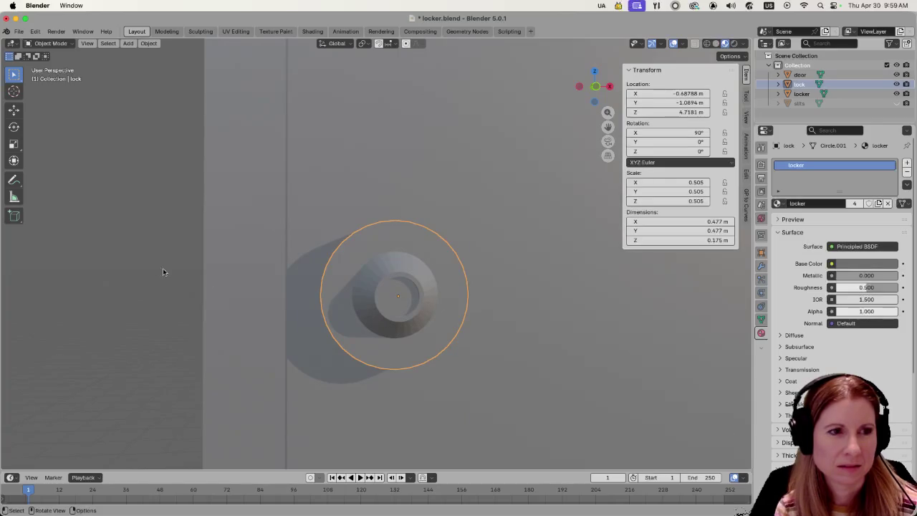
mouse_move(134, 262)
middle_down()
mouse_move(174, 306)
mouse_move(147, 250)
middle_up()
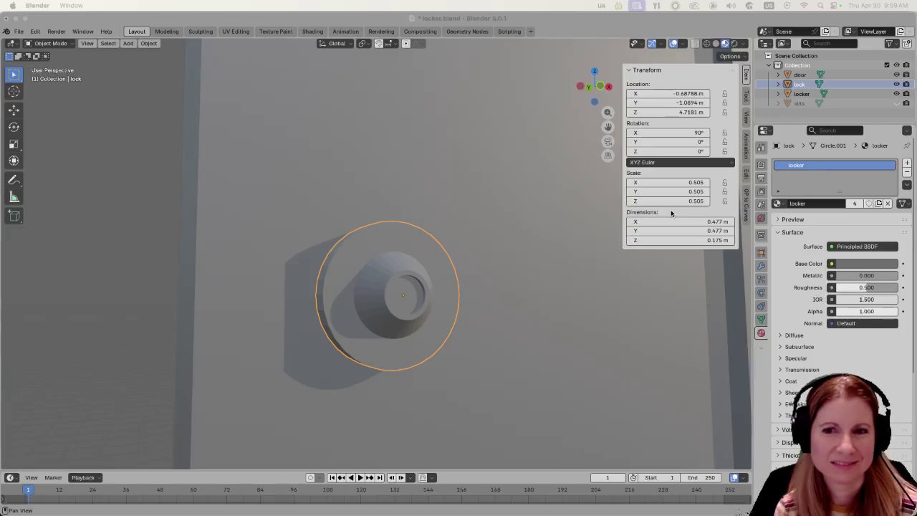
click(564, 29)
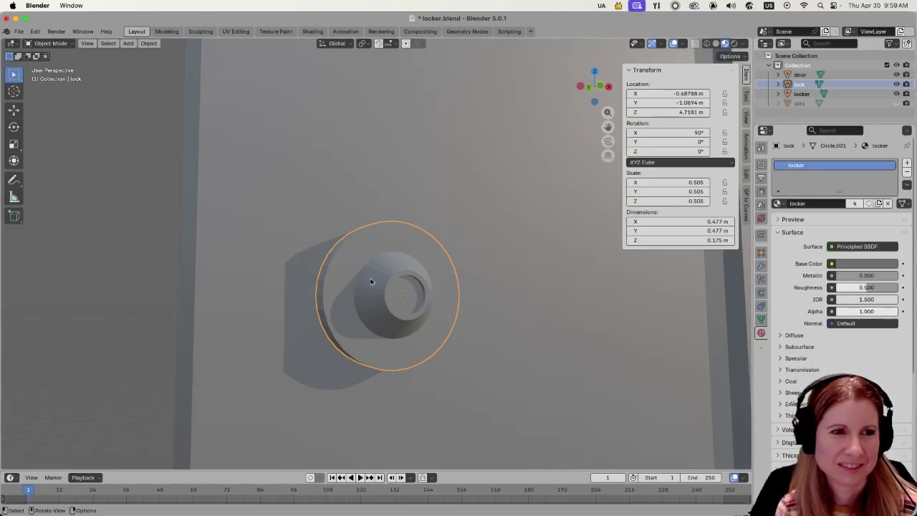
key(Tab)
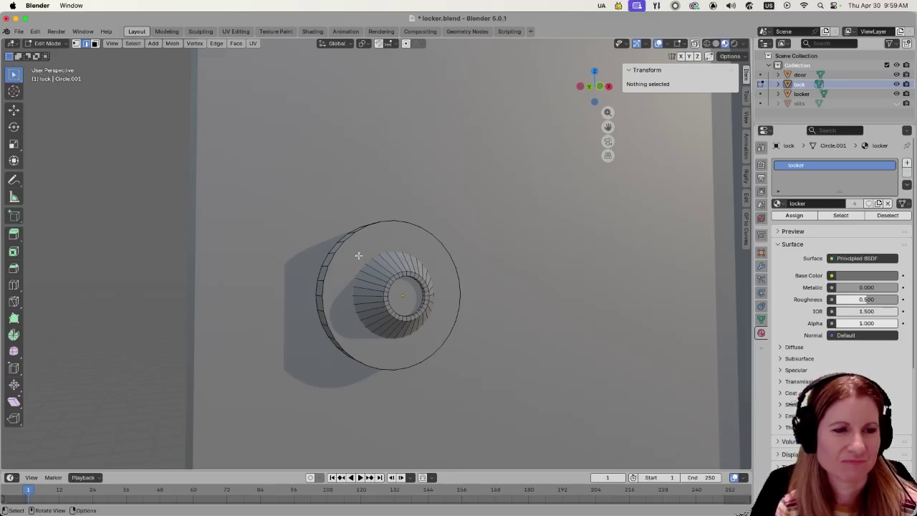
Bevel the lock's outer back rim loop with a single segment.
middle_drag(356, 276, 351, 260)
key(a)
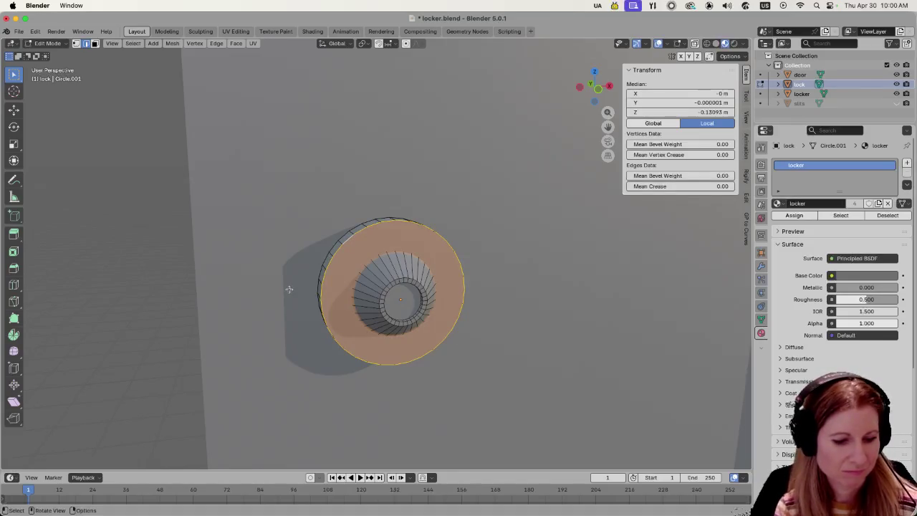
alt+shift+click(324, 258)
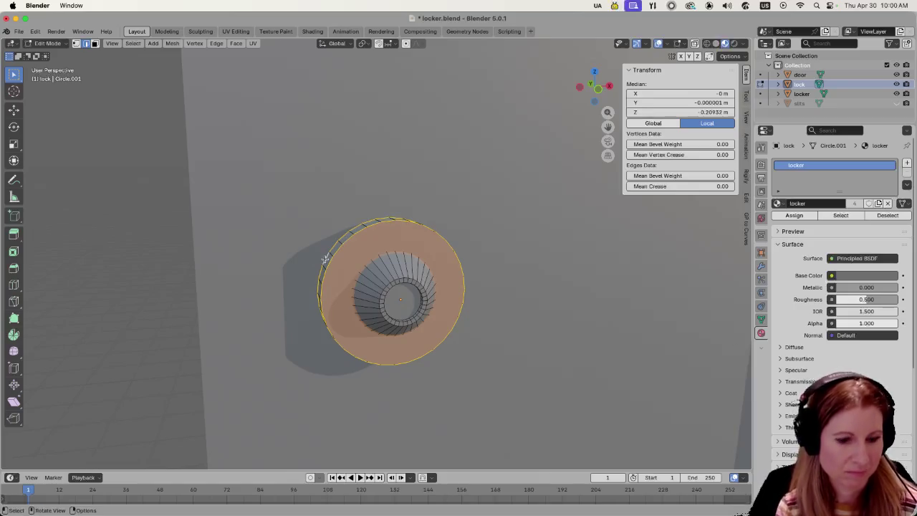
key(ctrl+b)
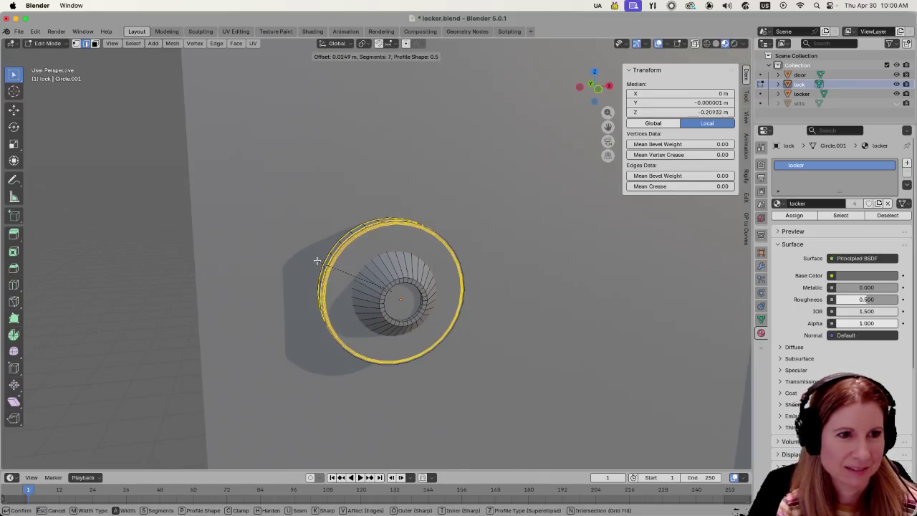
scroll(315, 261, up, 1)
scroll(312, 262, up, 1)
scroll(311, 262, up, 1)
scroll(310, 262, down, 3)
scroll(311, 263, down, 3)
scroll(311, 263, down, 3)
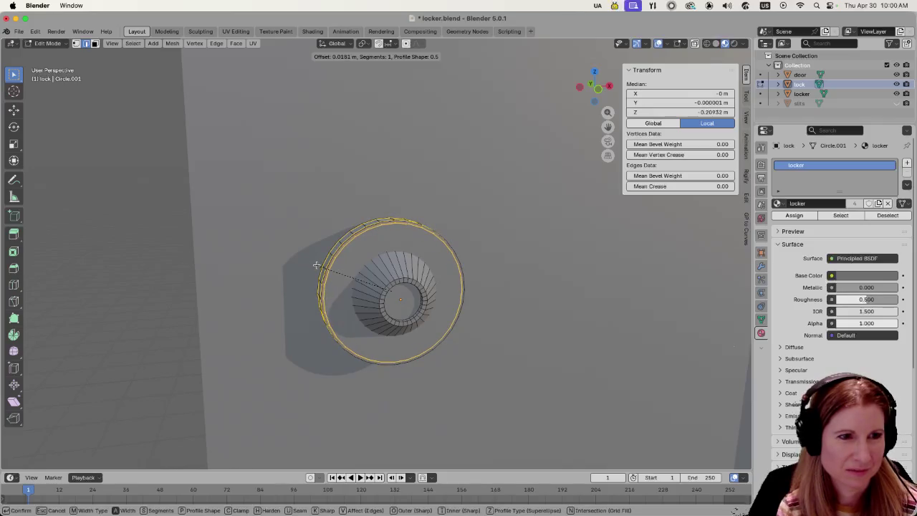
click(316, 265)
Return to Object Mode with nothing selected.
click(175, 252)
scroll(169, 255, down, 2)
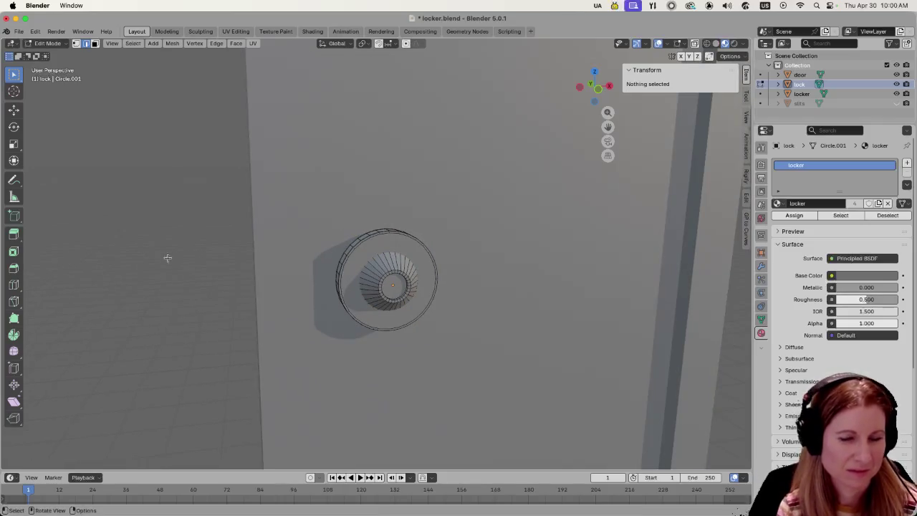
key(Tab)
click(180, 267)
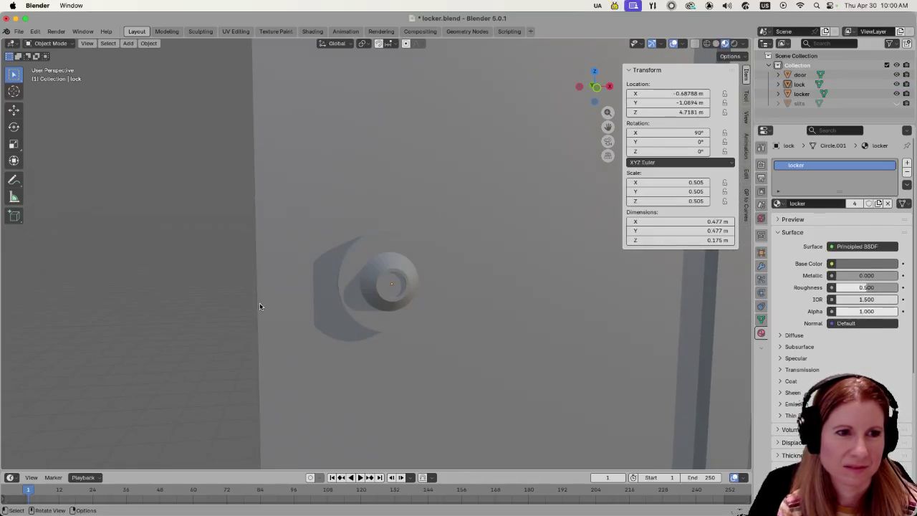
Save locker.blend with Cmd+S and orbit to a side-on view of the lock.
middle_drag(258, 307, 234, 314)
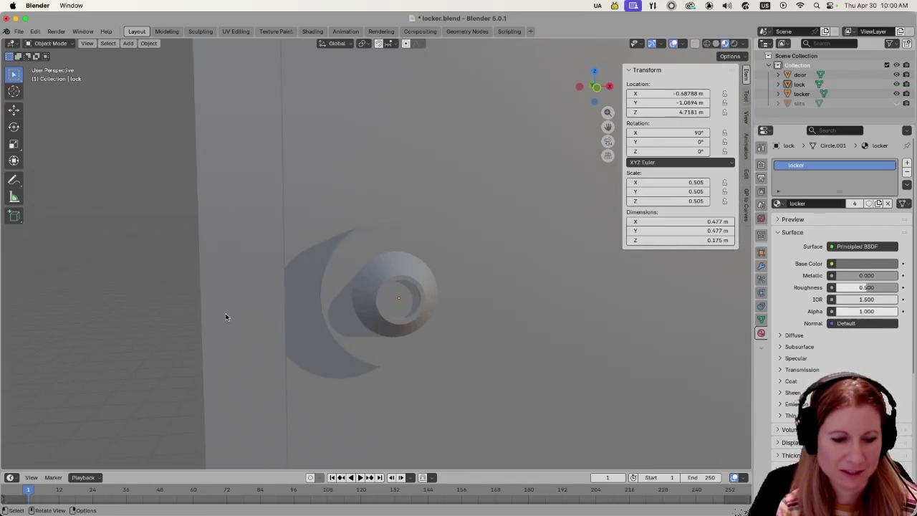
key(super+s)
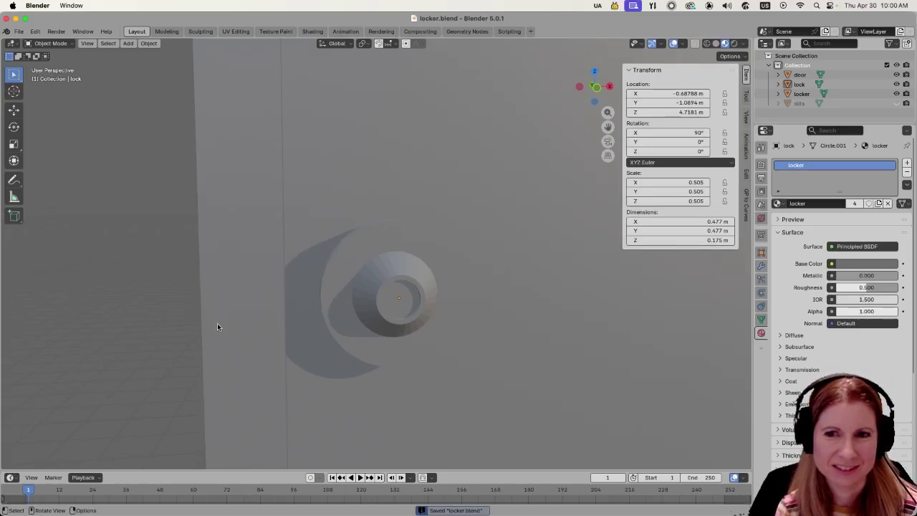
scroll(250, 342, left, 3)
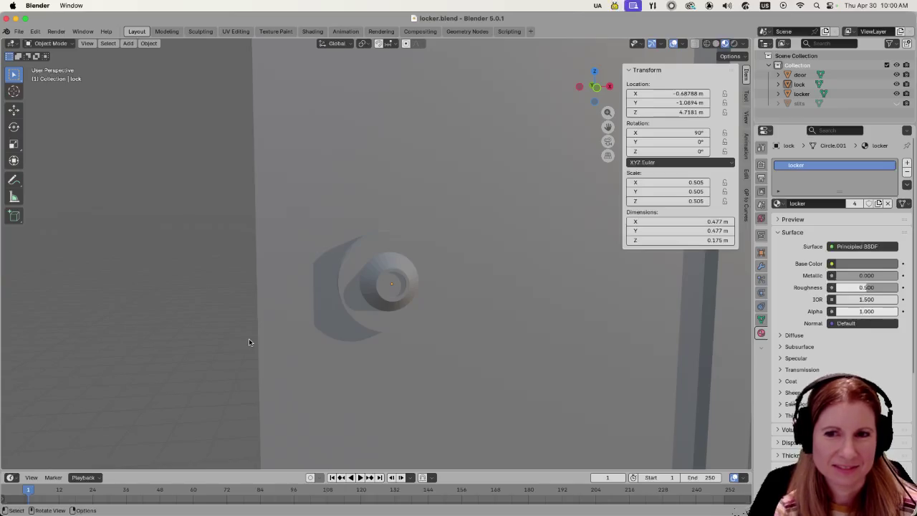
mouse_move(218, 264)
middle_down()
mouse_move(270, 284)
mouse_move(260, 294)
mouse_move(176, 264)
mouse_move(162, 278)
mouse_move(213, 303)
mouse_move(347, 279)
mouse_move(352, 256)
middle_up()
key(Tab)
key(Tab)
Apply Shade Smooth to the lock knob.
click(352, 257)
right_click(319, 210)
click(329, 209)
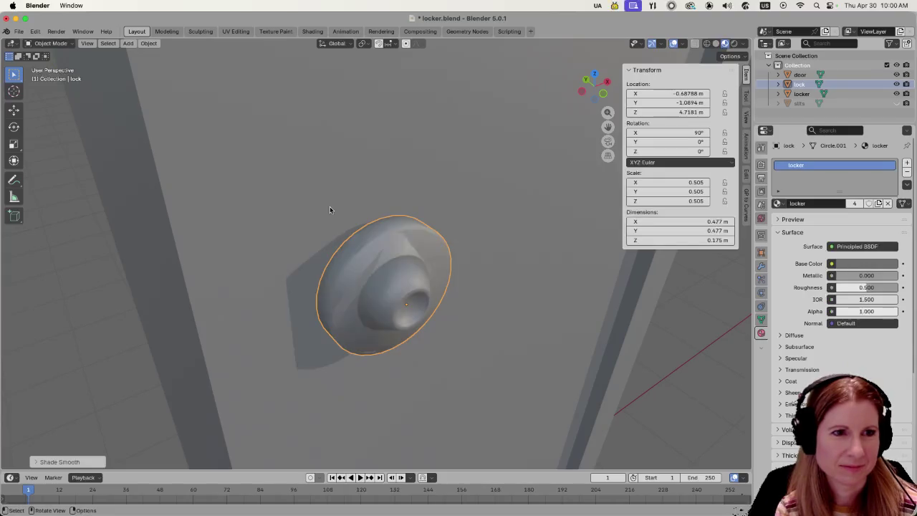
middle_drag(266, 272, 335, 284)
middle_drag(404, 316, 236, 287)
click(236, 287)
Orbit and zoom around the lock knob to check its fit on the door.
mouse_move(432, 353)
middle_down()
mouse_move(403, 306)
mouse_move(388, 310)
middle_up()
click(389, 310)
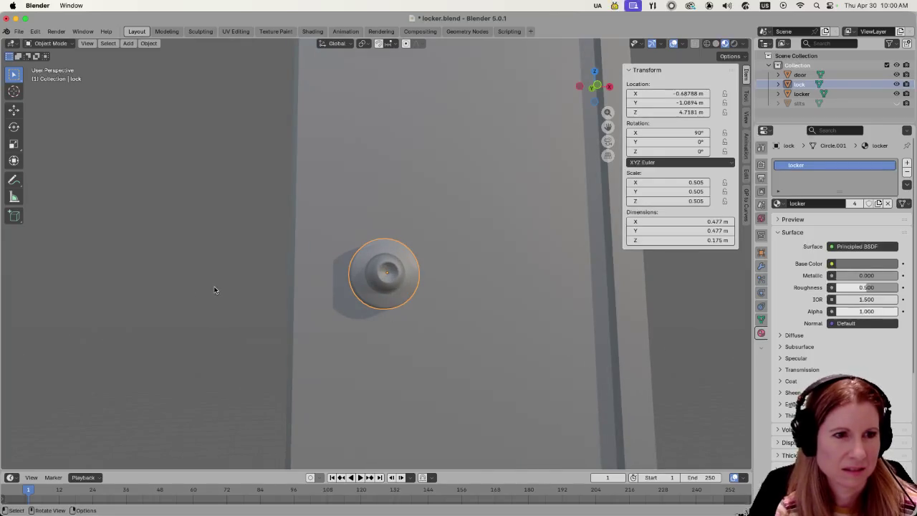
mouse_move(273, 289)
middle_down()
mouse_move(241, 334)
mouse_move(355, 285)
middle_up()
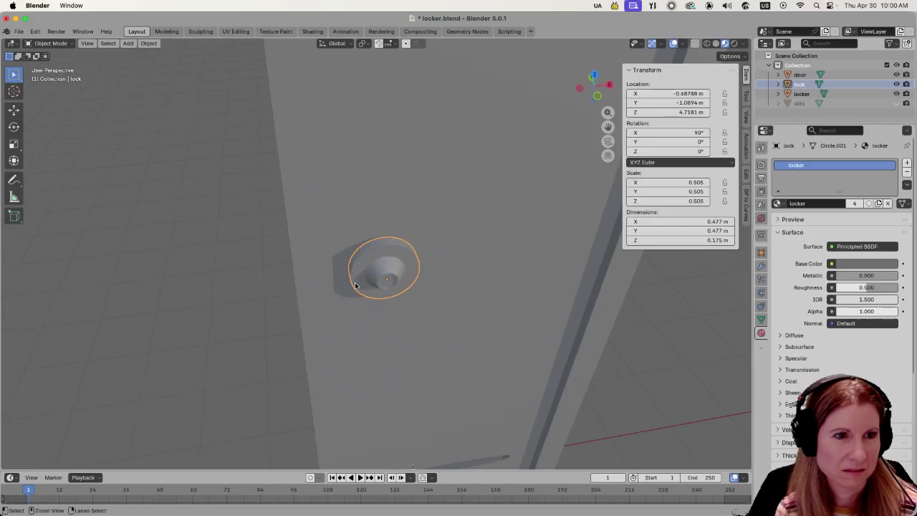
middle_drag(221, 293, 205, 287)
scroll(205, 287, up, 3)
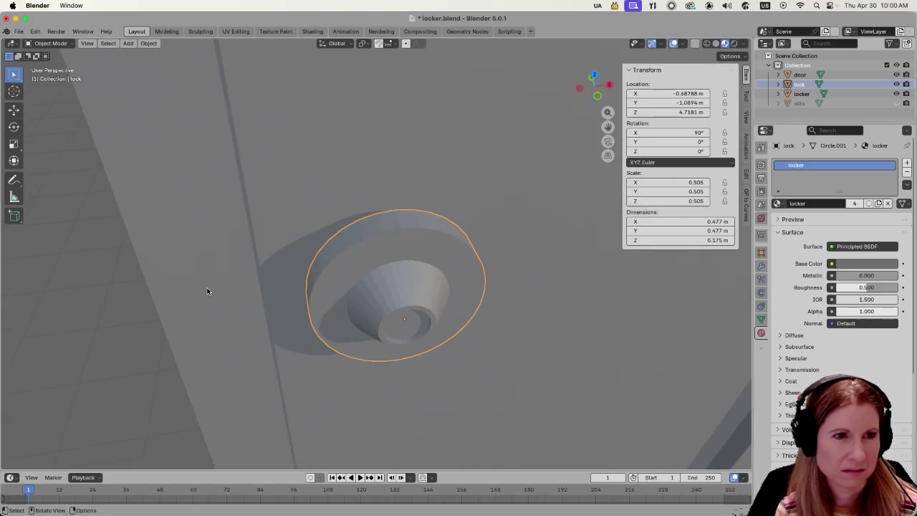
scroll(145, 283, down, 3)
click(147, 285)
key(Tab)
key(Tab)
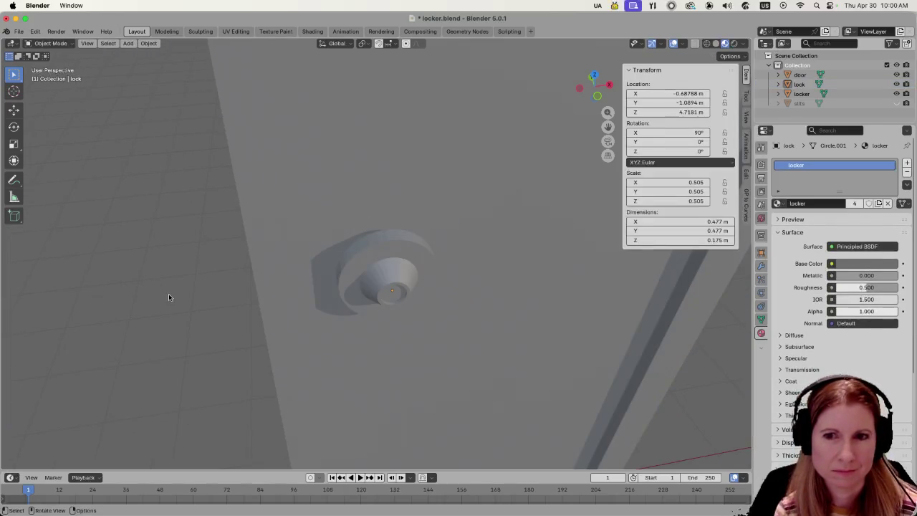
Inspect the door, top slits and lock from several angles, then save locker.blend.
mouse_move(168, 296)
middle_down()
mouse_move(197, 283)
mouse_move(193, 251)
middle_up()
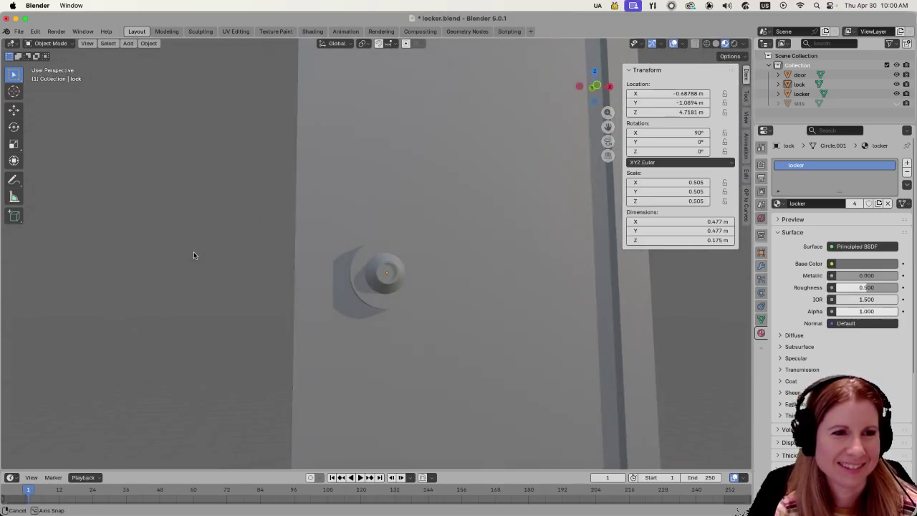
mouse_move(363, 353)
middle_down()
mouse_move(301, 309)
mouse_move(692, 316)
middle_up()
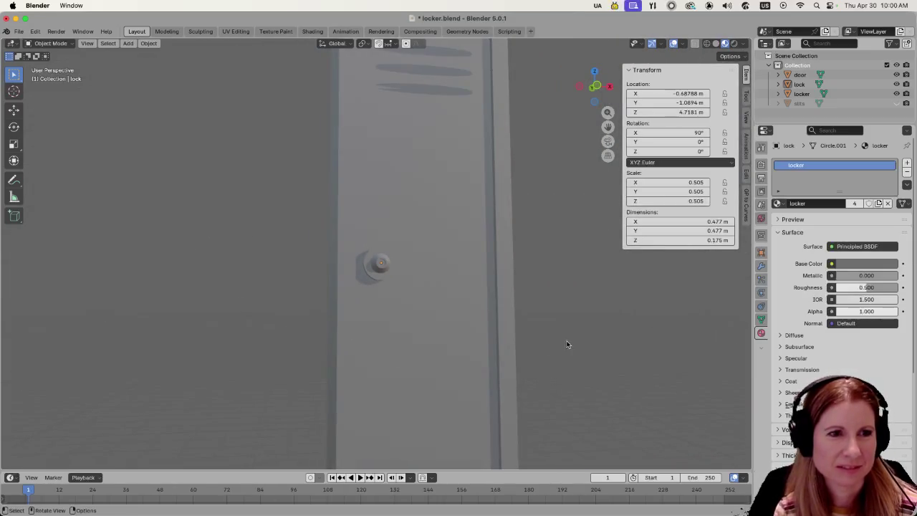
middle_drag(566, 345, 565, 348)
scroll(387, 334, up, 3)
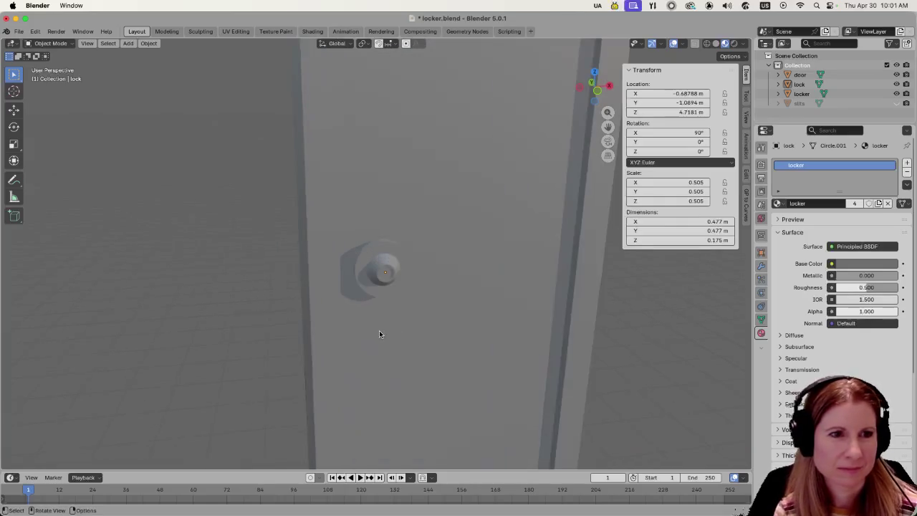
scroll(380, 334, up, 3)
scroll(401, 337, up, 2)
mouse_move(489, 339)
middle_down()
mouse_move(512, 303)
mouse_move(565, 303)
mouse_move(449, 311)
middle_up()
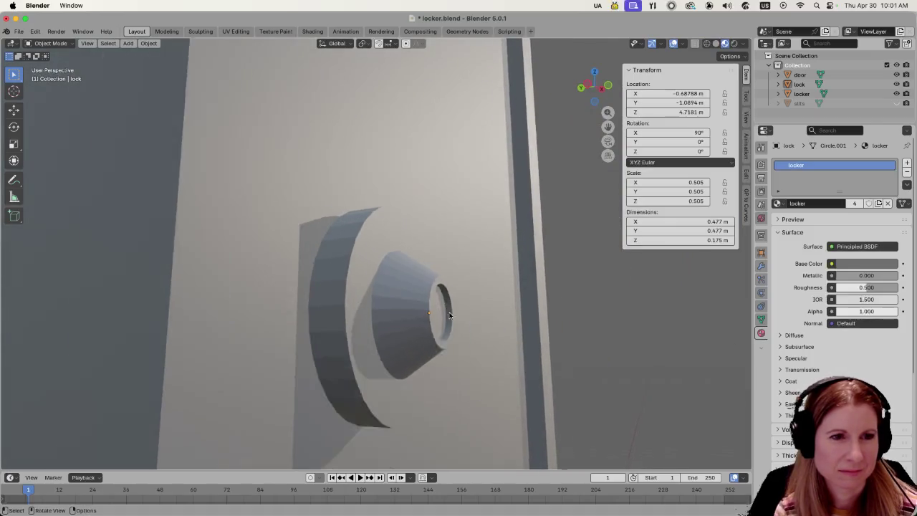
scroll(501, 319, down, 4)
middle_drag(551, 324, 542, 331)
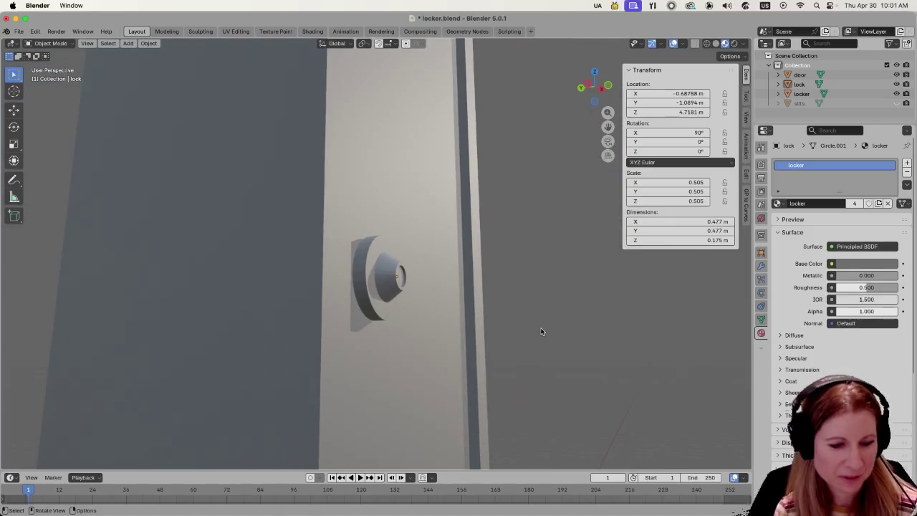
key(ctrl+s)
View the whole locker from the front, then select the lock knob.
scroll(541, 331, down, 3)
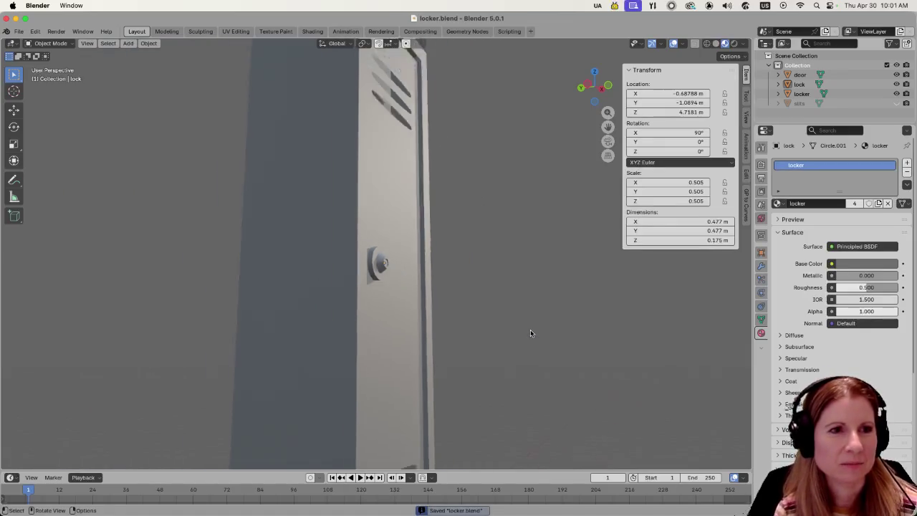
scroll(532, 333, down, 3)
middle_drag(522, 329, 475, 341)
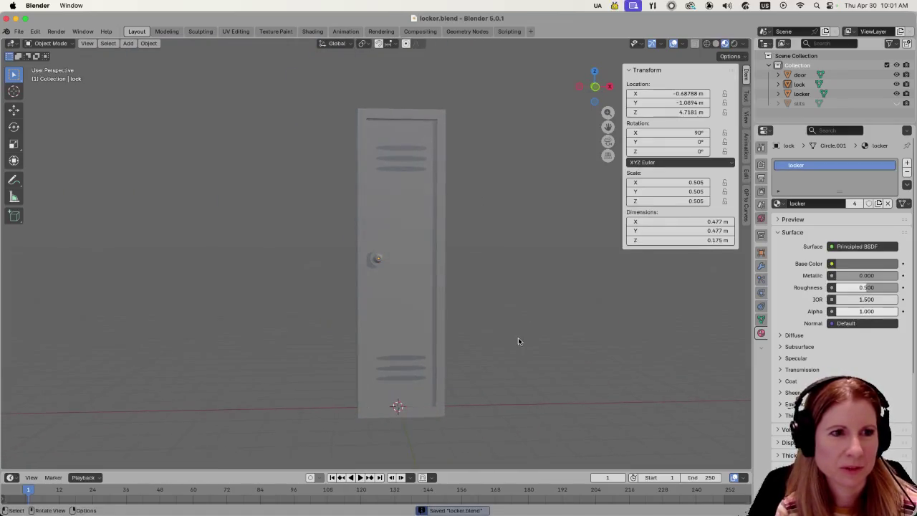
scroll(516, 338, up, 2)
scroll(378, 296, up, 2)
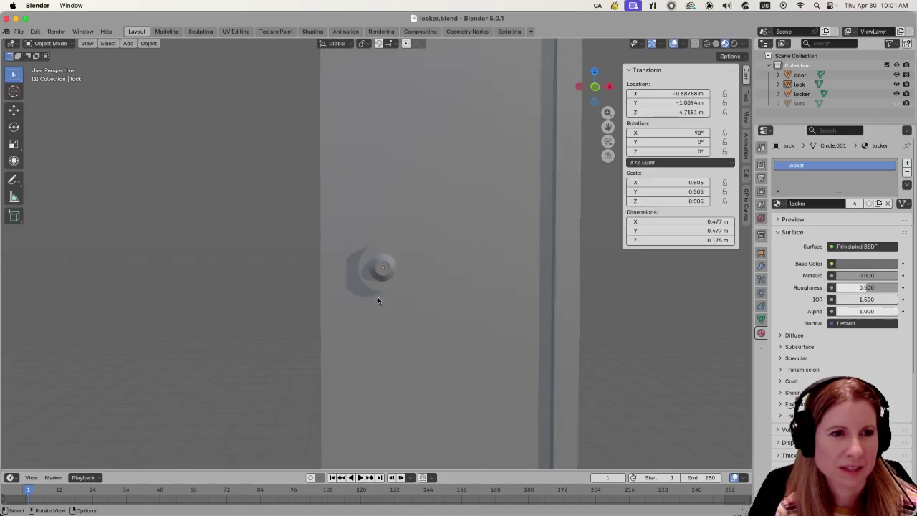
scroll(376, 296, up, 2)
scroll(369, 236, up, 3)
click(368, 235)
mouse_move(396, 256)
middle_down()
mouse_move(430, 286)
mouse_move(344, 288)
mouse_move(334, 305)
mouse_move(345, 302)
middle_up()
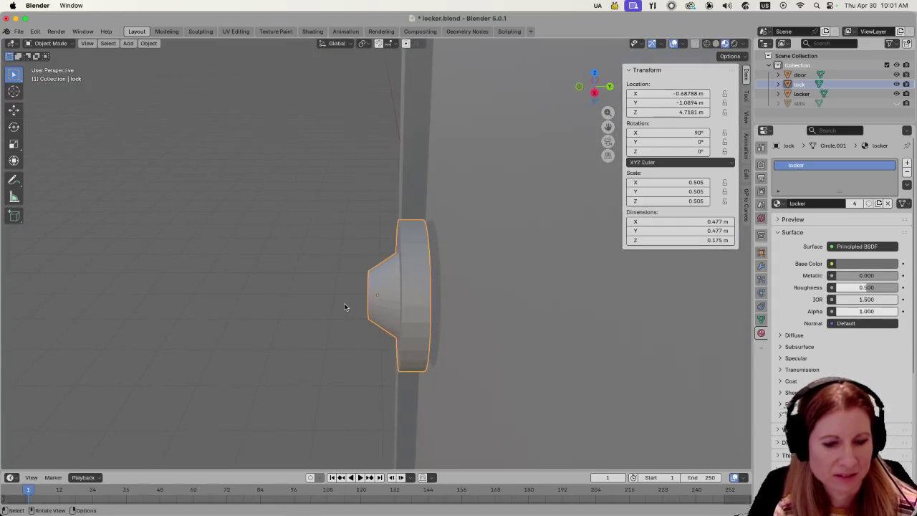
Slide the lock knob along Y to -1.0285 m so it sits flush against the locker door.
key(g)
key(y)
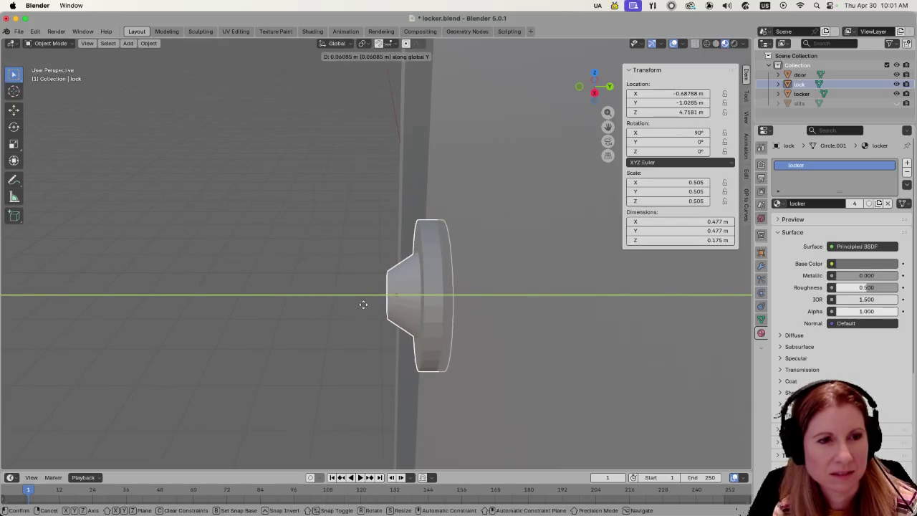
click(362, 306)
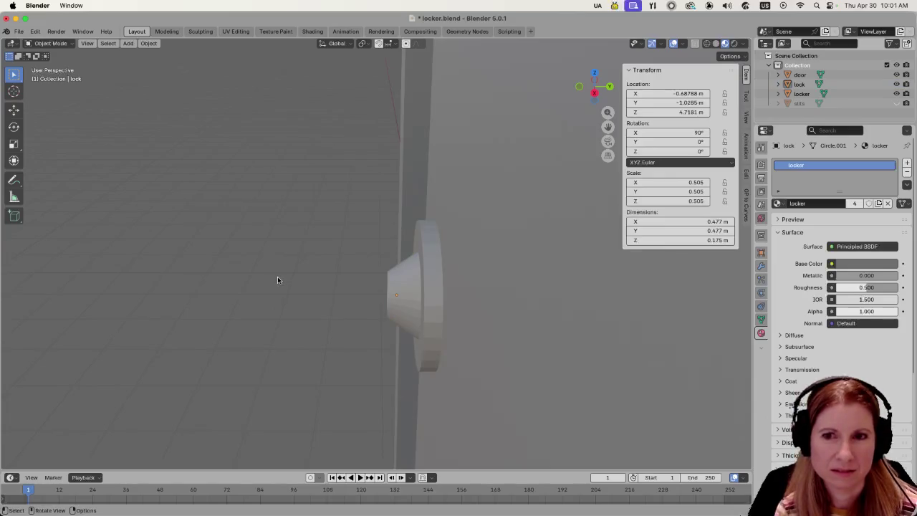
middle_drag(278, 281, 371, 247)
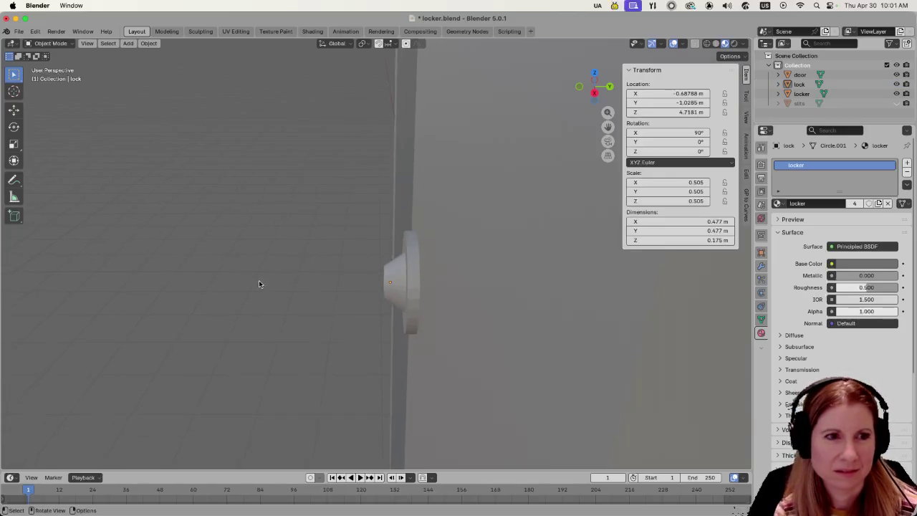
scroll(351, 262, down, 4)
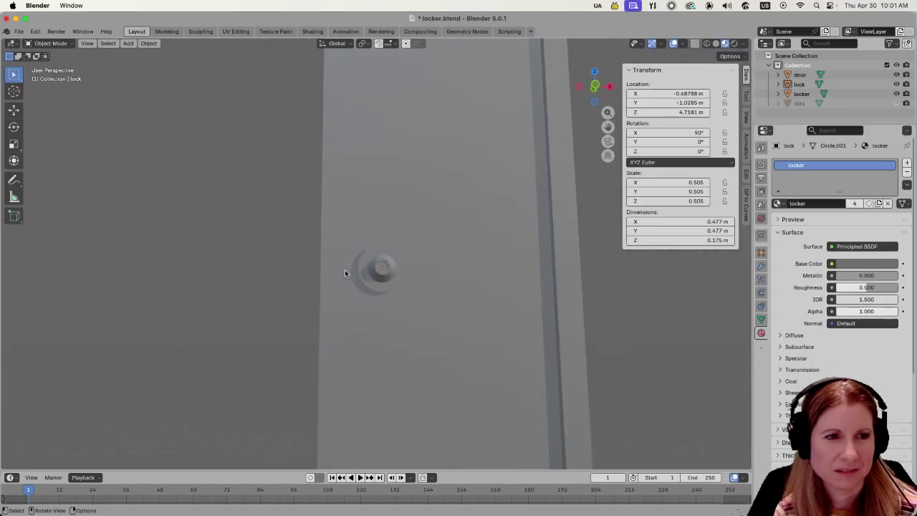
Save locker.blend, then zoom in and out to check the repositioned lock knob.
scroll(337, 277, down, 2)
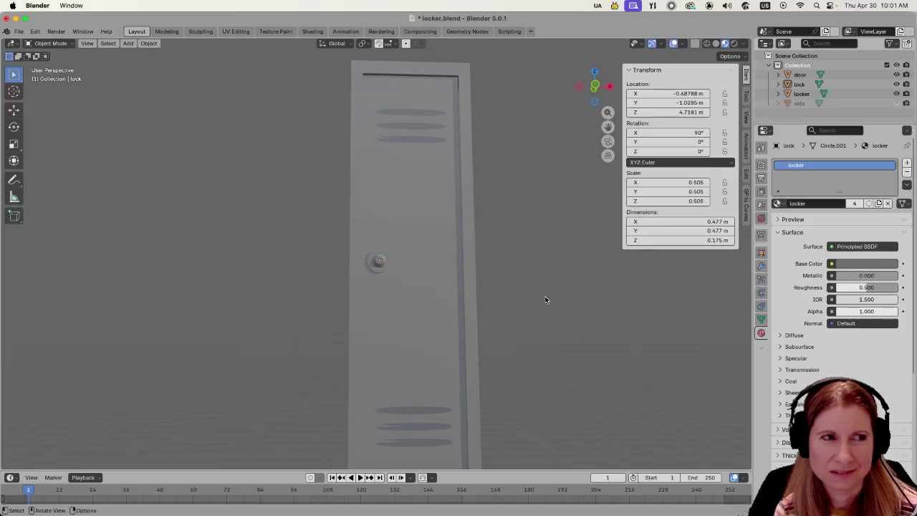
key(ctrl+s)
scroll(545, 301, down, 2)
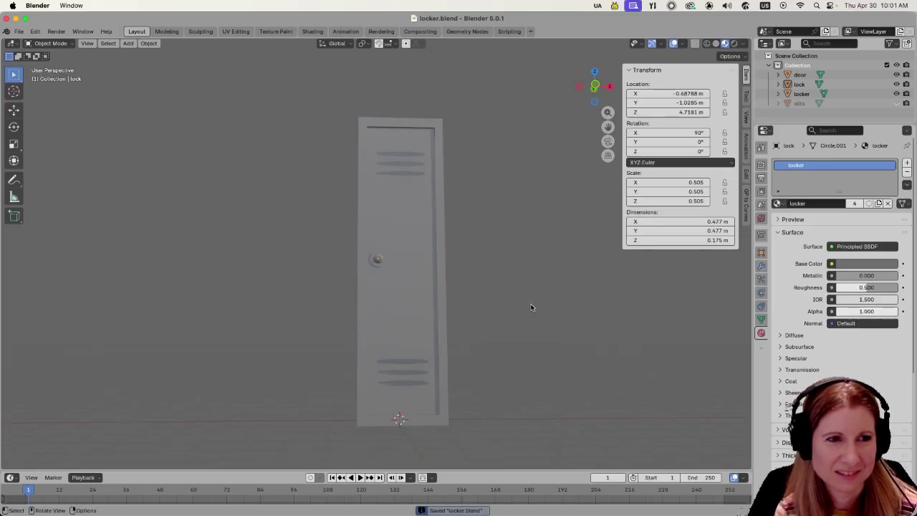
scroll(505, 318, up, 3)
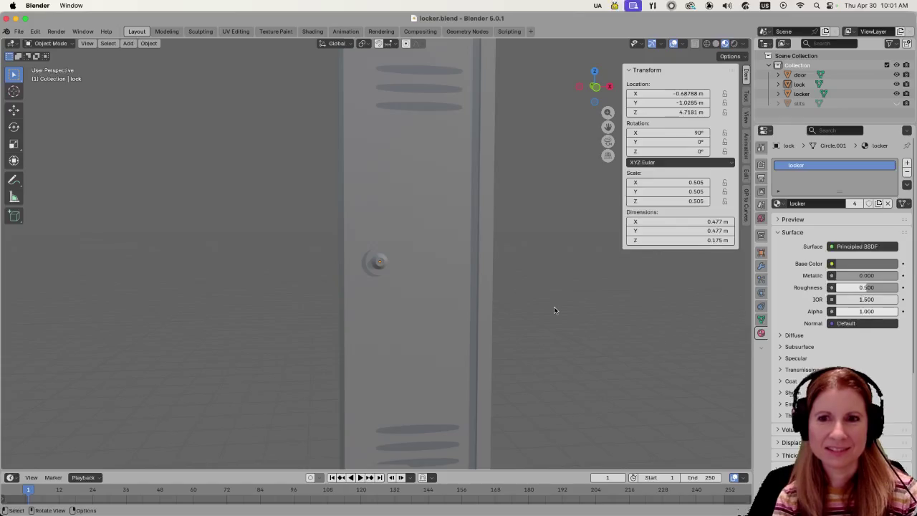
scroll(554, 306, down, 1)
scroll(543, 306, down, 2)
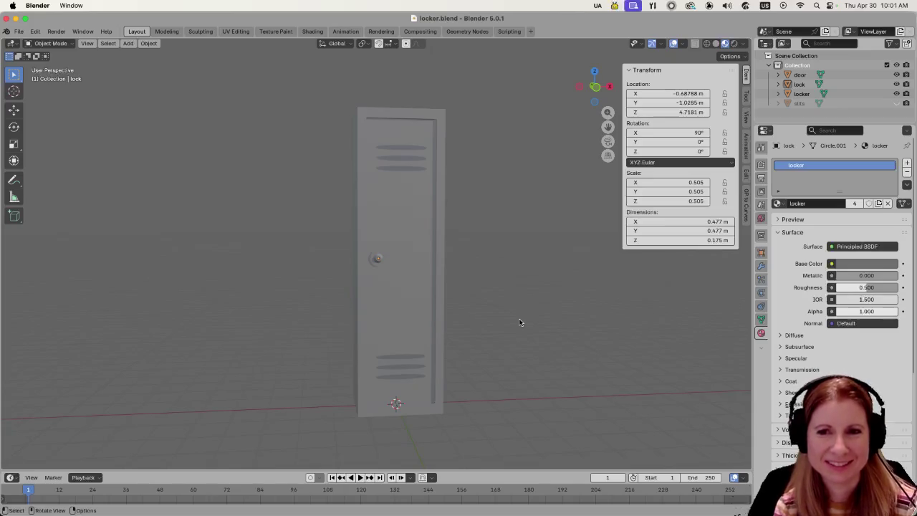
scroll(512, 333, up, 5)
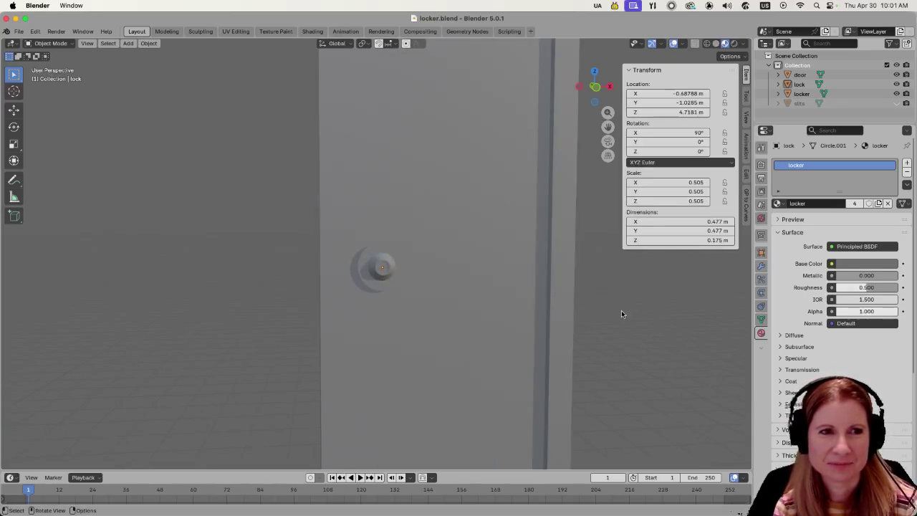
Select the lock knob, inspect it from the side, then save locker.blend again.
scroll(483, 307, down, 2)
scroll(402, 302, down, 1)
scroll(392, 300, up, 3)
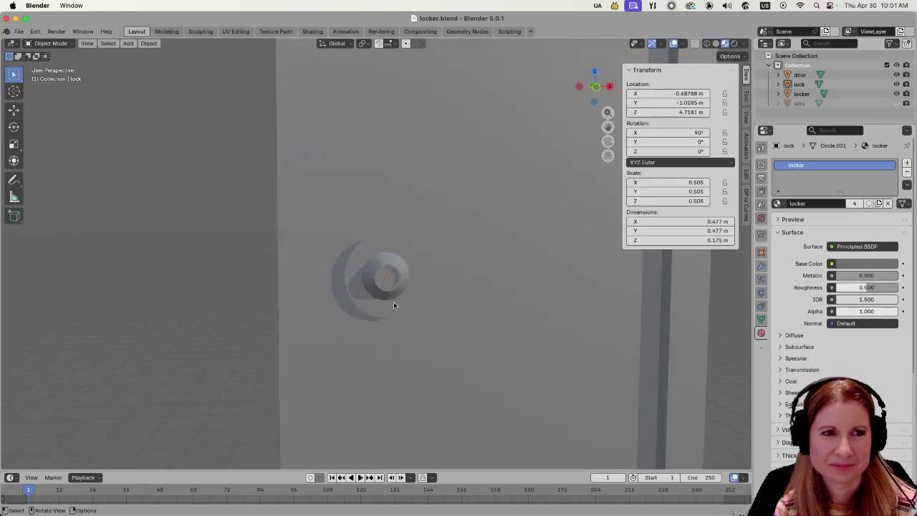
middle_drag(393, 301, 435, 313)
click(395, 349)
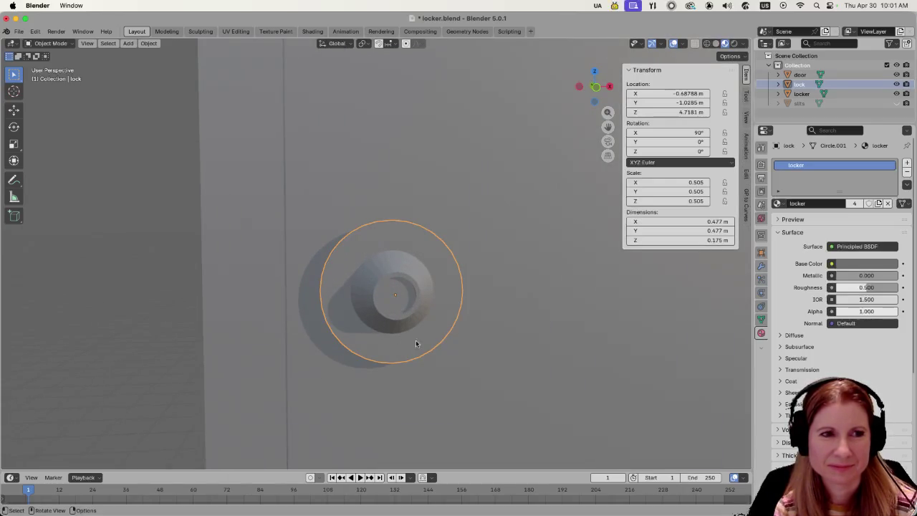
mouse_move(596, 353)
middle_down()
mouse_move(528, 358)
mouse_move(580, 354)
middle_up()
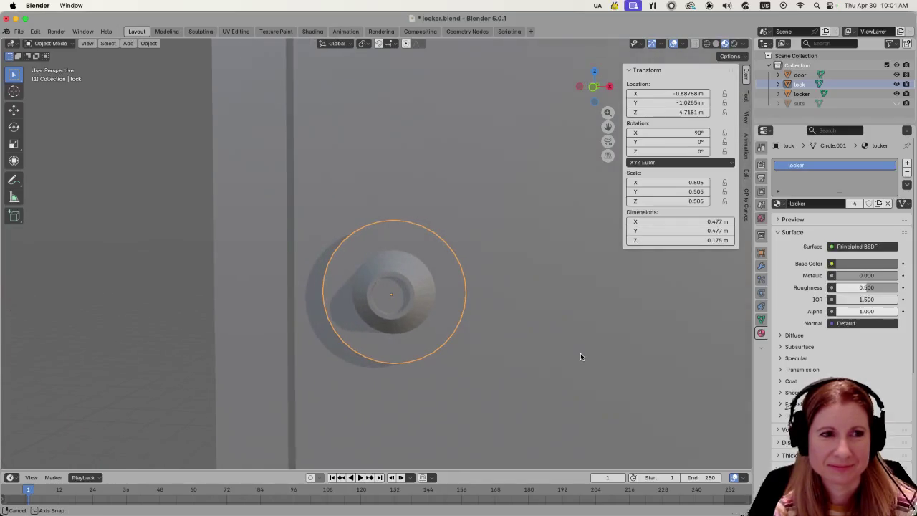
scroll(576, 354, down, 8)
click(627, 343)
key(ctrl+s)
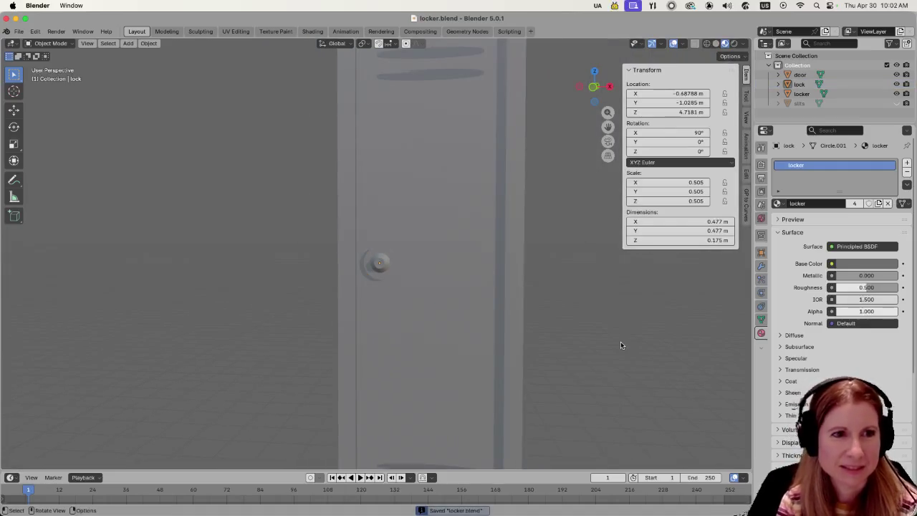
scroll(617, 345, down, 2)
scroll(594, 360, down, 3)
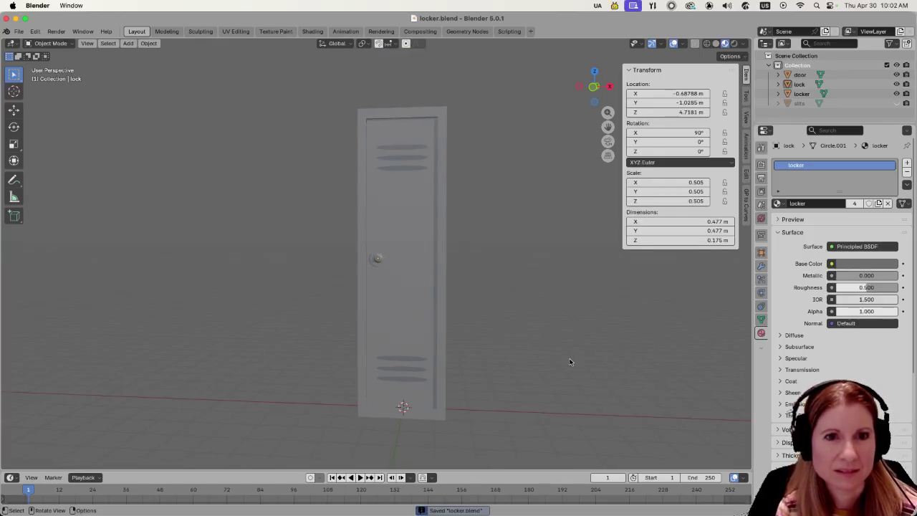
Enable the Face Orientation overlay and view the locker at an angle, with the door front showing red.
click(682, 45)
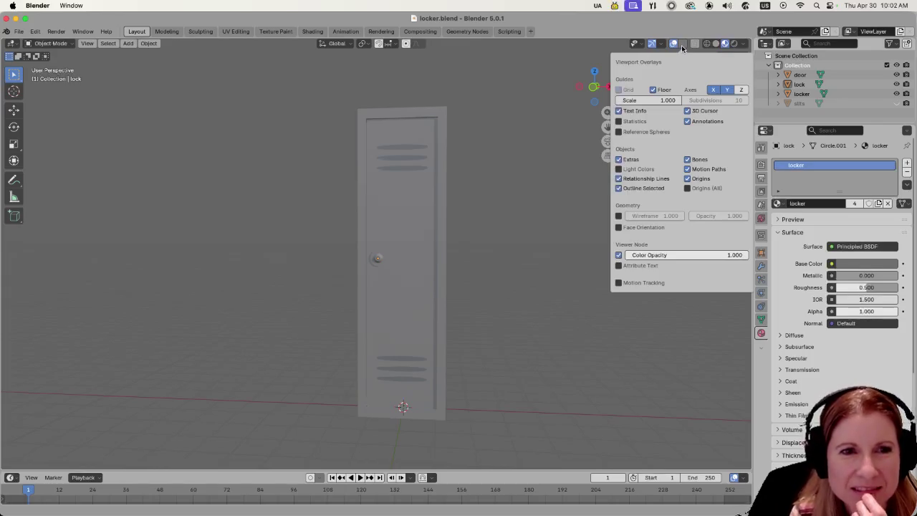
click(619, 228)
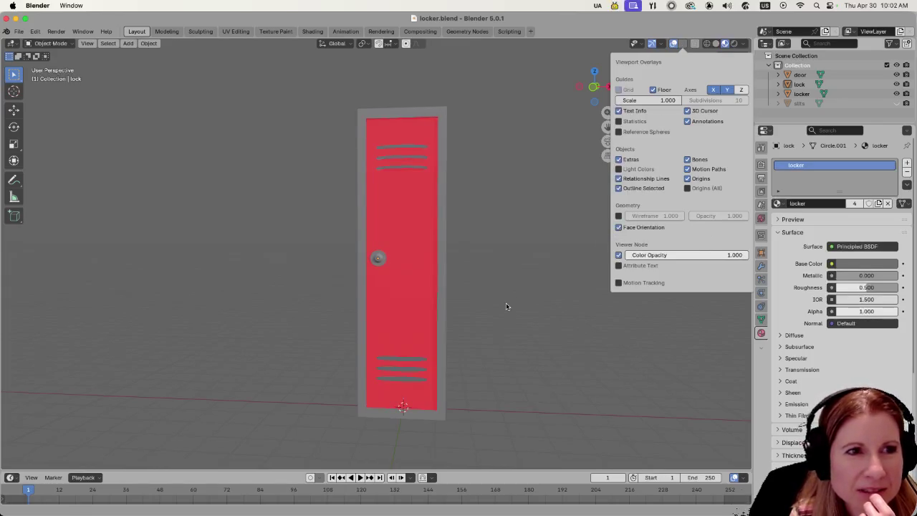
mouse_move(506, 306)
middle_down()
mouse_move(577, 277)
mouse_move(402, 234)
middle_up()
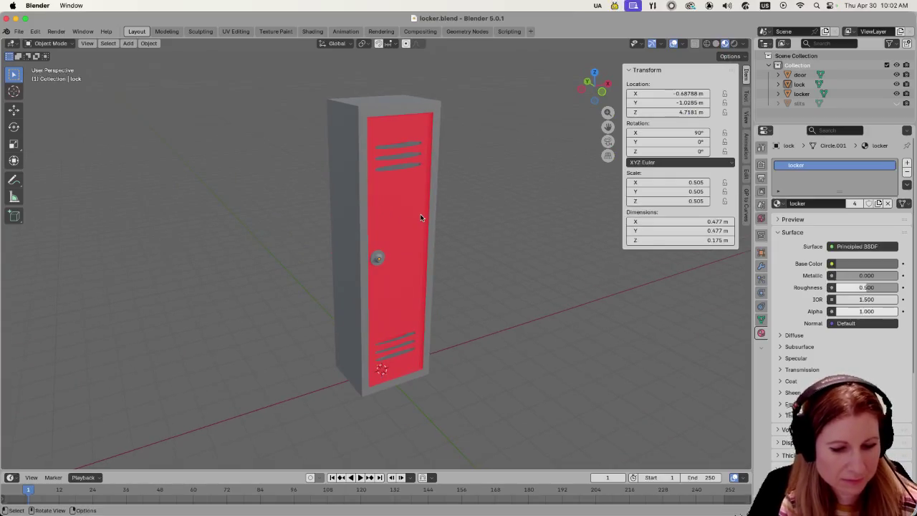
key(m)
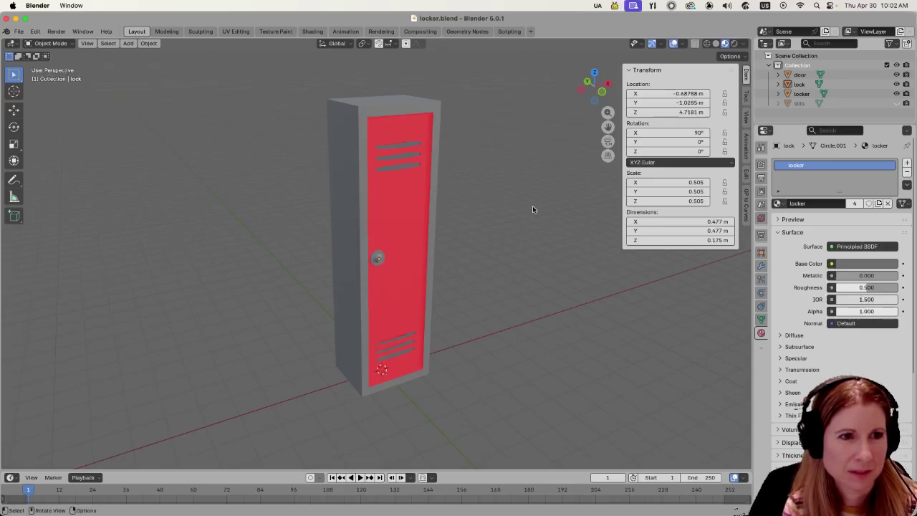
key(Tab)
Recalculate the lock mesh's normals with Shift+N, adjusting the Inside option, and return to Object Mode.
key(ctrl+n)
key(Escape)
key(shift+n)
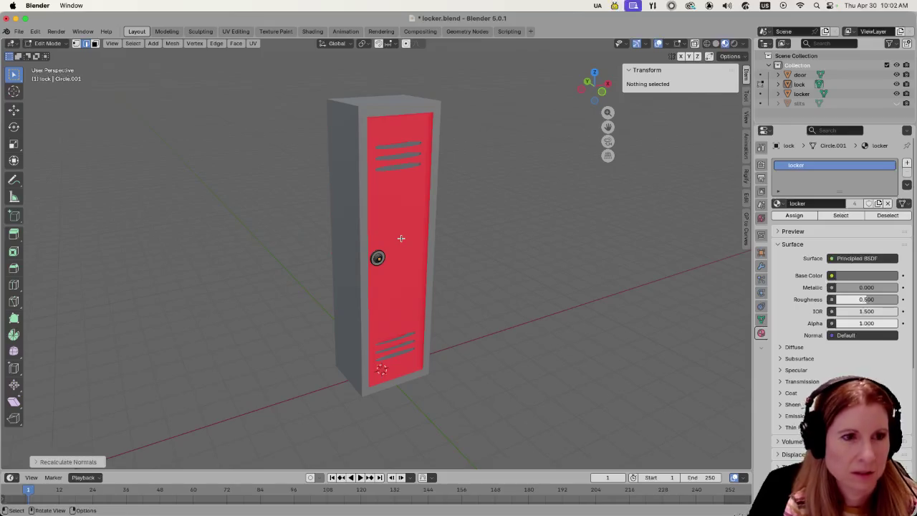
click(40, 462)
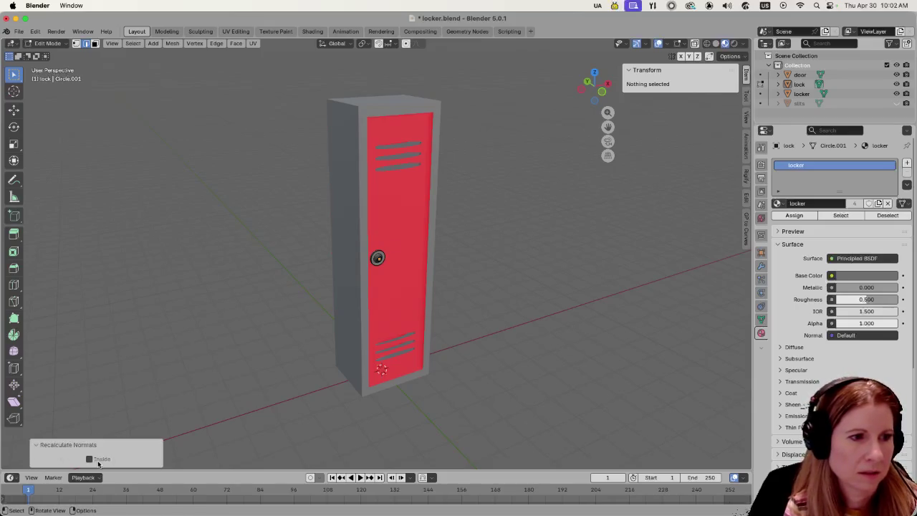
click(227, 322)
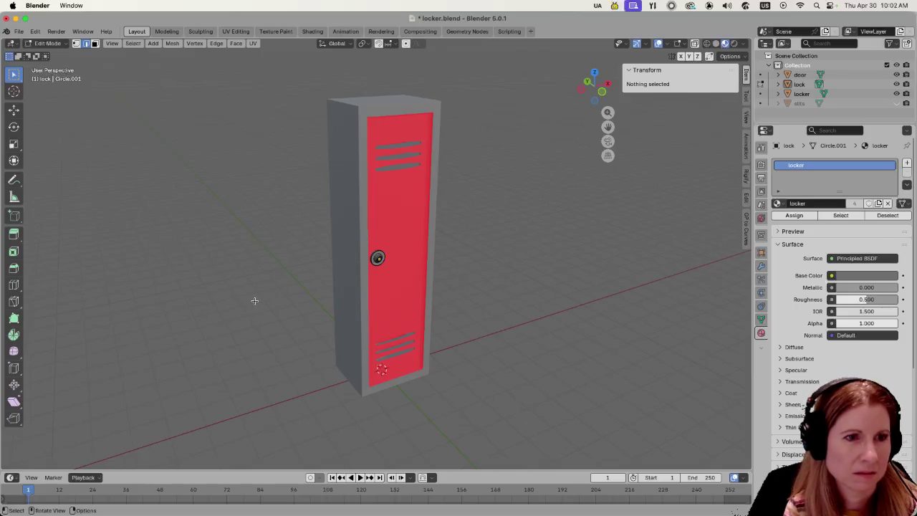
click(386, 255)
click(399, 242)
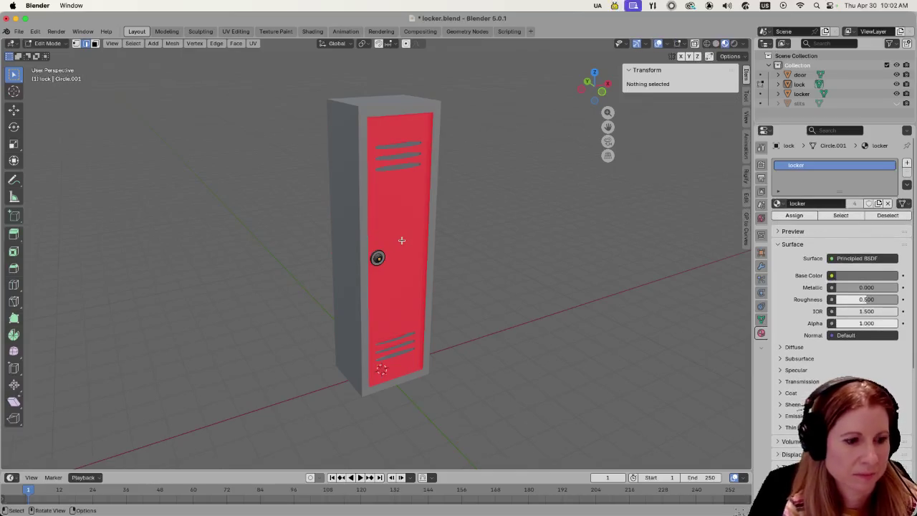
key(shift+n)
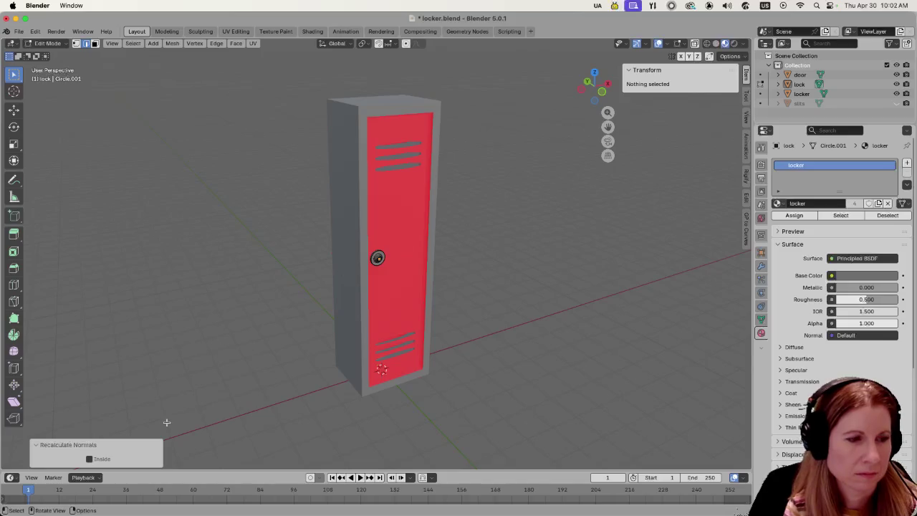
click(383, 297)
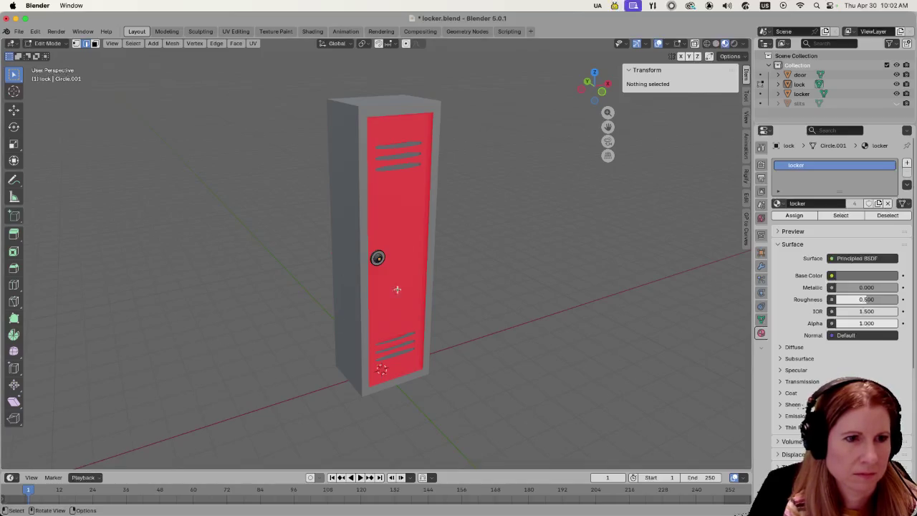
key(a)
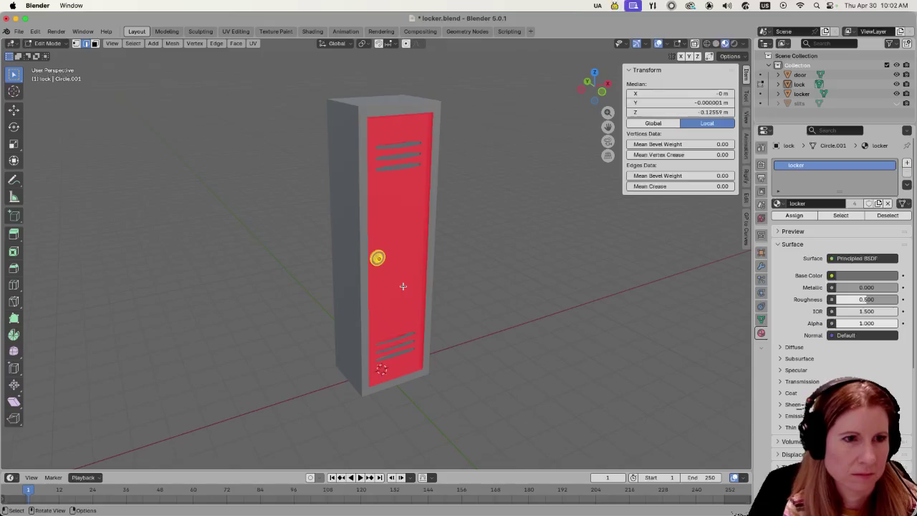
key(alt+a)
key(Tab)
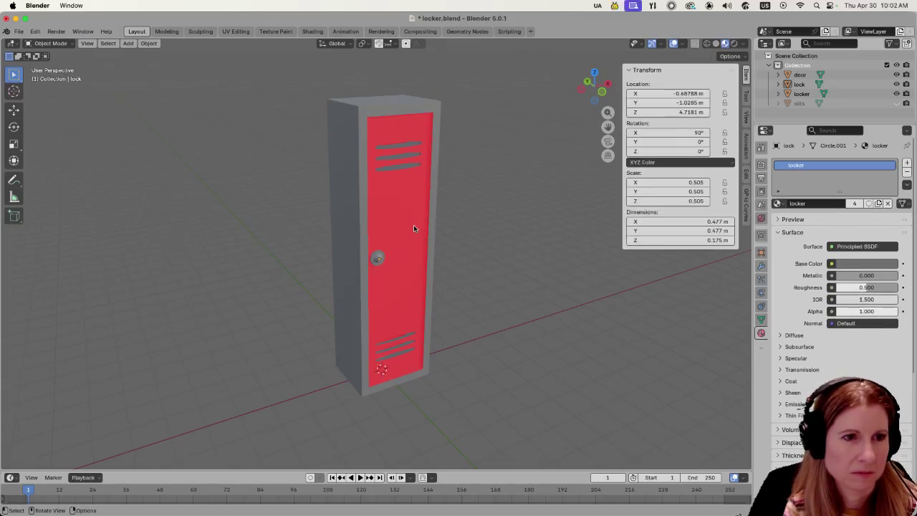
Select the 2.08 × 0.541 × 6.5 m locker door and enter Edit Mode on its mesh.
click(413, 224)
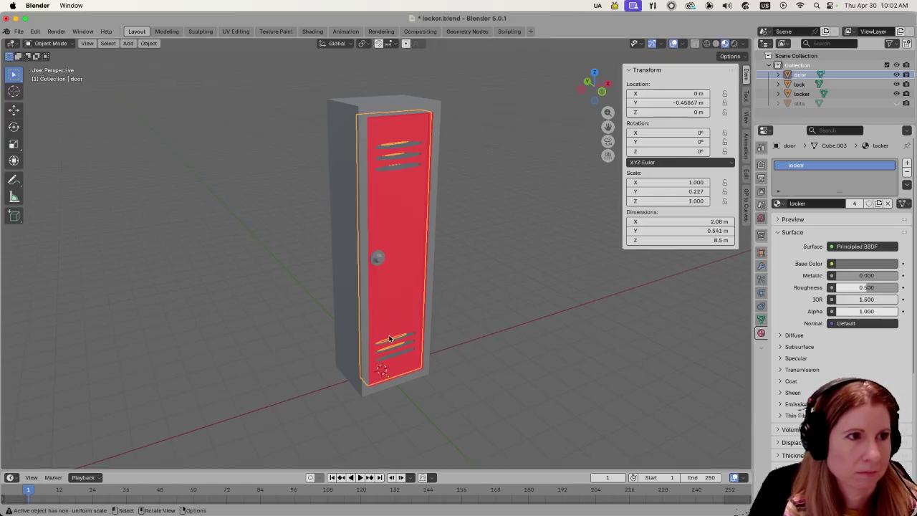
mouse_move(534, 359)
middle_down()
mouse_move(451, 335)
mouse_move(470, 347)
middle_up()
key(Tab)
key(a)
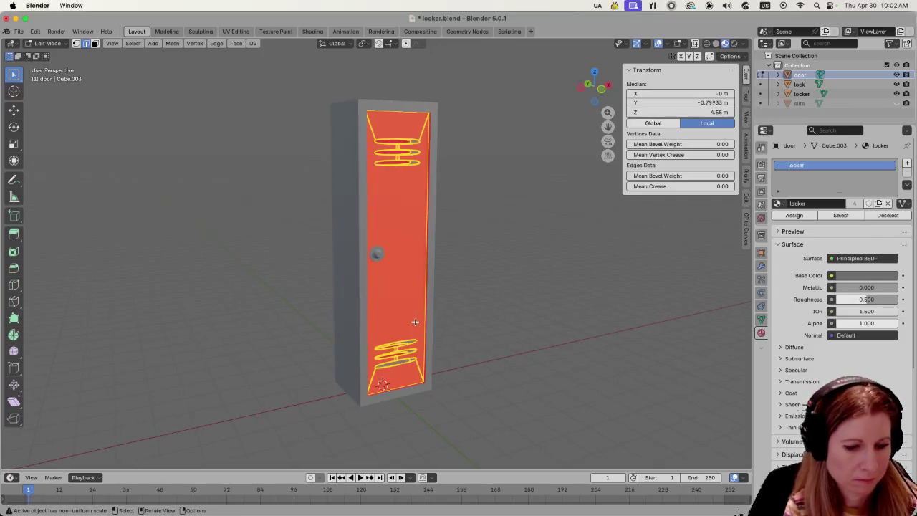
click(241, 288)
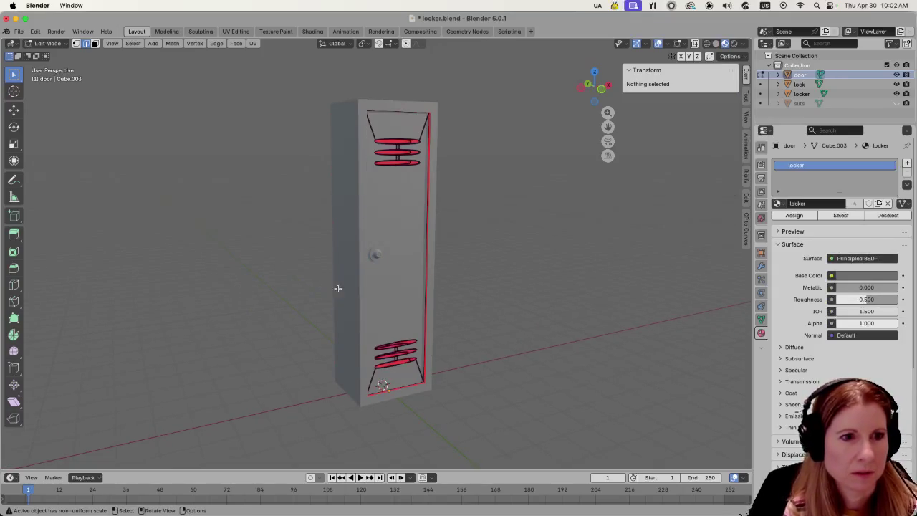
key(Tab)
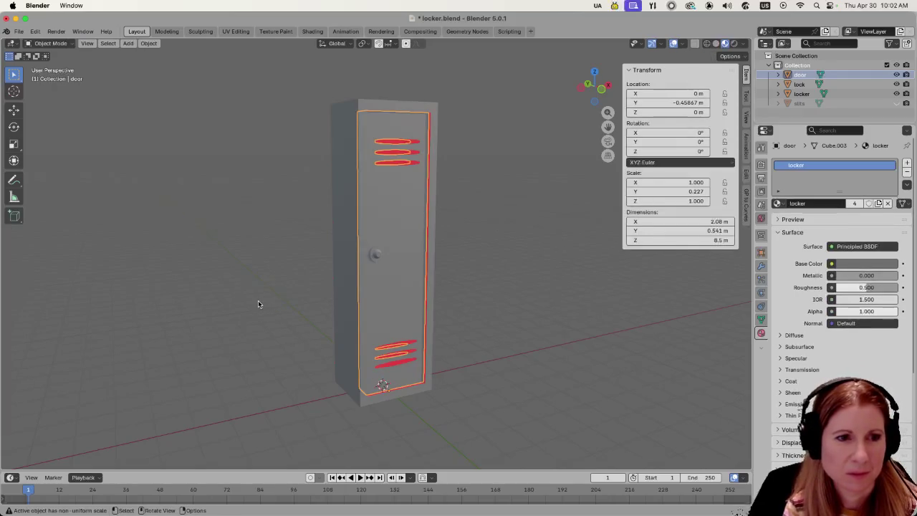
key(Tab)
Inspect the door's side edges from a side view, then return to Object Mode with the door selected.
mouse_move(489, 298)
middle_down()
mouse_move(514, 332)
mouse_move(447, 337)
mouse_move(498, 331)
middle_up()
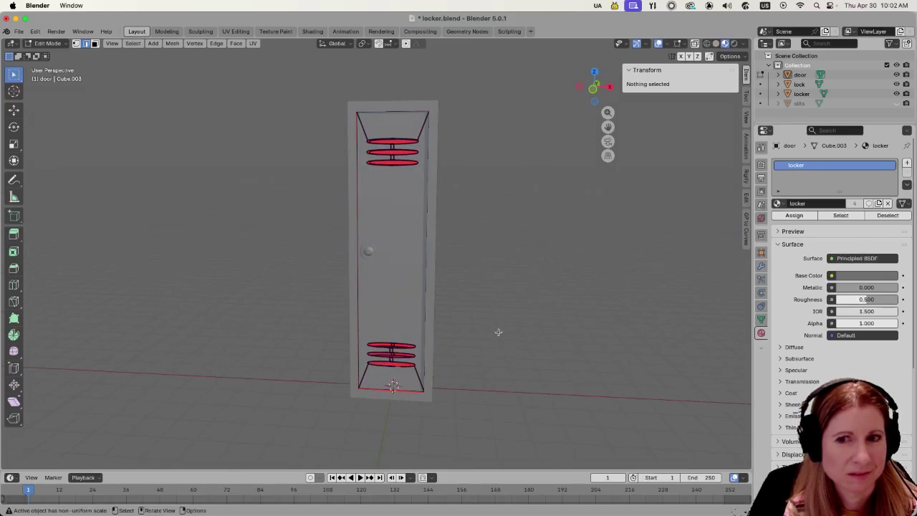
scroll(531, 353, down, 3)
scroll(518, 356, down, 4)
scroll(511, 362, up, 4)
scroll(446, 352, up, 6)
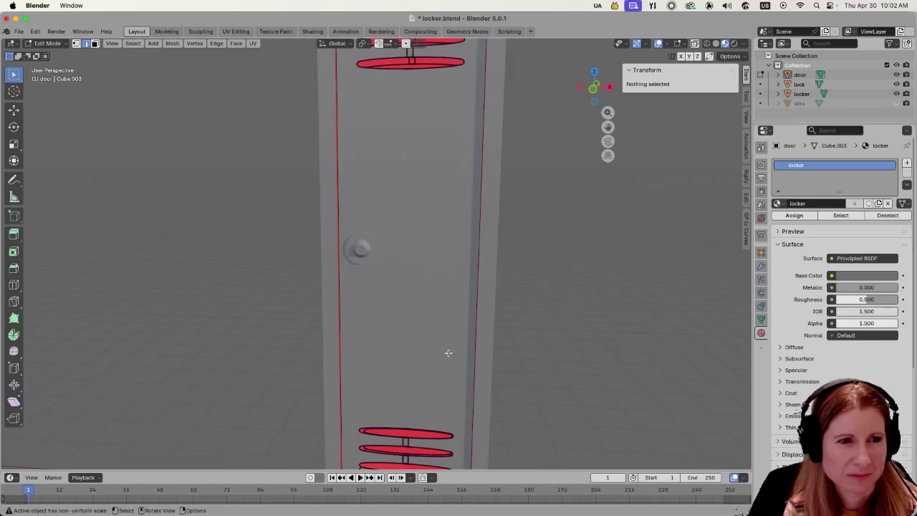
scroll(445, 353, down, 3)
middle_drag(199, 360, 294, 373)
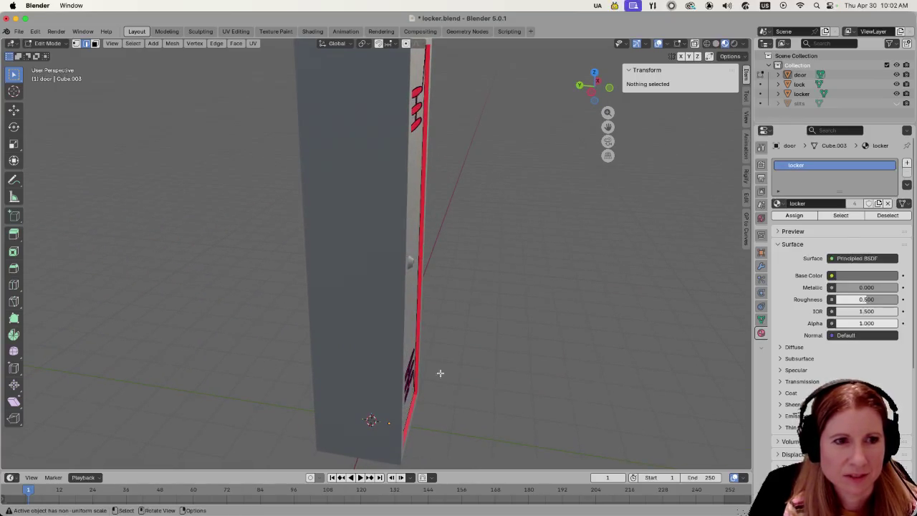
click(416, 345)
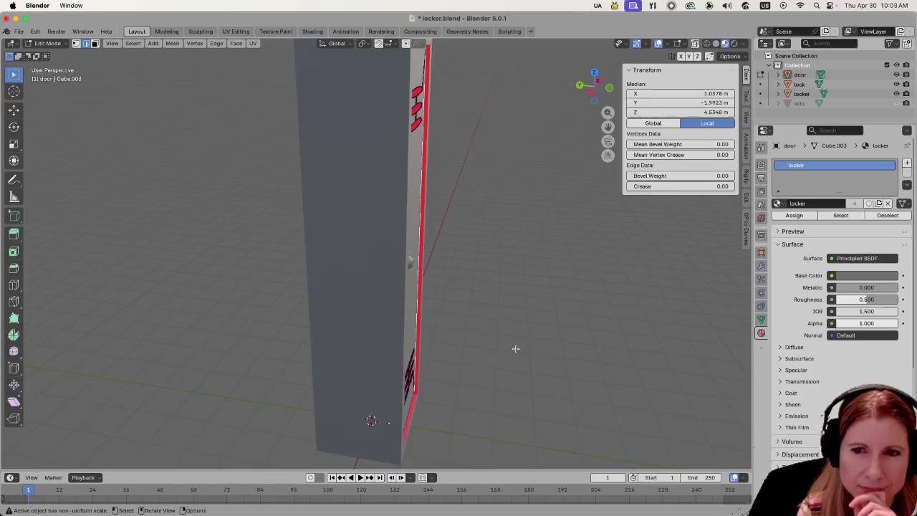
click(600, 349)
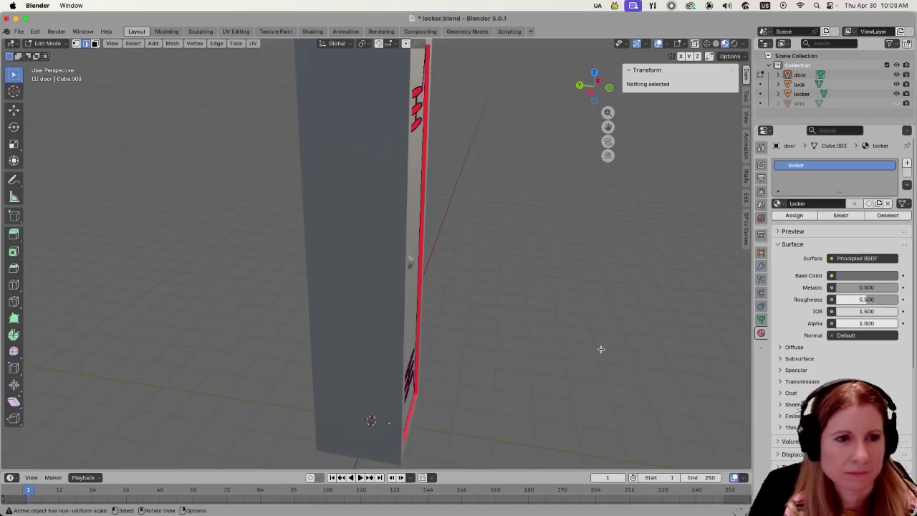
key(Tab)
click(418, 298)
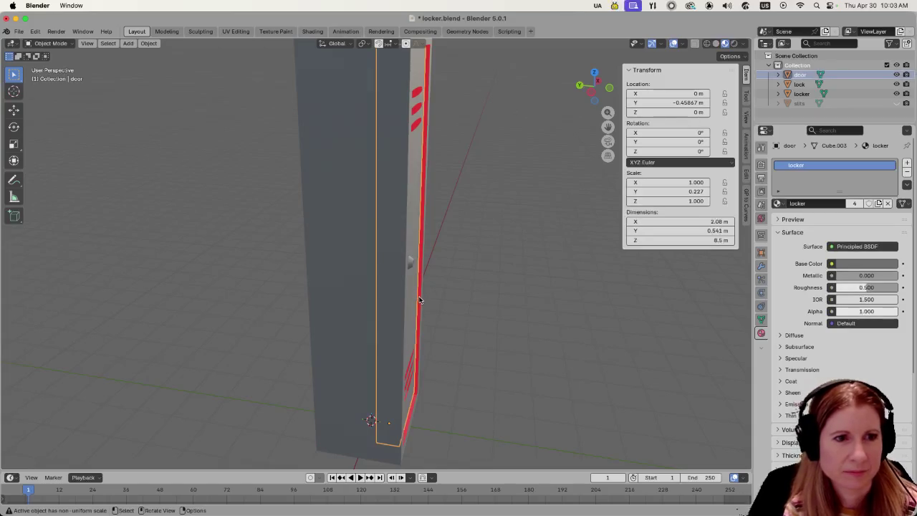
Toggle Edit Mode on the locker and then the door to compare their meshes.
click(511, 343)
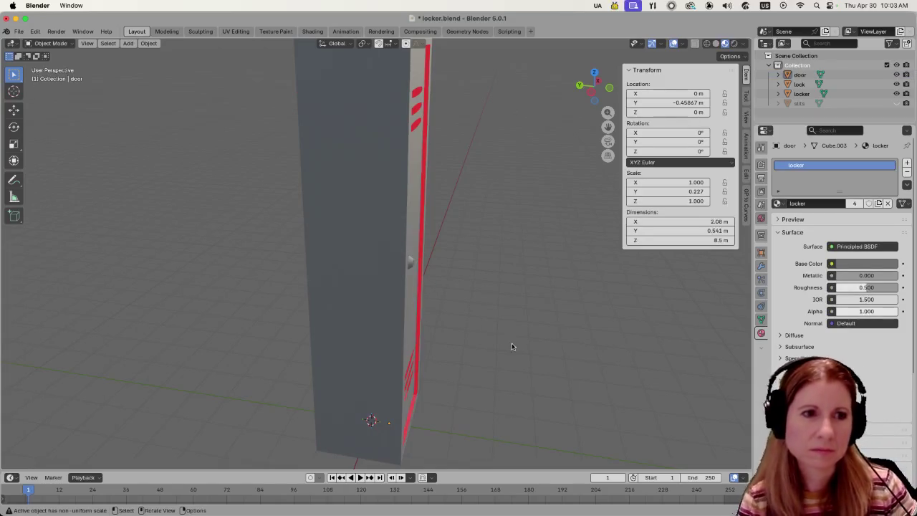
scroll(511, 343, down, 4)
scroll(452, 344, up, 2)
scroll(436, 360, up, 3)
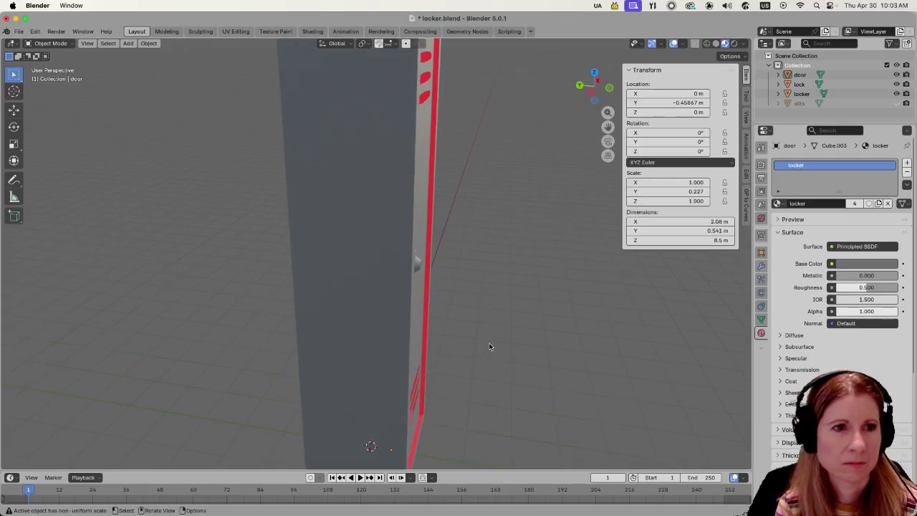
key(Tab)
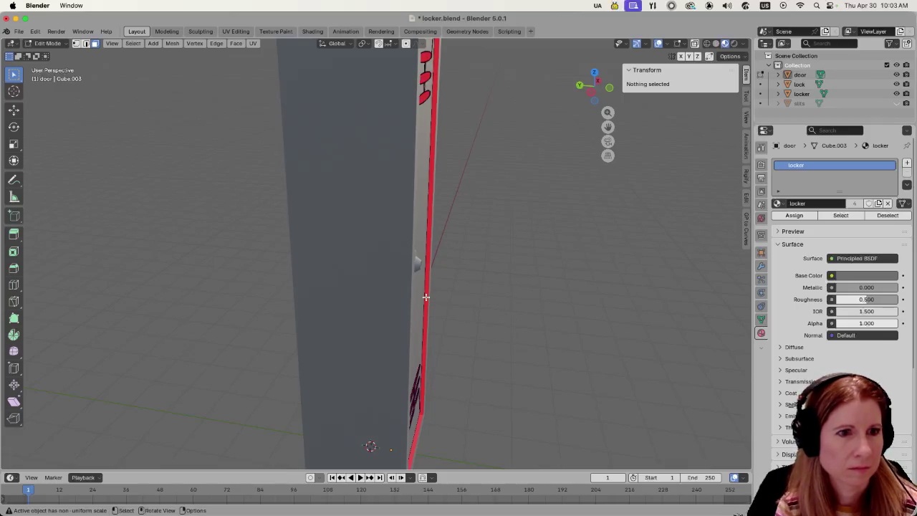
key(Tab)
click(425, 295)
key(Tab)
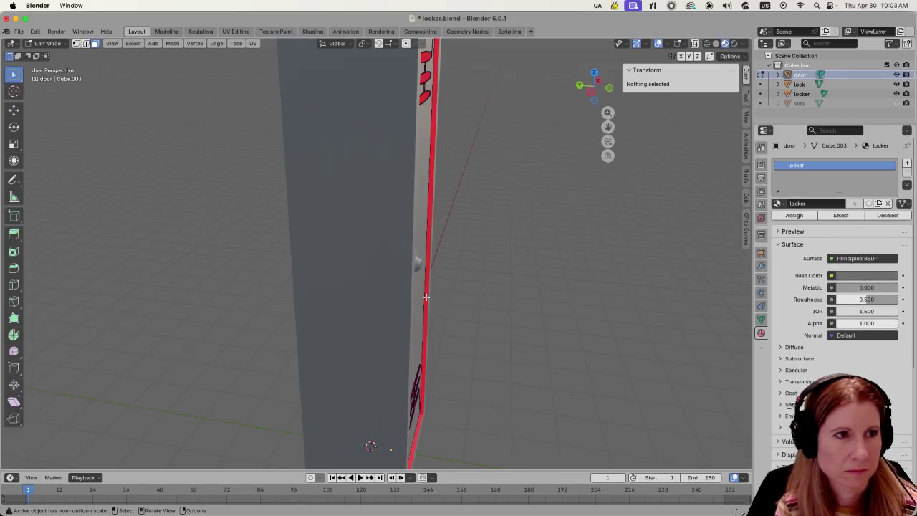
key(Tab)
Edit the locker body, check the edge beside the door from the front, and save locker.blend.
click(340, 265)
key(Tab)
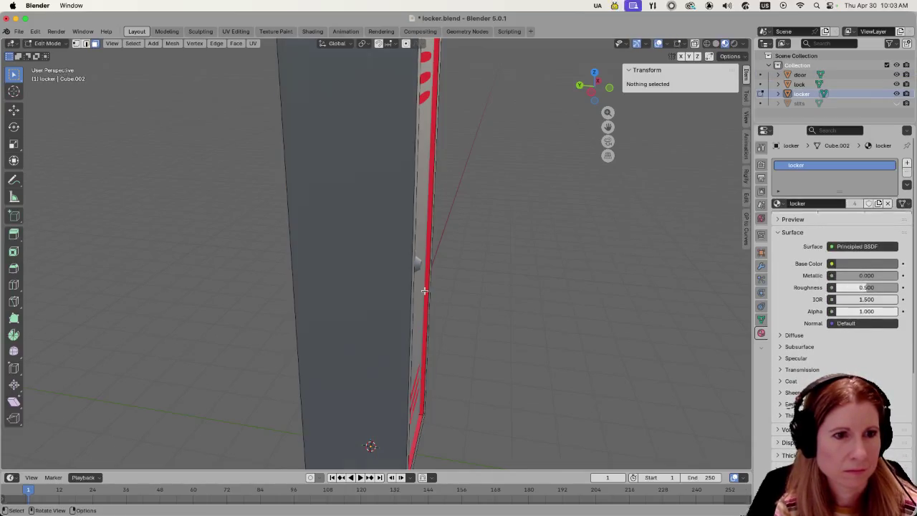
click(426, 292)
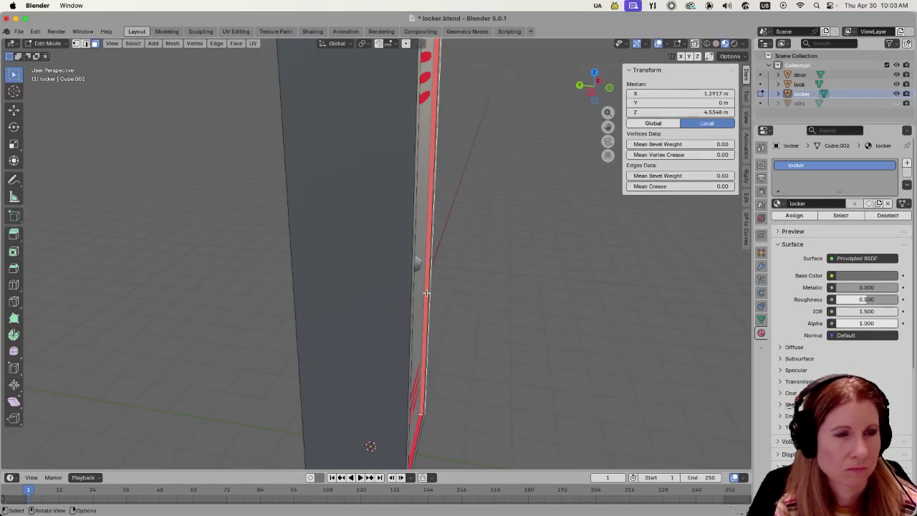
mouse_move(448, 309)
middle_down()
mouse_move(364, 320)
mouse_move(430, 311)
mouse_move(388, 326)
middle_up()
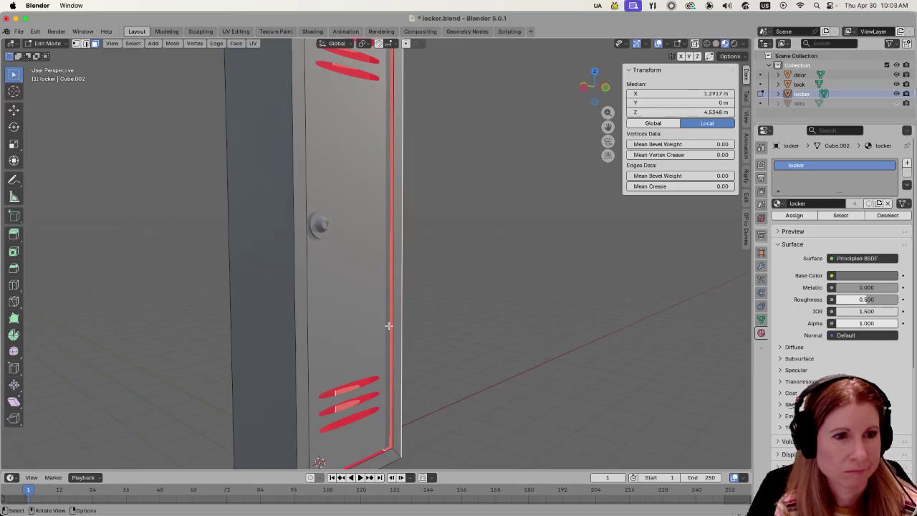
click(429, 325)
scroll(432, 325, down, 3)
scroll(436, 325, down, 2)
middle_drag(437, 323, 501, 340)
key(super+s)
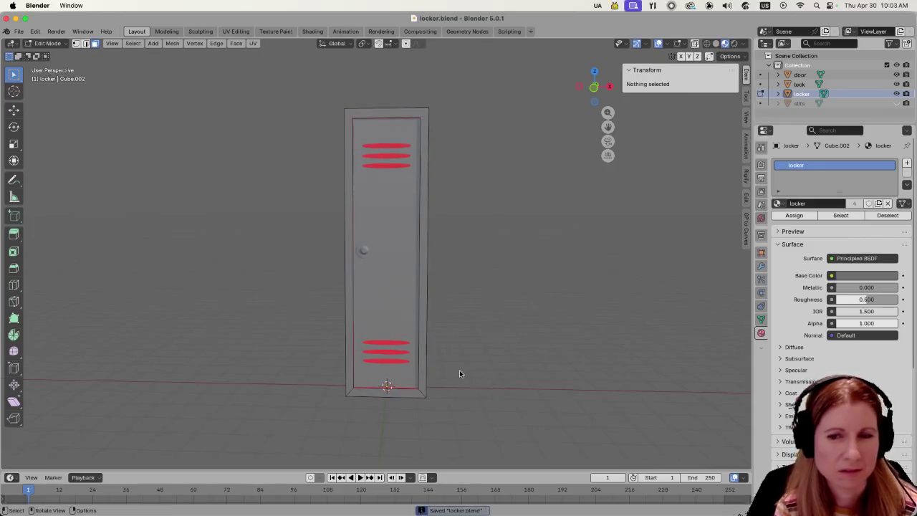
Inspect the locker's side, then hide the door to examine the red interior faces.
middle_drag(530, 404, 618, 396)
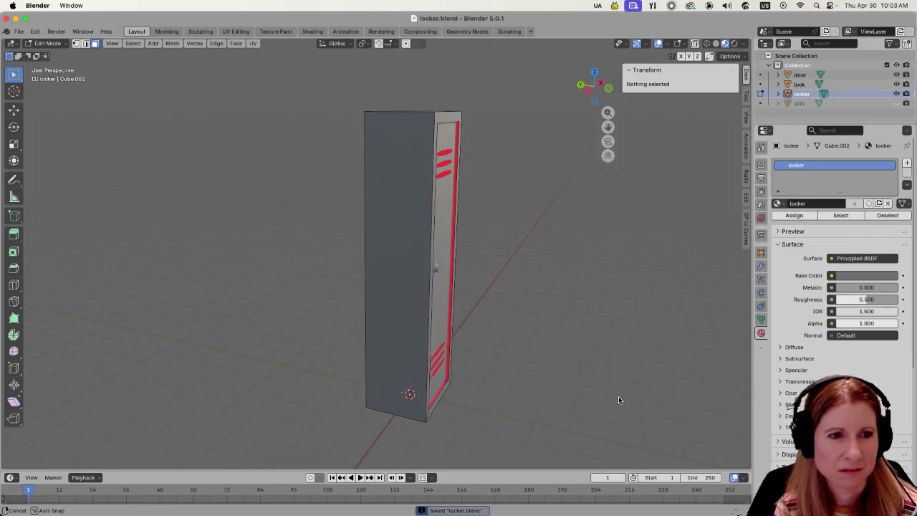
scroll(515, 356, up, 5)
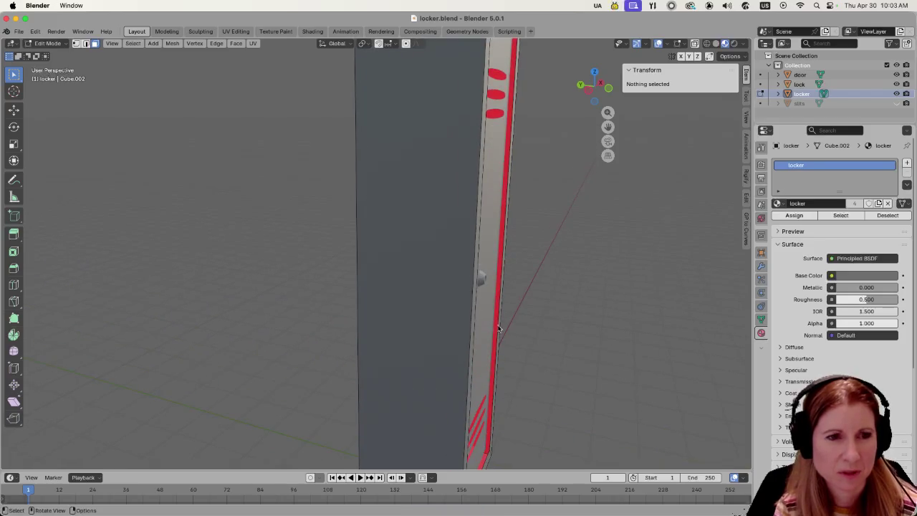
click(494, 343)
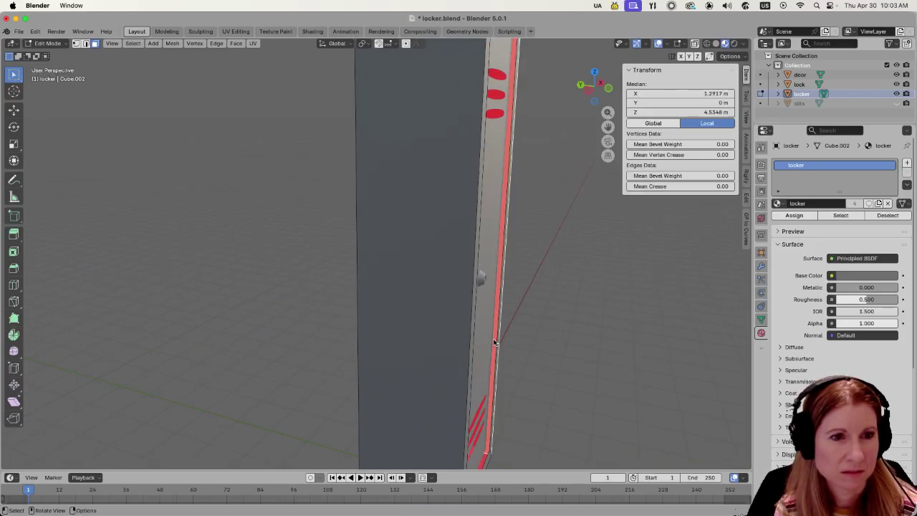
click(543, 306)
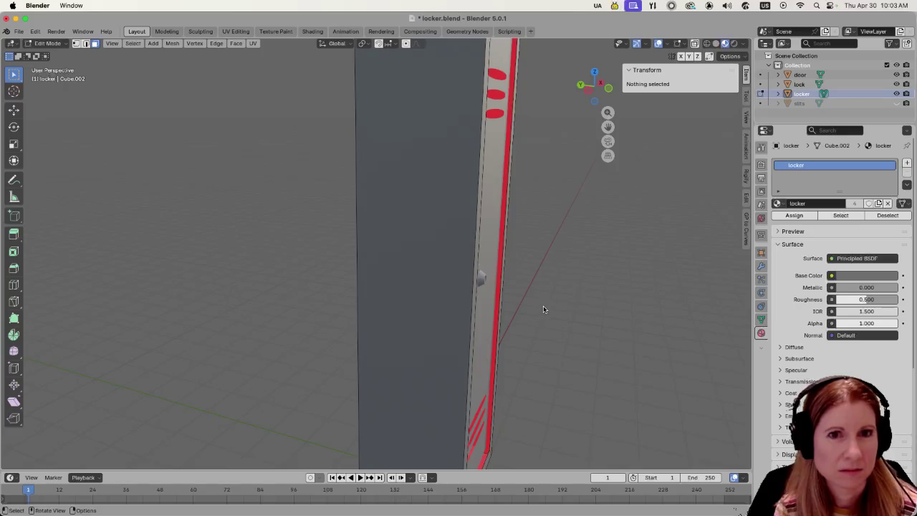
click(896, 74)
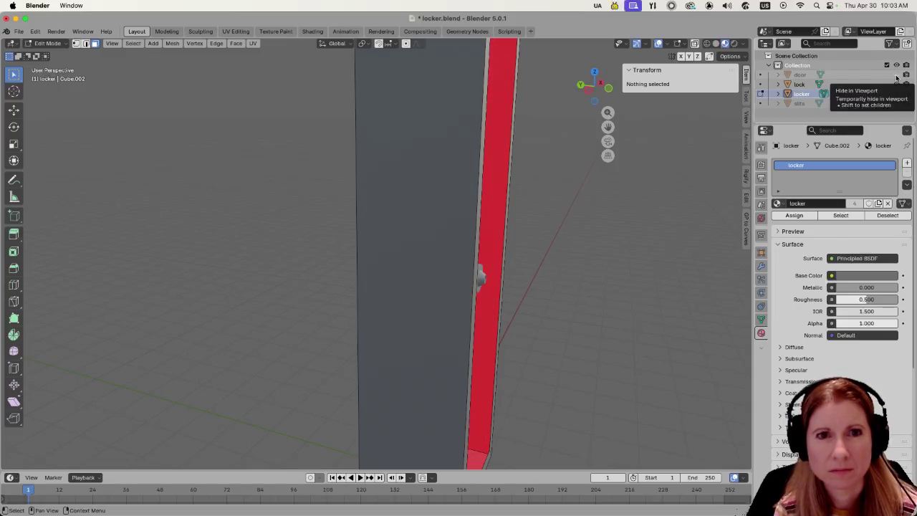
mouse_move(659, 219)
middle_down()
mouse_move(501, 251)
mouse_move(587, 251)
middle_up()
click(451, 216)
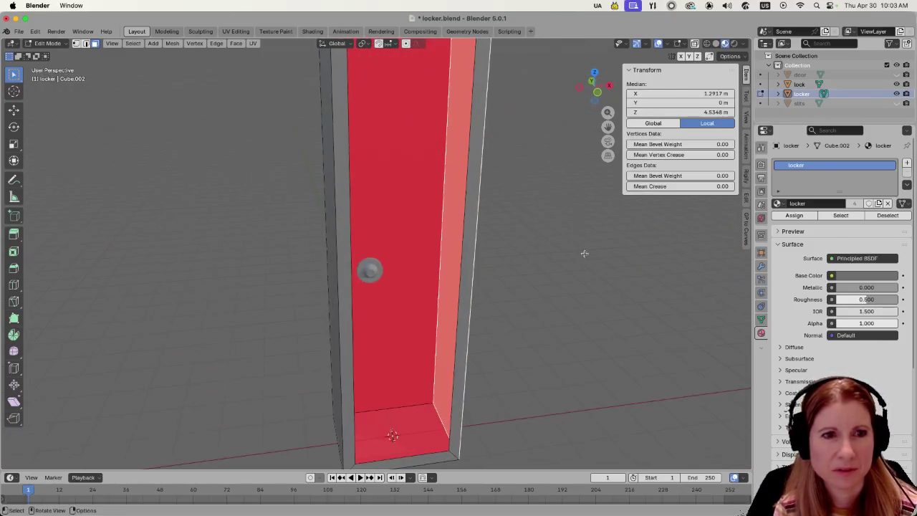
scroll(547, 270, down, 3)
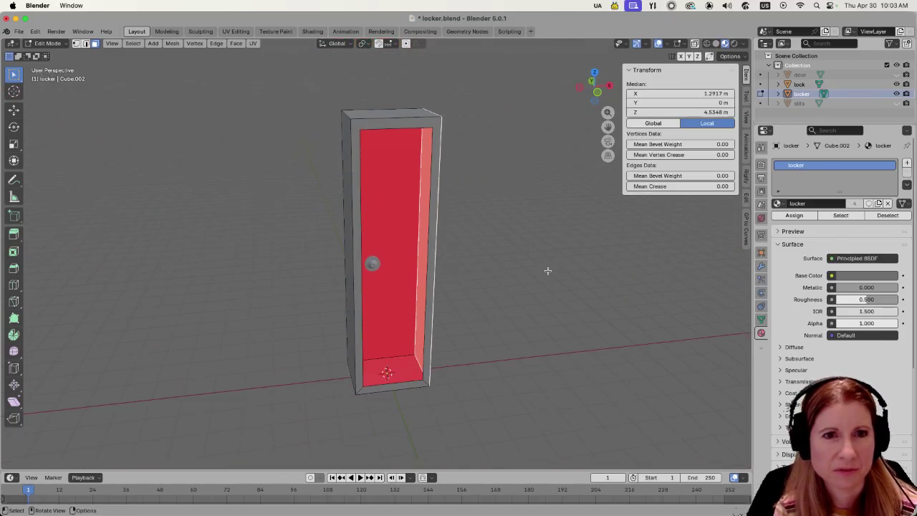
Unhide the door, check the door face, save locker.blend and return to Object Mode.
click(897, 75)
click(511, 299)
mouse_move(512, 298)
middle_down()
mouse_move(494, 268)
mouse_move(392, 238)
middle_up()
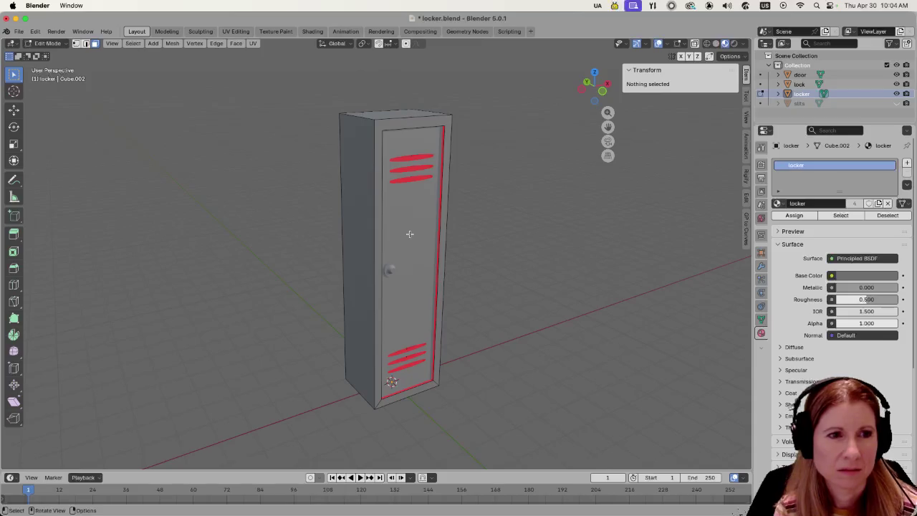
click(410, 234)
click(526, 239)
mouse_move(519, 242)
shift+middle_down()
mouse_move(575, 288)
mouse_move(516, 277)
mouse_move(577, 277)
shift+middle_up()
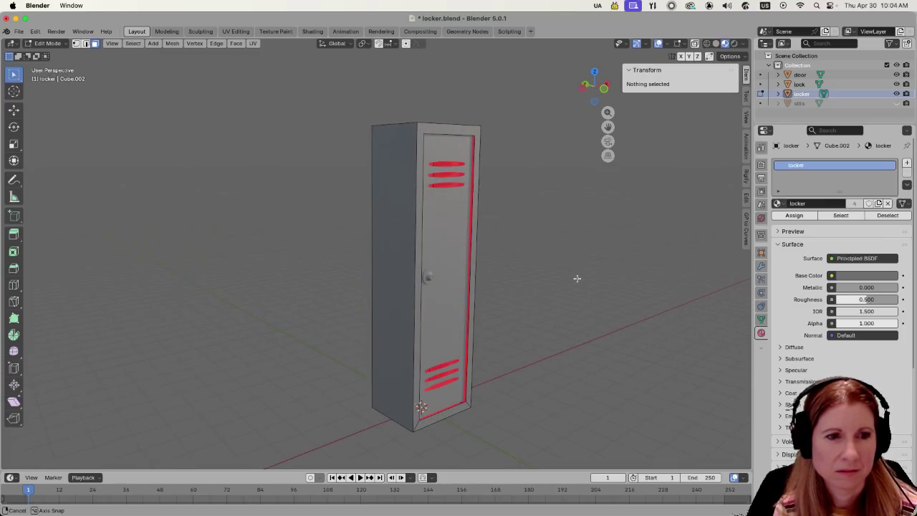
scroll(538, 302, up, 2)
scroll(538, 302, down, 2)
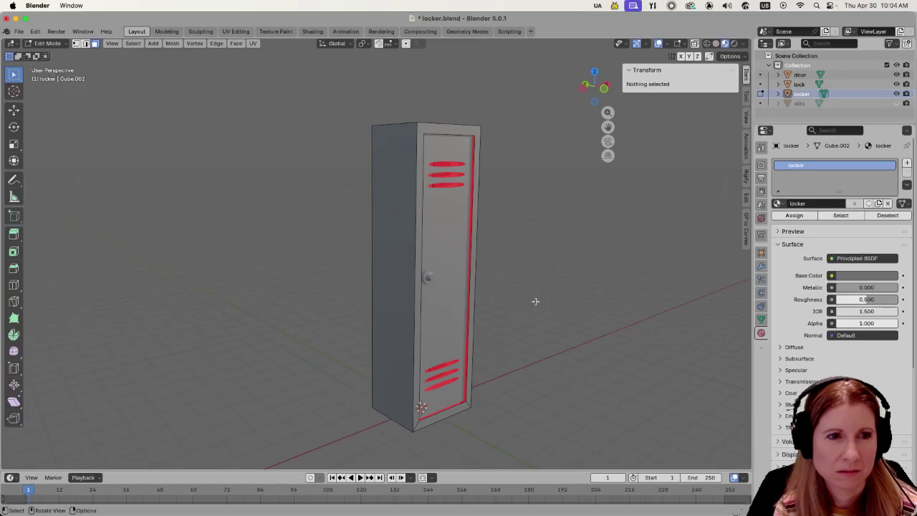
key(ctrl+s)
scroll(525, 295, down, 3)
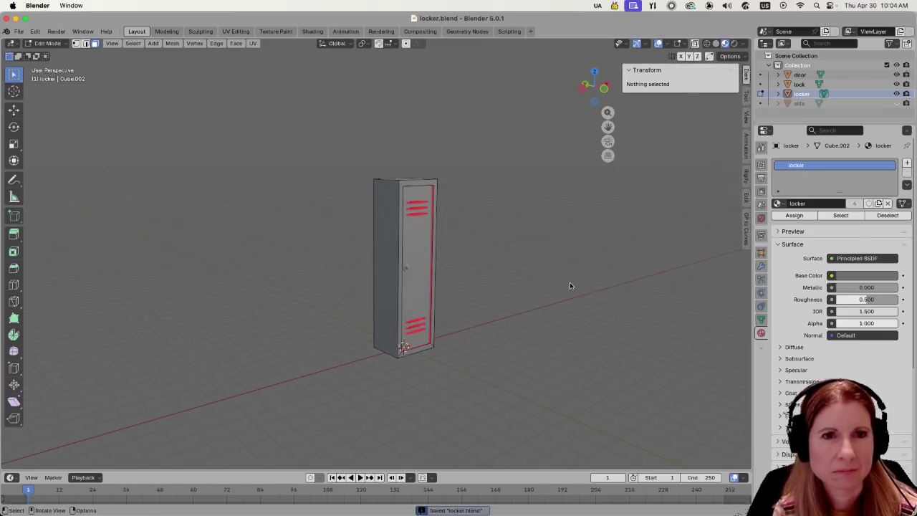
key(Tab)
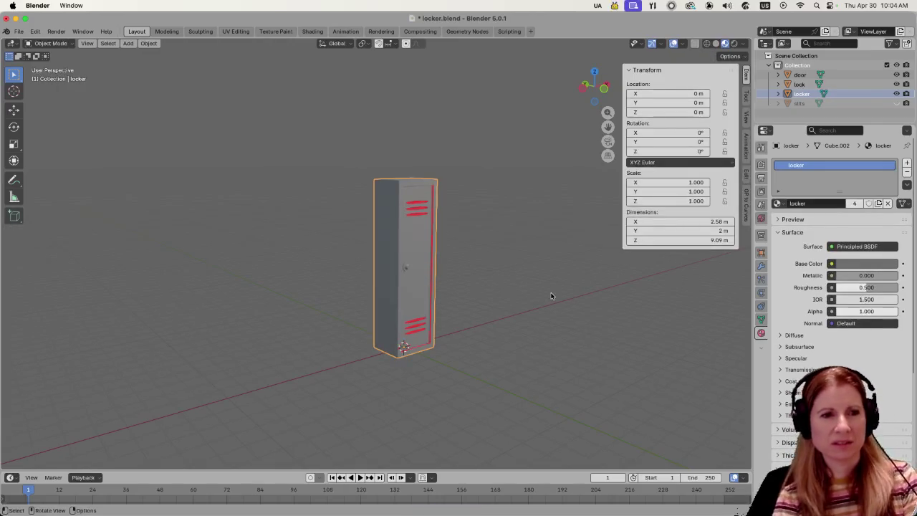
Apply All Transforms to the locker via Ctrl+A, deselect it, and save locker.blend.
key(ctrl+a)
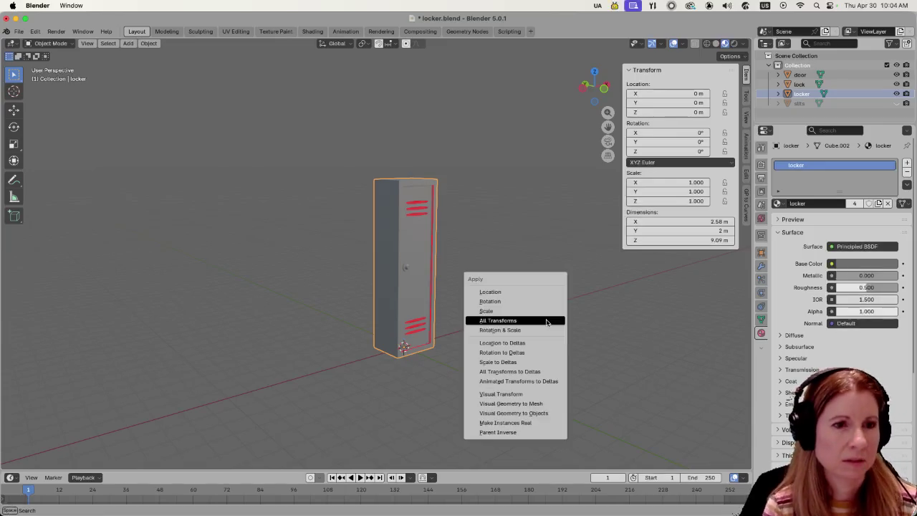
click(547, 321)
click(541, 318)
key(ctrl+s)
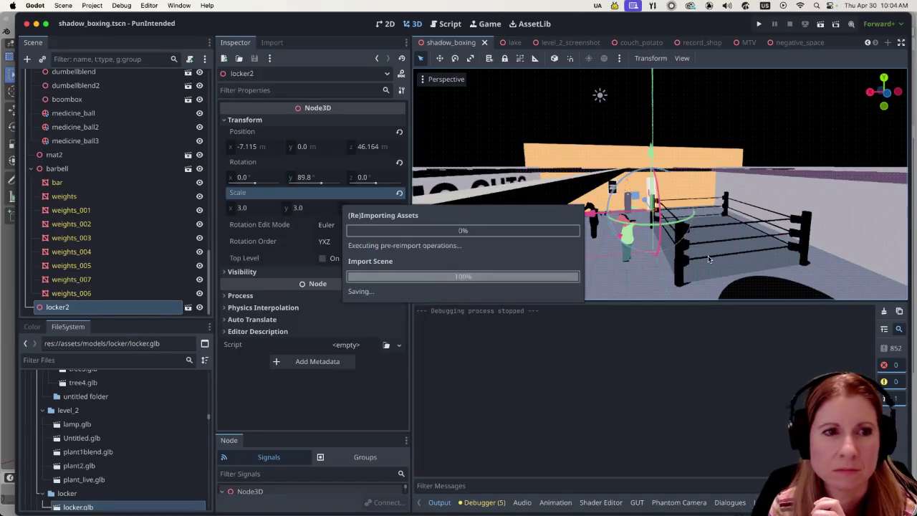
In Godot, zoom in and rotate locker2 around its vertical axis to turn it around.
scroll(663, 236, up, 3)
scroll(652, 233, up, 3)
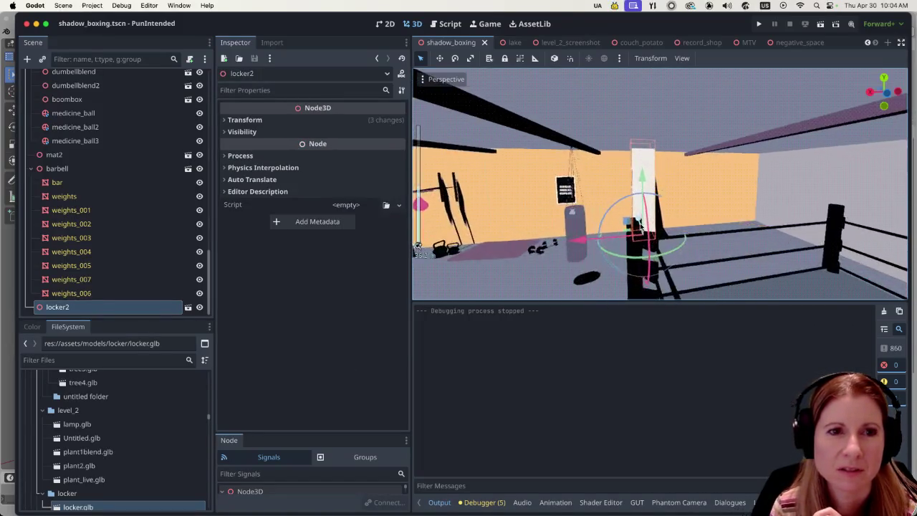
scroll(637, 228, up, 3)
scroll(624, 221, up, 2)
scroll(622, 223, up, 3)
scroll(620, 224, up, 3)
scroll(616, 226, down, 3)
scroll(614, 228, down, 5)
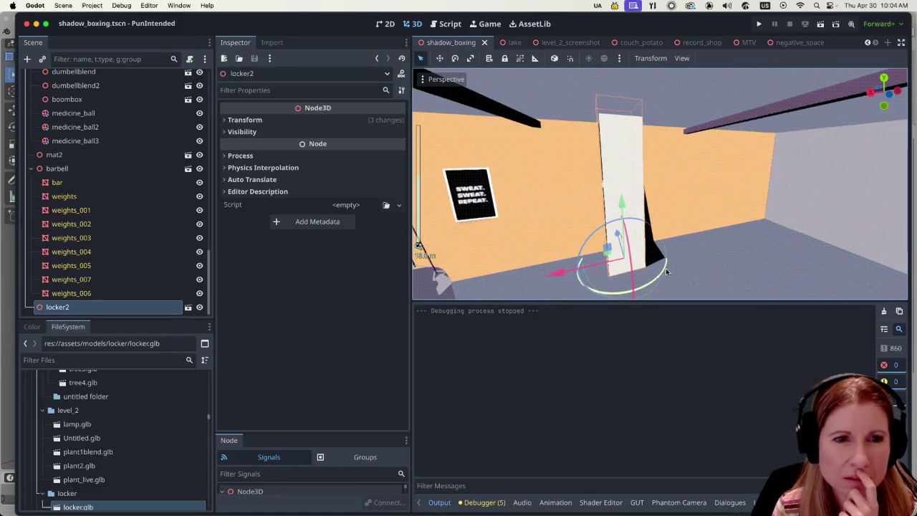
mouse_move(662, 272)
mouse_down()
mouse_move(612, 174)
mouse_move(663, 178)
mouse_up()
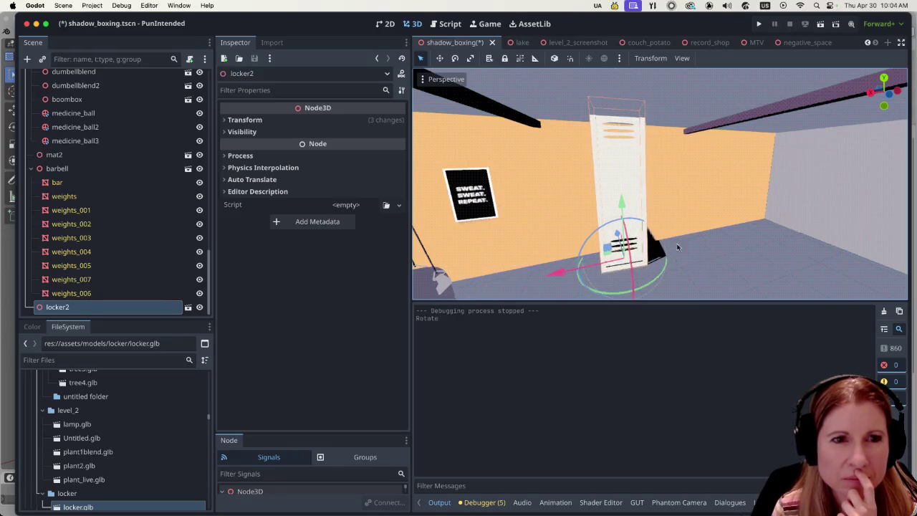
click(715, 260)
Move locker2 forward and slide it left so it sits beside the punching bag.
click(630, 205)
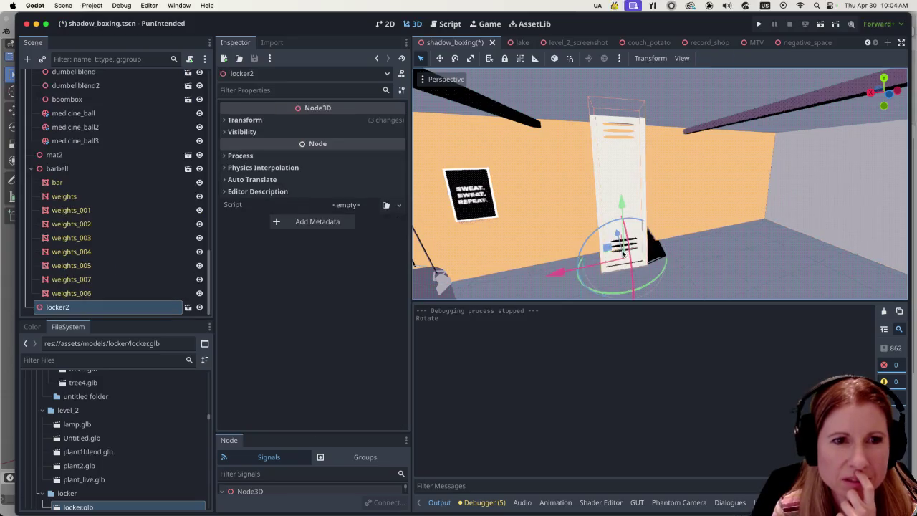
drag(624, 244, 627, 259)
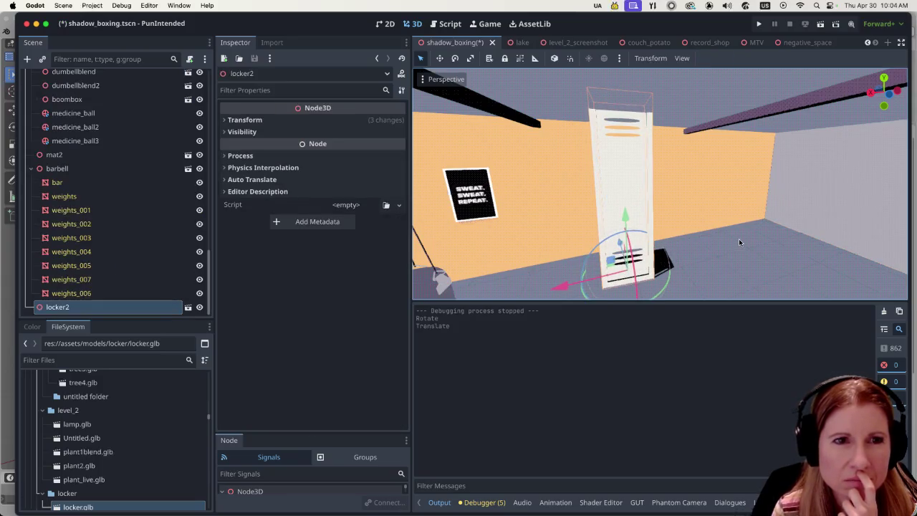
drag(620, 242, 624, 255)
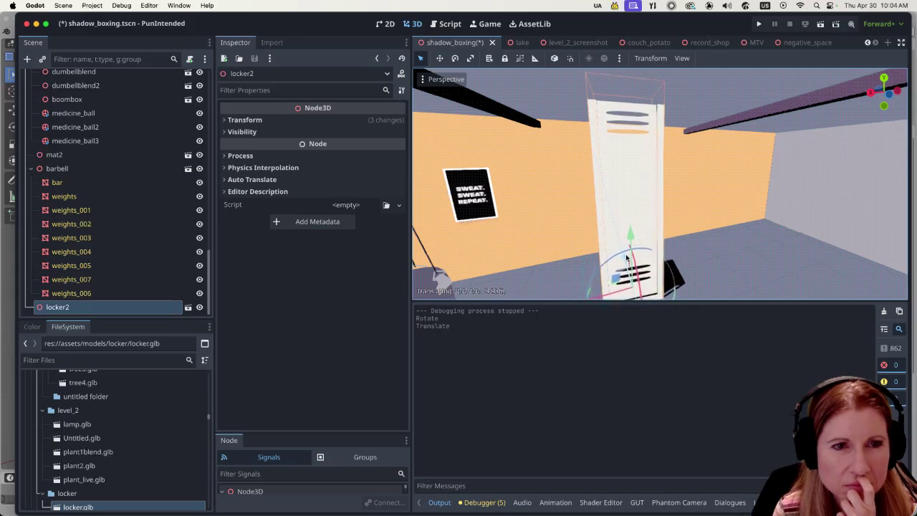
scroll(622, 247, down, 2)
scroll(622, 237, down, 2)
scroll(622, 237, up, 2)
scroll(620, 238, down, 2)
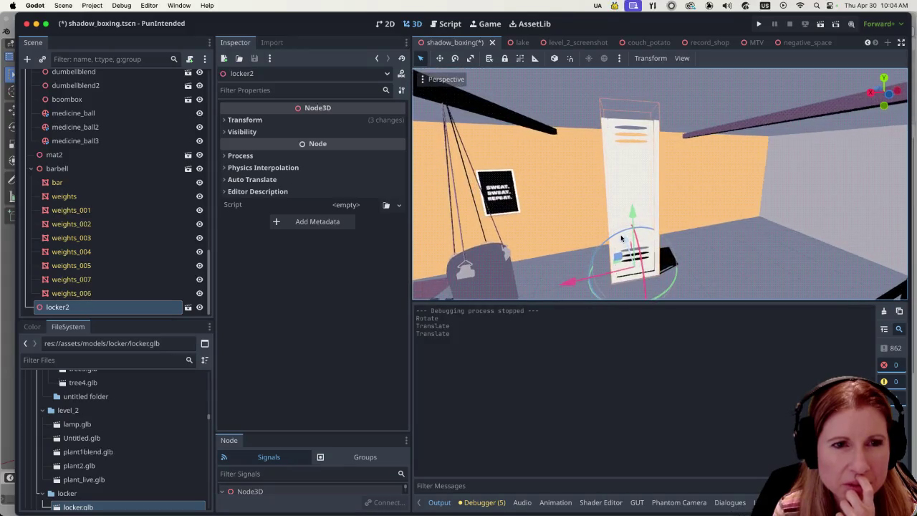
scroll(621, 237, down, 2)
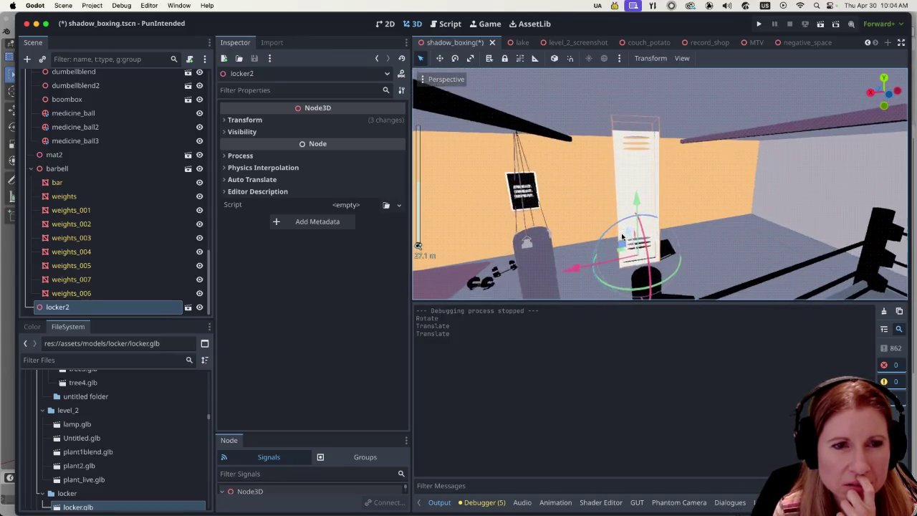
scroll(583, 252, down, 2)
drag(582, 263, 539, 278)
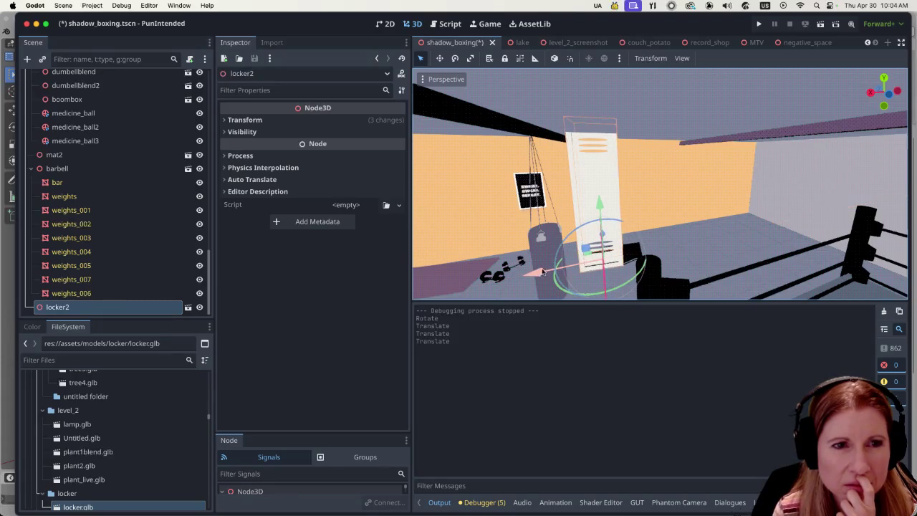
scroll(542, 275, up, 3)
scroll(565, 226, up, 2)
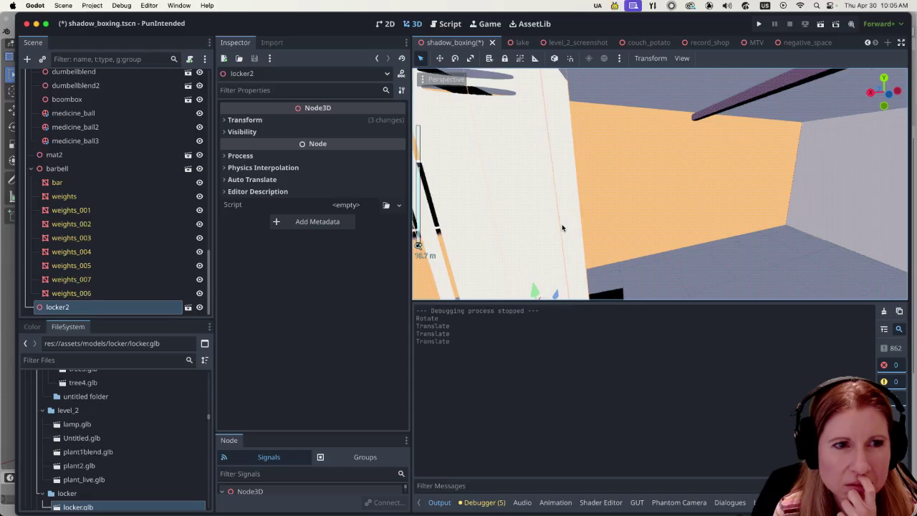
scroll(562, 226, down, 2)
scroll(562, 228, down, 2)
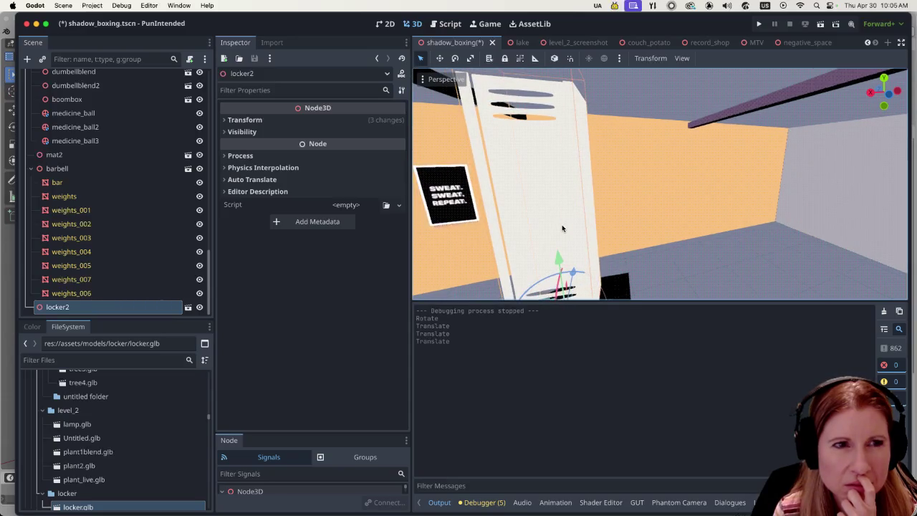
scroll(561, 229, down, 4)
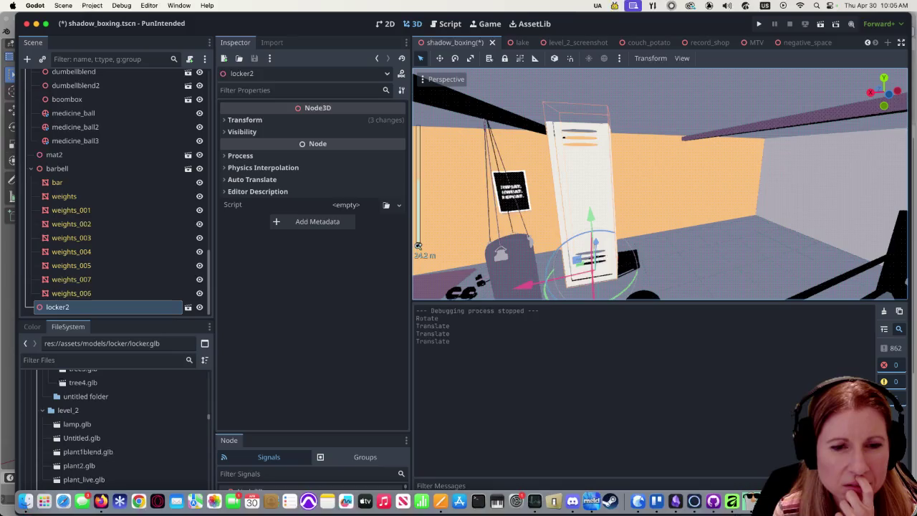
key(super+Tab)
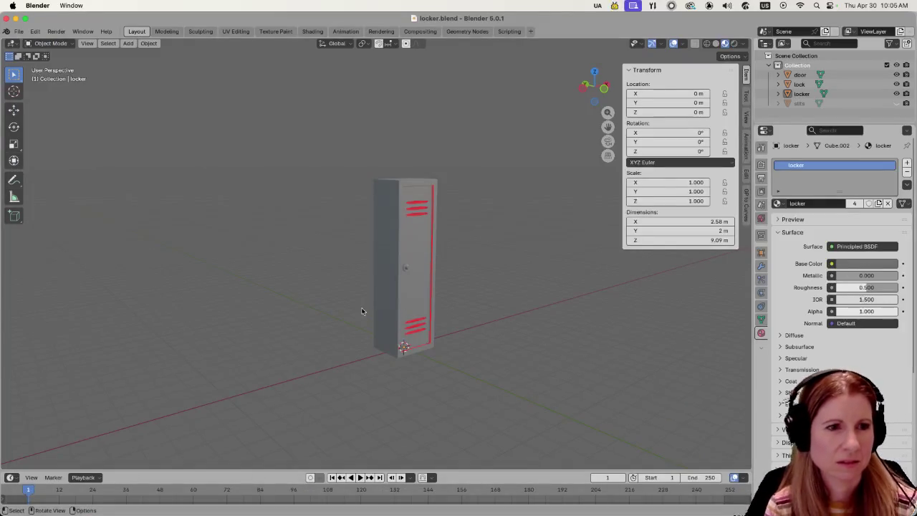
Move the lock knob along Y and nudge it to X -0.70817 m, Y -1.0854 m against the door.
scroll(363, 308, up, 4)
click(430, 320)
mouse_move(431, 320)
middle_down()
mouse_move(431, 261)
mouse_move(417, 327)
mouse_move(438, 328)
middle_up()
click(428, 238)
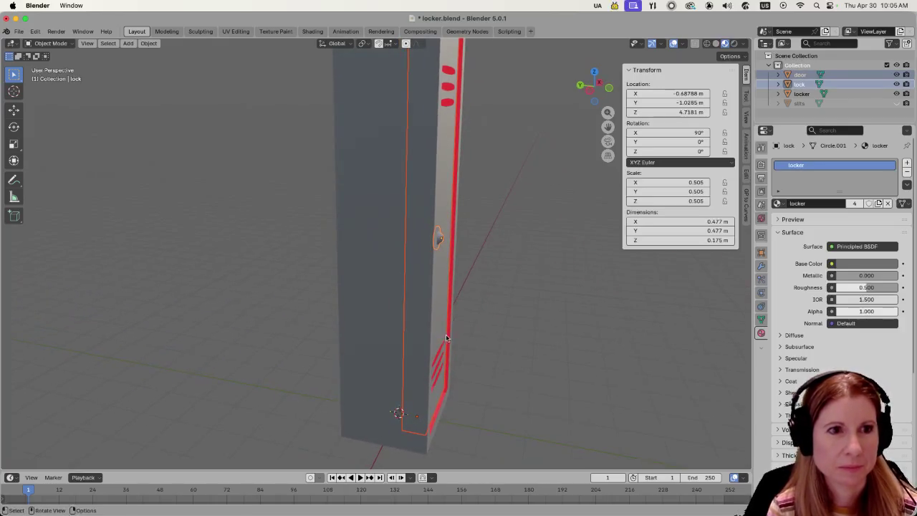
key(g)
key(y)
click(454, 343)
mouse_move(501, 340)
middle_down()
mouse_move(410, 325)
mouse_move(555, 341)
middle_up()
key(g)
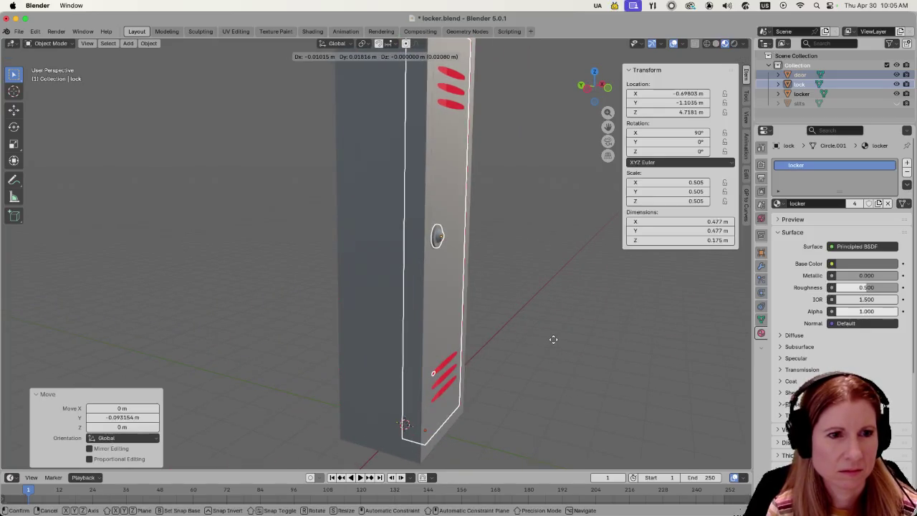
click(552, 343)
click(599, 337)
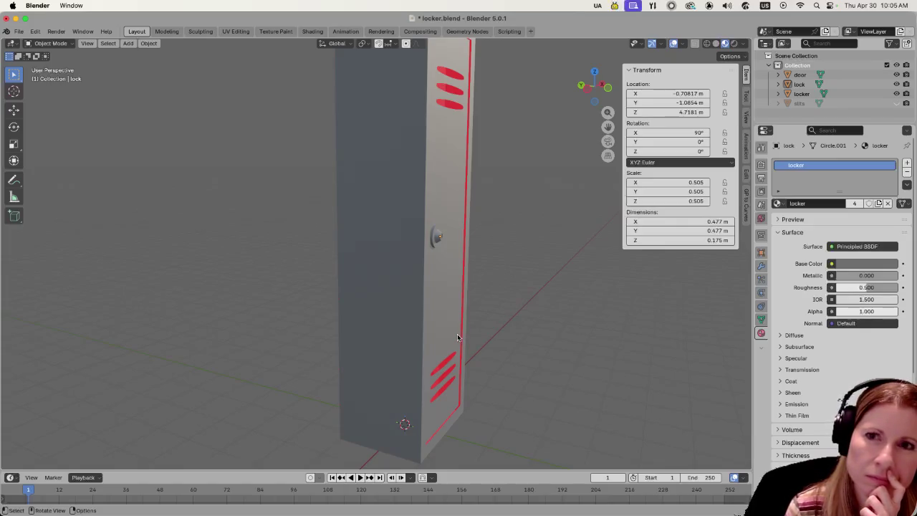
click(455, 334)
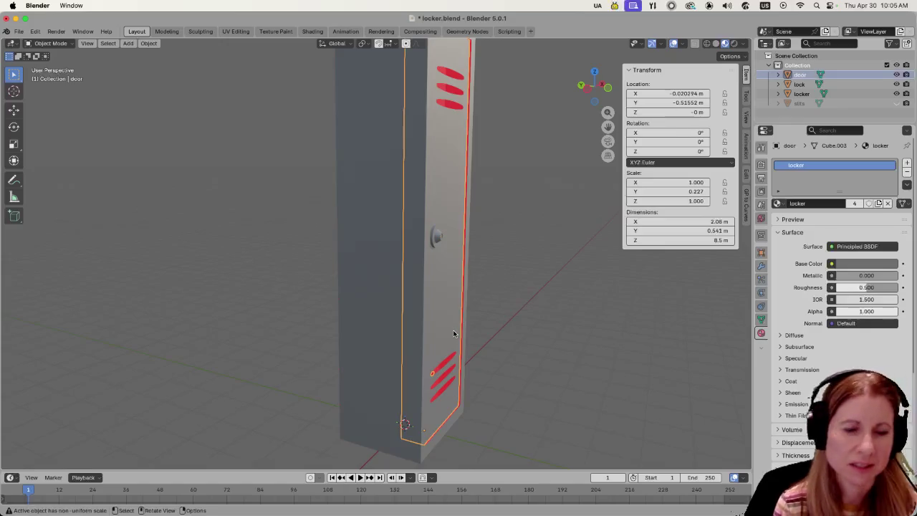
Pull the door and lock knob out together along the Y axis.
key(g)
key(y)
click(543, 376)
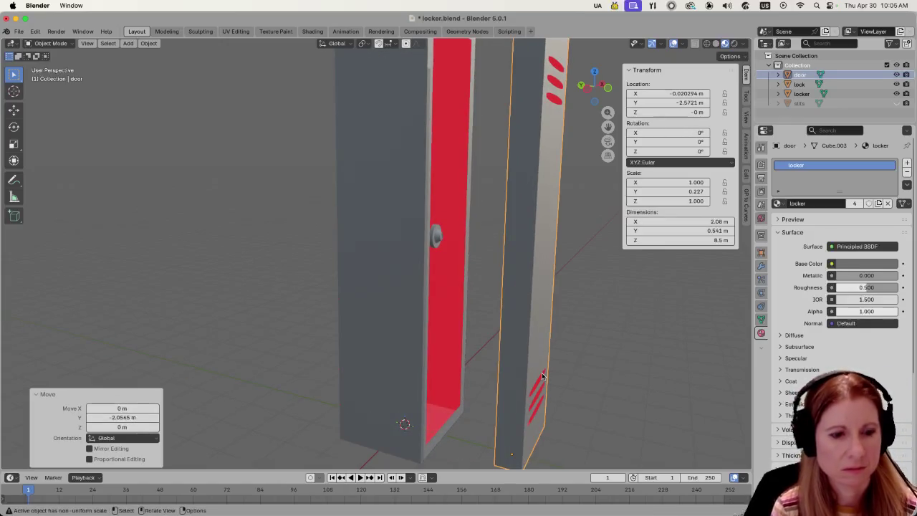
key(ctrl+z)
shift+click(437, 238)
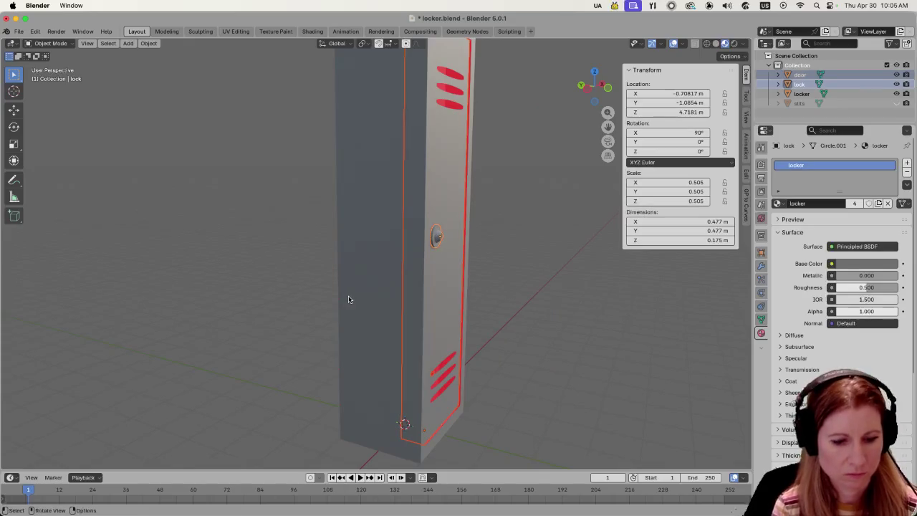
key(g)
key(y)
click(442, 325)
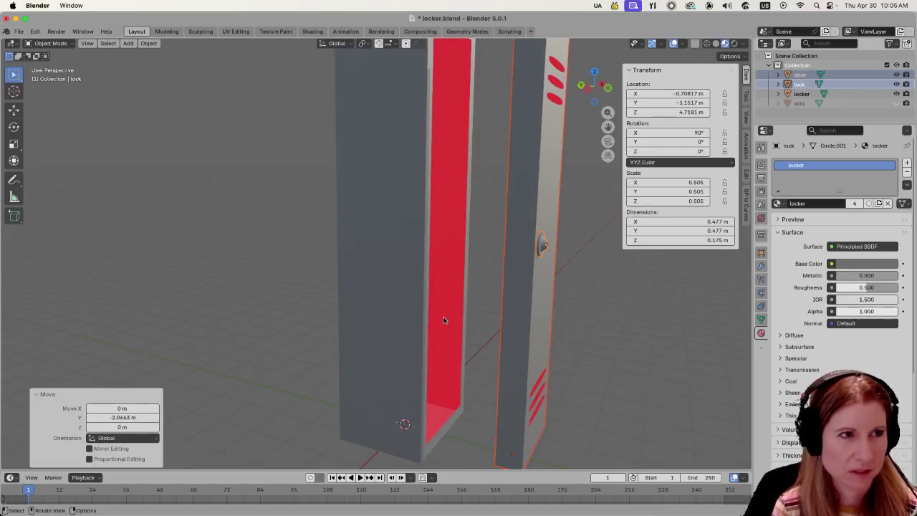
middle_drag(442, 316, 433, 321)
In Edit Mode on the locker body, select the edges around the inner face.
click(433, 322)
key(Tab)
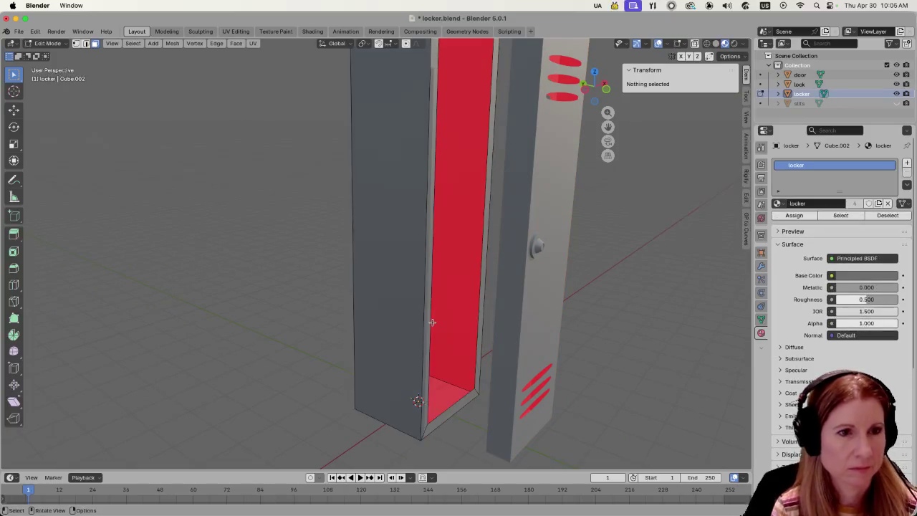
click(432, 322)
alt+click(430, 324)
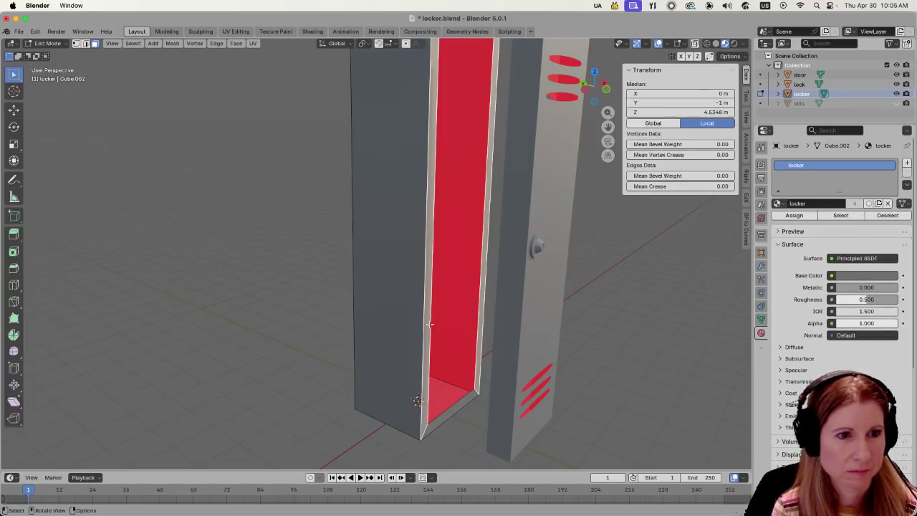
click(326, 296)
key(2)
alt+click(431, 300)
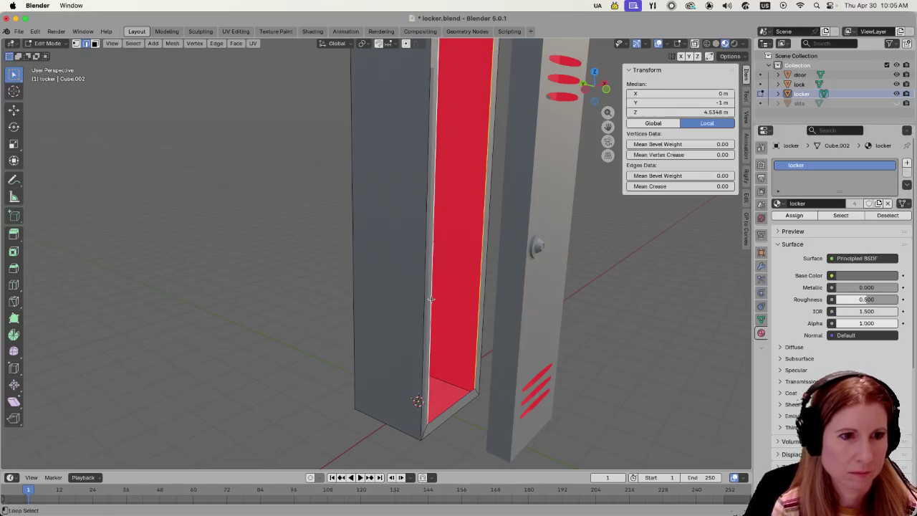
key(ctrl+z)
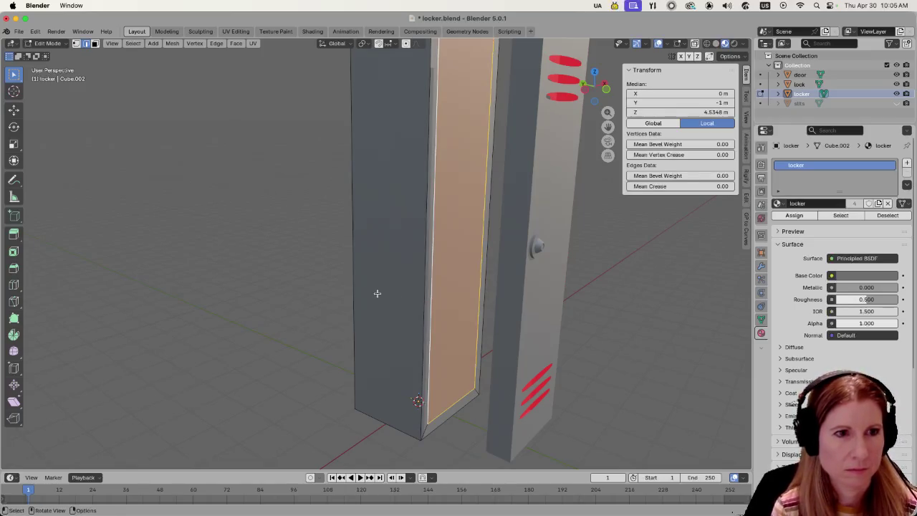
click(377, 293)
click(465, 317)
Select the inner door face and extrude it inward into the locker body.
key(3)
click(453, 322)
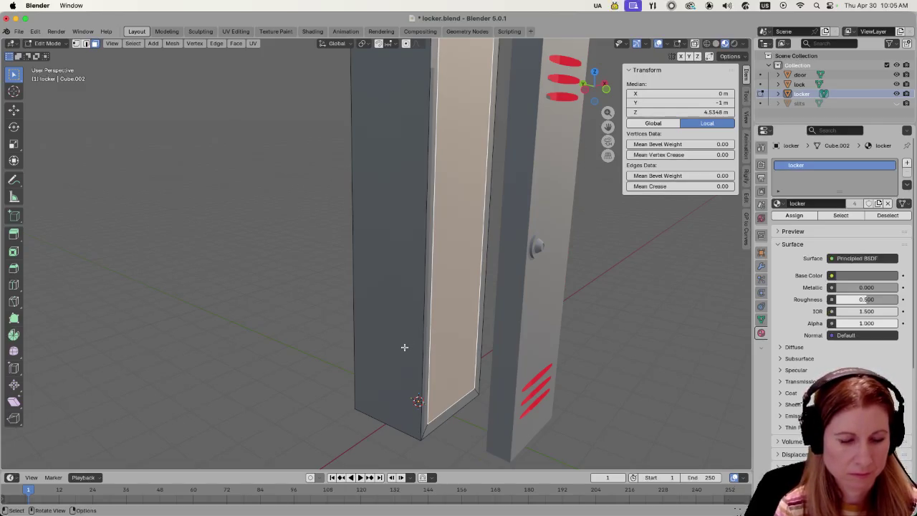
key(e)
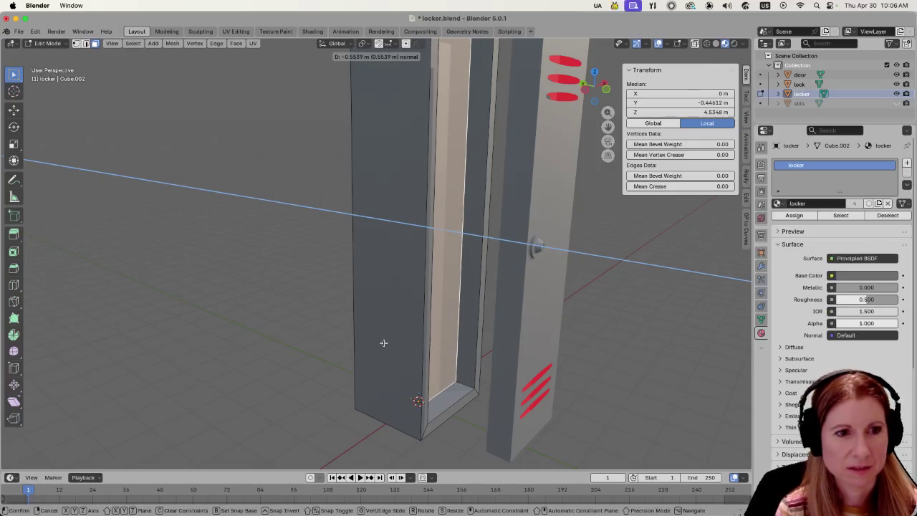
click(383, 342)
key(Tab)
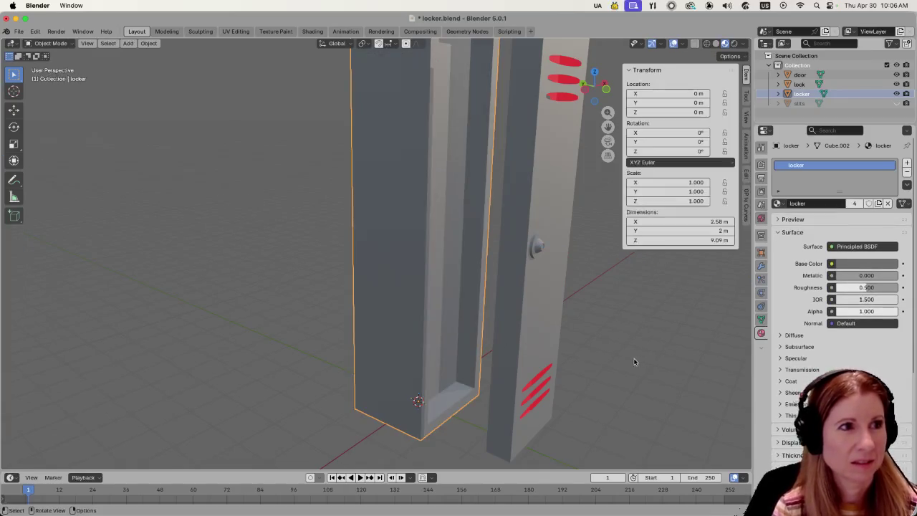
Slide the door and lock knob along Y back onto the locker front.
click(539, 326)
shift+click(543, 249)
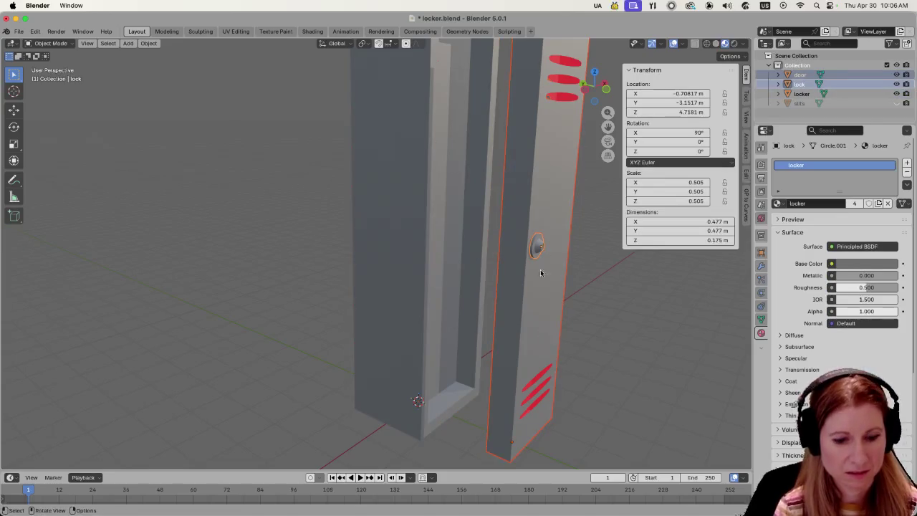
key(g)
key(y)
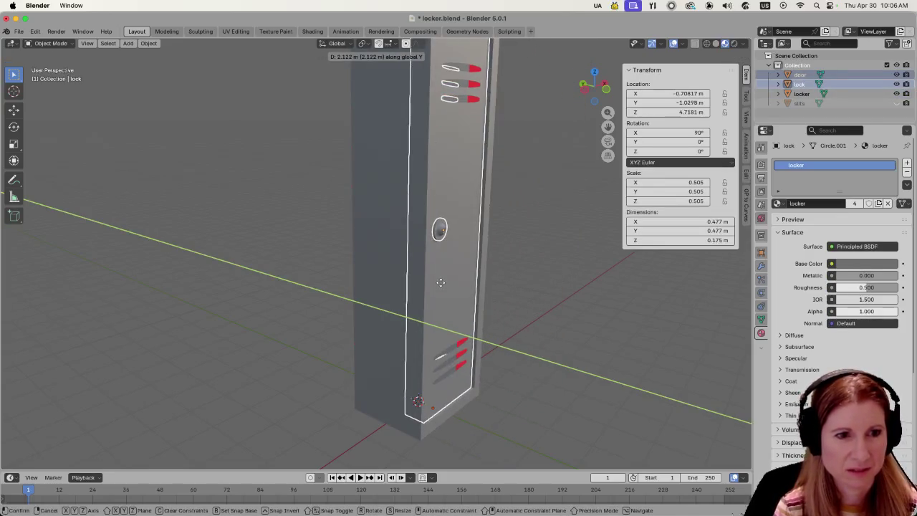
click(437, 281)
click(547, 311)
mouse_move(590, 338)
middle_down()
mouse_move(516, 329)
mouse_move(434, 266)
mouse_move(409, 302)
middle_up()
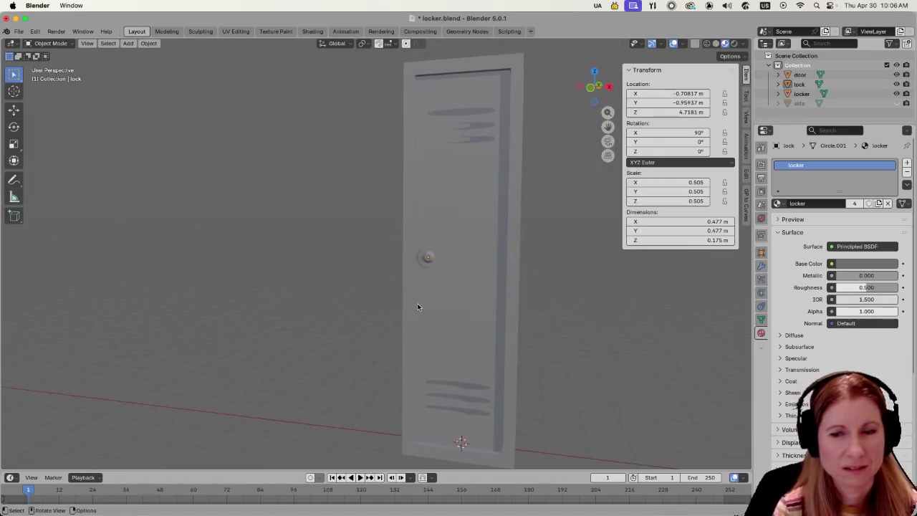
Select the lock knob and zoom in close on it.
scroll(387, 340, up, 3)
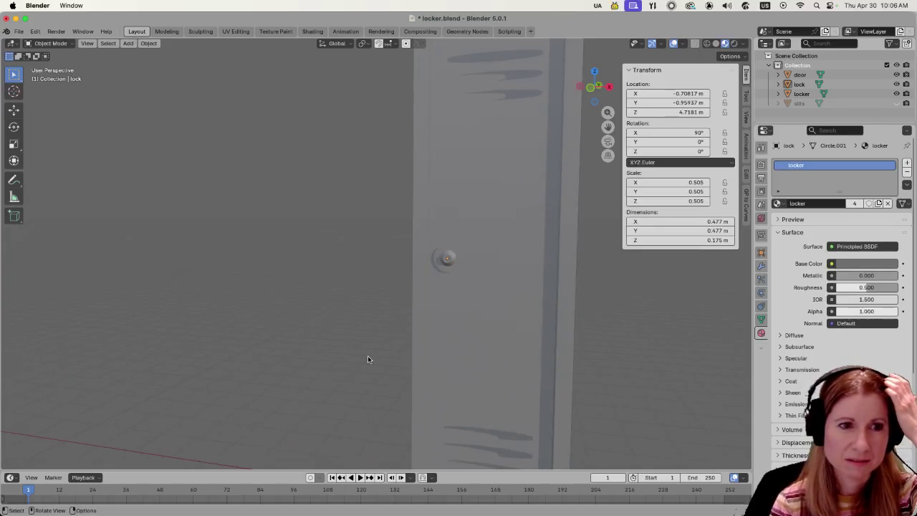
middle_drag(370, 362, 380, 242)
click(400, 245)
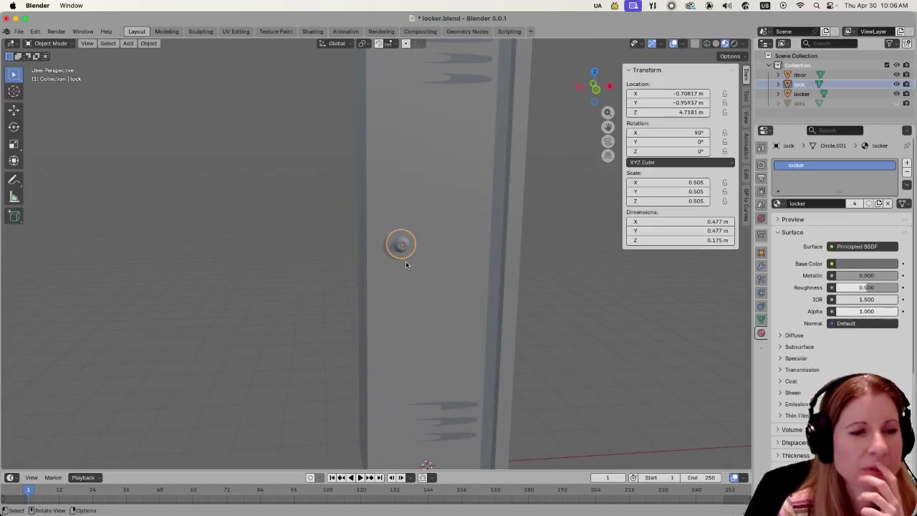
scroll(397, 268, up, 2)
scroll(396, 271, up, 2)
scroll(397, 270, up, 2)
scroll(445, 258, up, 1)
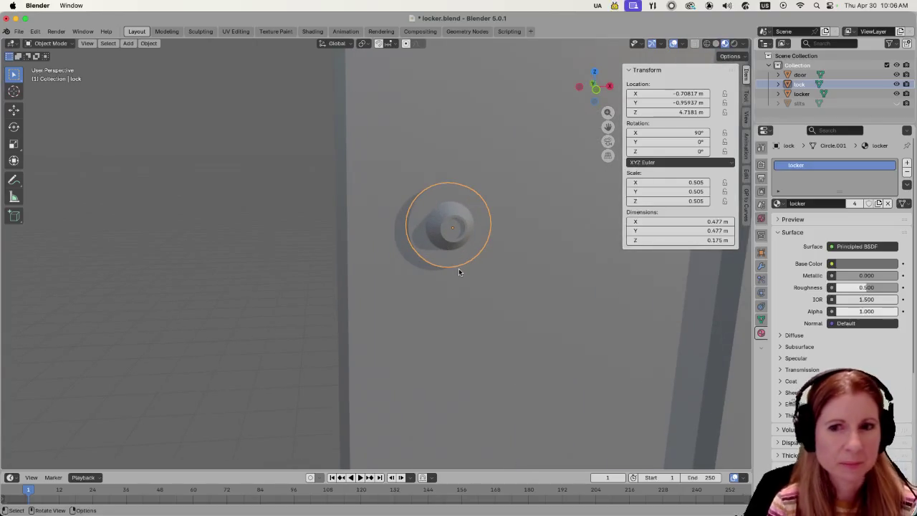
shift+middle_drag(502, 278, 461, 290)
scroll(458, 312, down, 3)
View the knob at an angle and enter Edit Mode on its mesh.
mouse_move(457, 324)
middle_down()
mouse_move(419, 317)
mouse_move(465, 313)
mouse_move(282, 320)
mouse_move(462, 317)
mouse_move(454, 324)
mouse_move(357, 194)
middle_up()
mouse_move(512, 252)
middle_down()
mouse_move(463, 262)
mouse_move(409, 251)
mouse_move(327, 256)
mouse_move(440, 254)
middle_up()
scroll(345, 278, up, 2)
scroll(345, 281, up, 1)
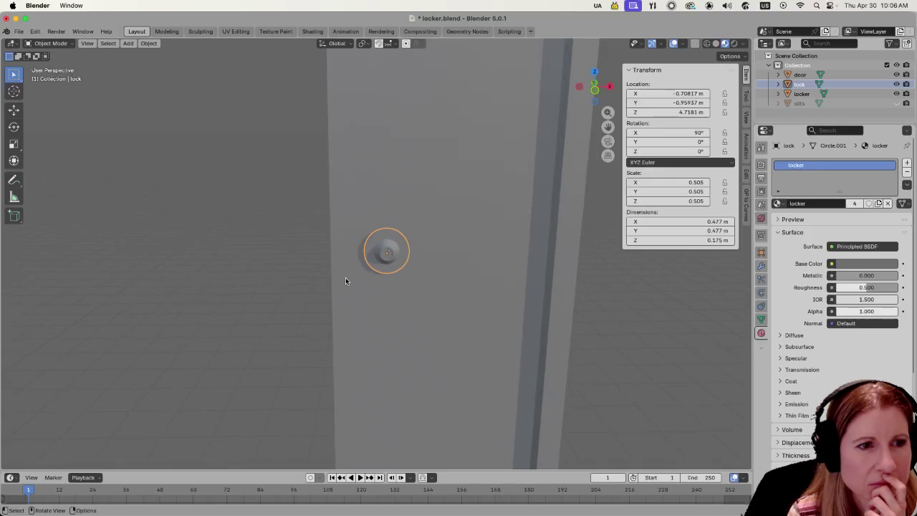
scroll(345, 280, up, 2)
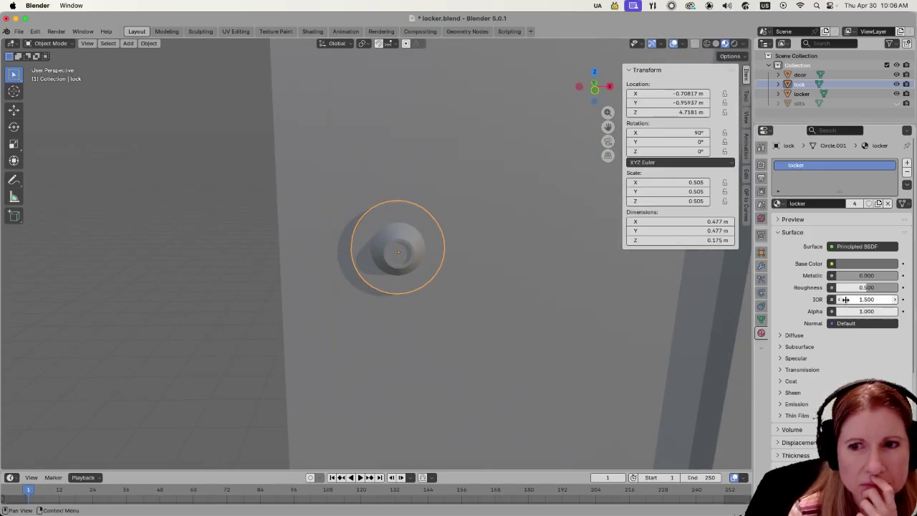
middle_drag(466, 343, 456, 316)
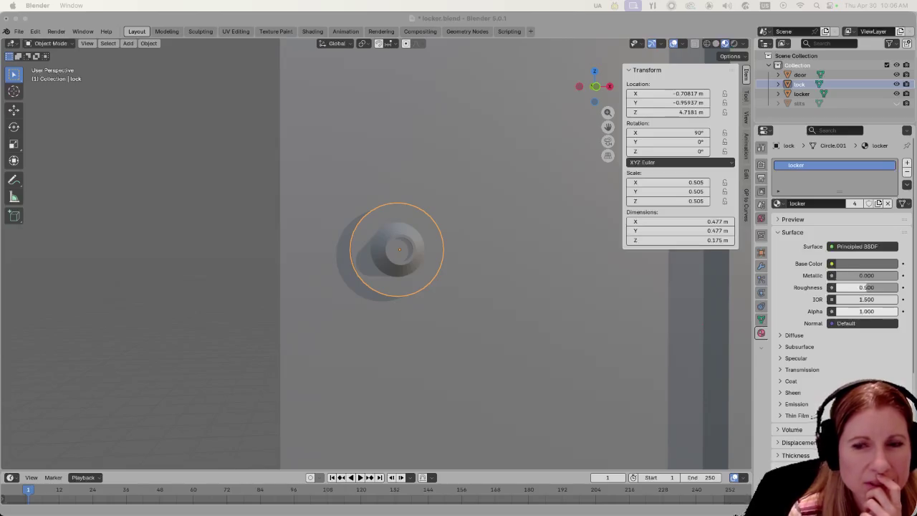
scroll(355, 316, down, 5)
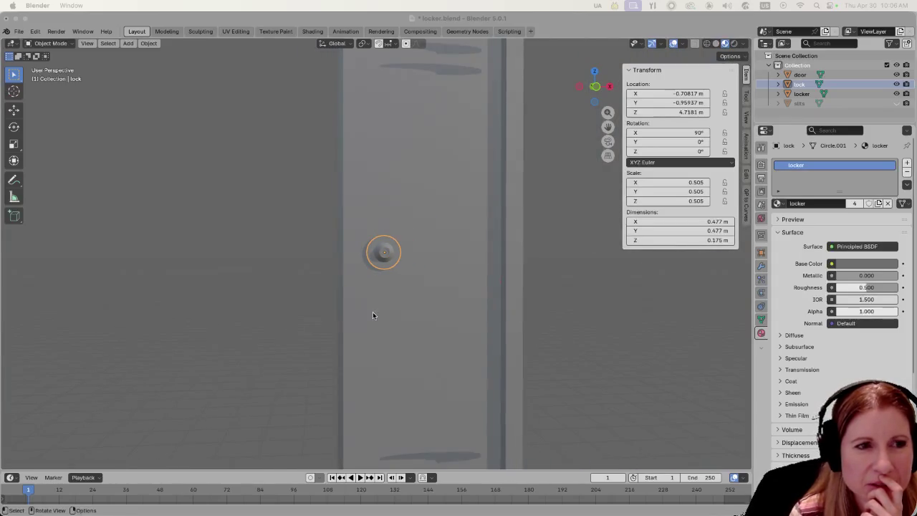
scroll(373, 313, down, 3)
middle_drag(362, 285, 365, 286)
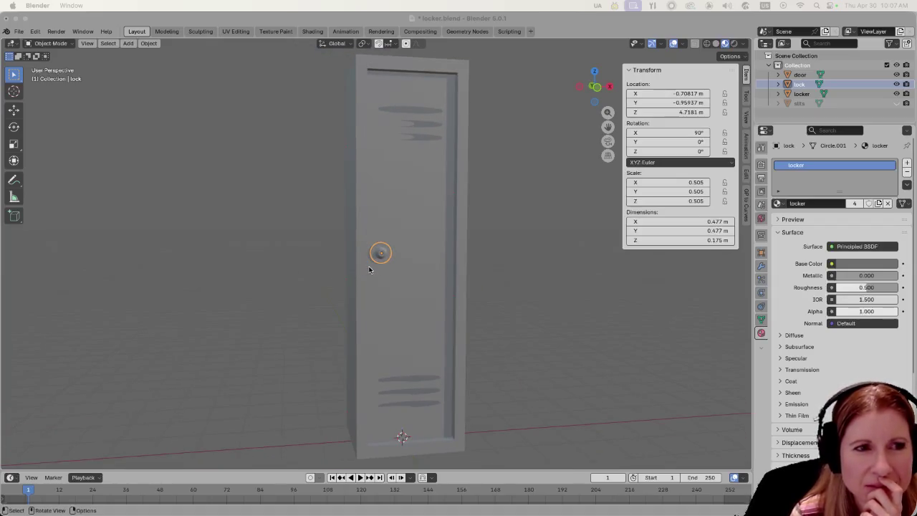
scroll(349, 275, up, 6)
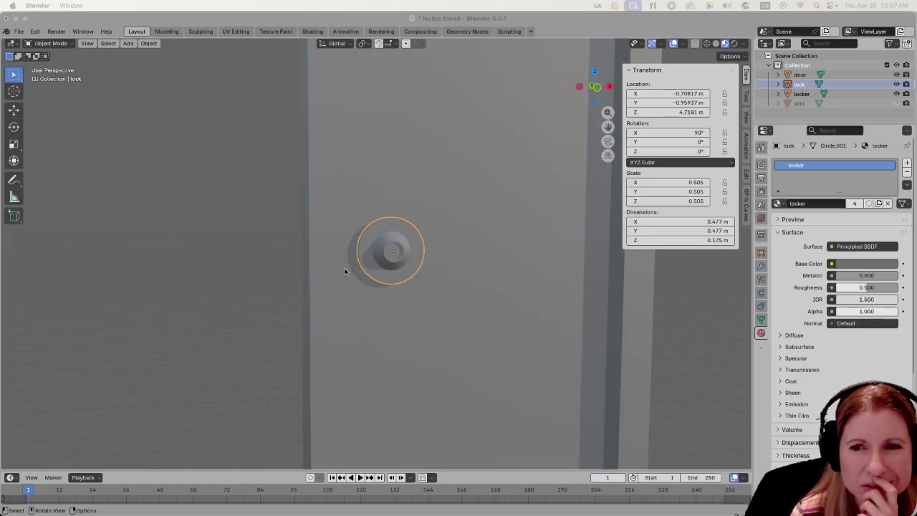
scroll(344, 269, up, 2)
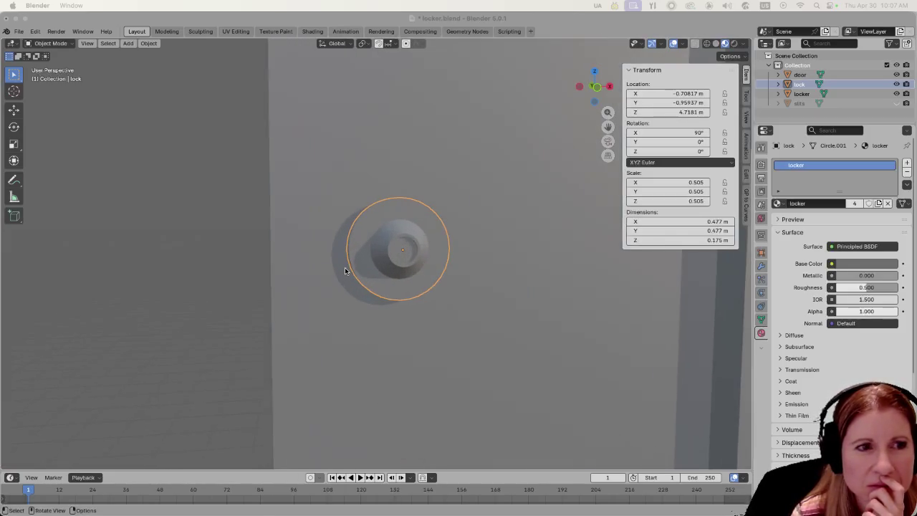
scroll(344, 270, up, 1)
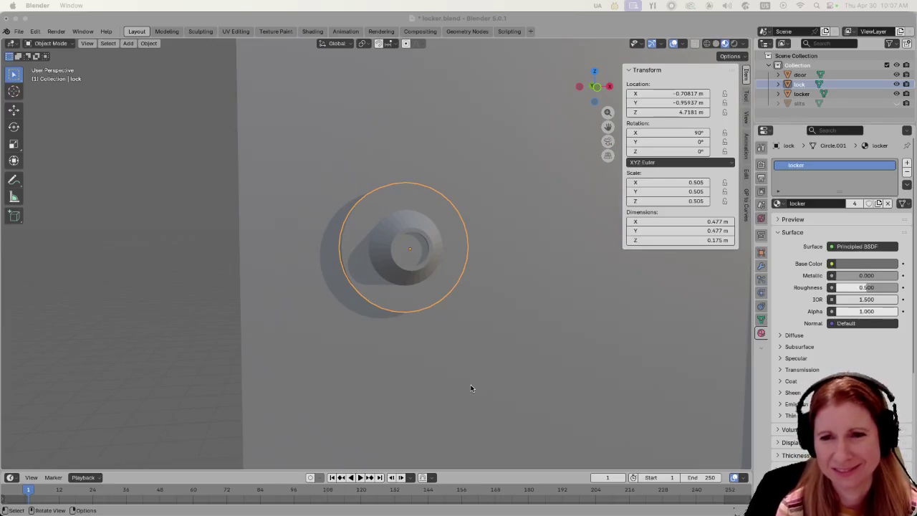
middle_drag(456, 389, 341, 391)
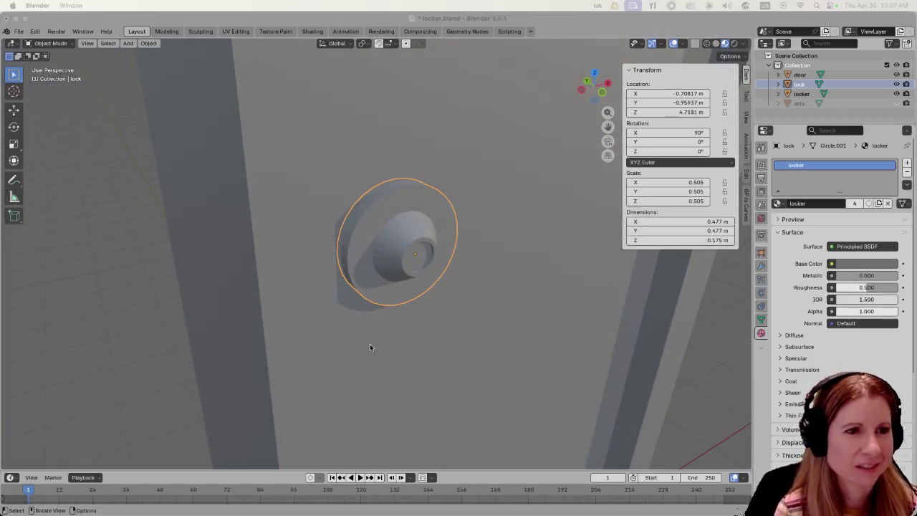
key(Tab)
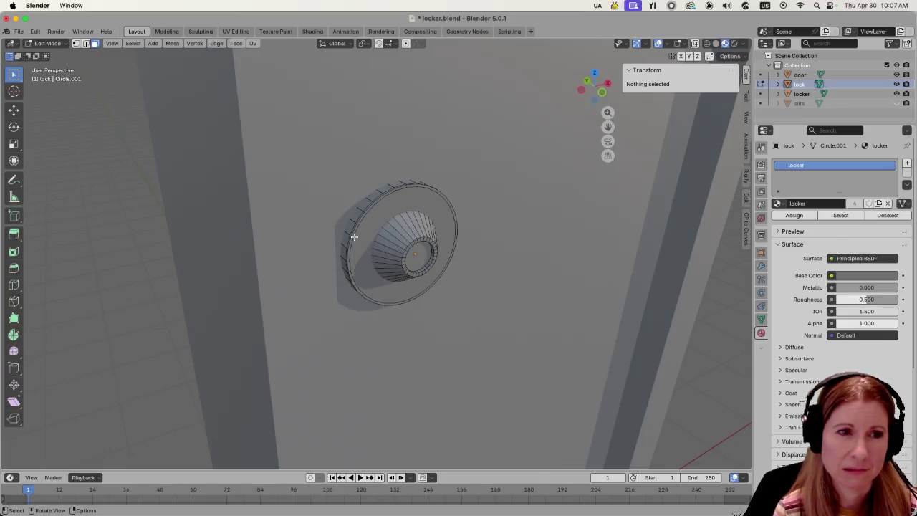
Select the lock knob's outer rim edge loop.
click(354, 237)
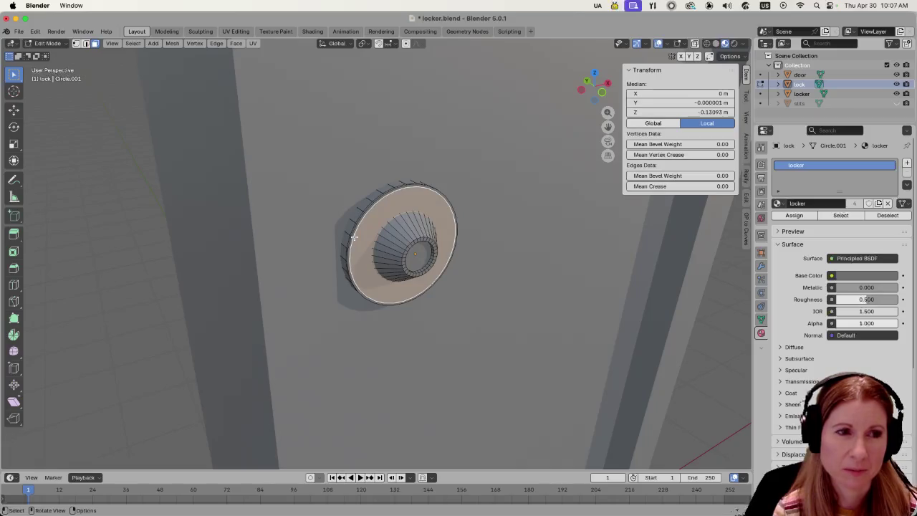
scroll(346, 260, up, 2)
scroll(343, 276, up, 1)
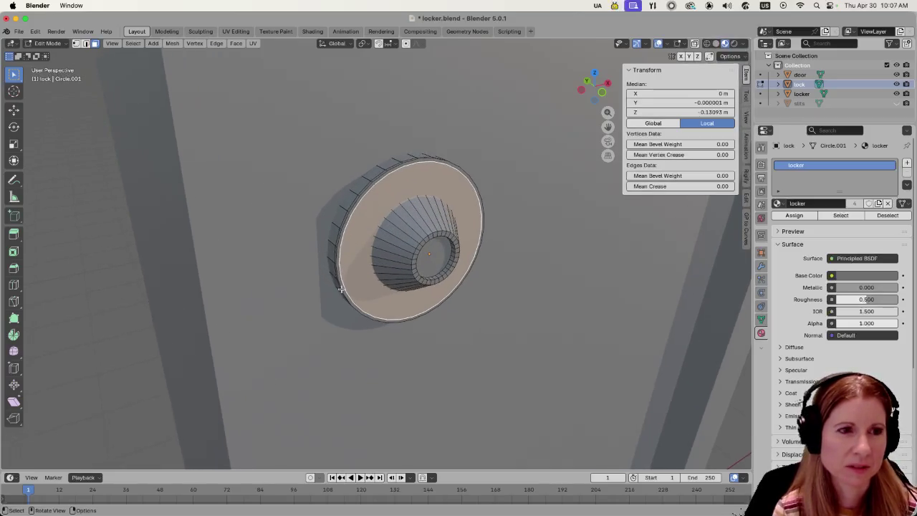
scroll(341, 290, up, 2)
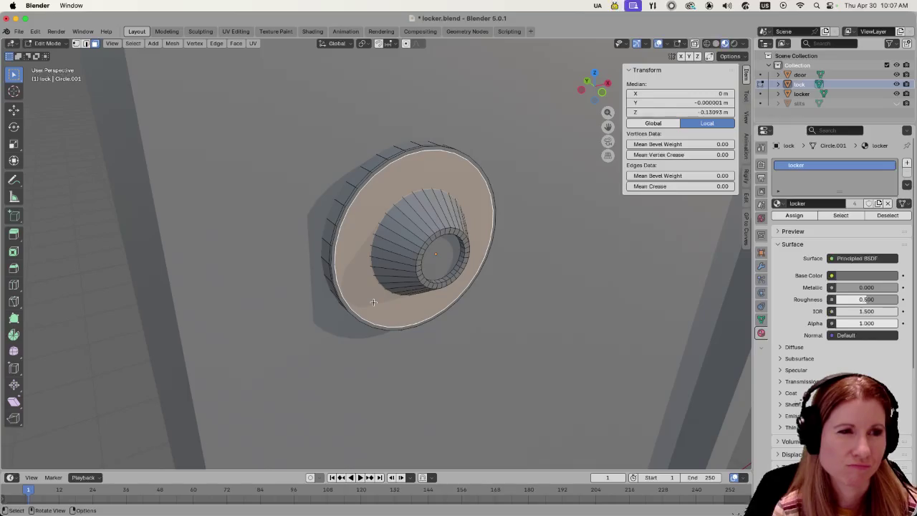
middle_drag(317, 251, 333, 244)
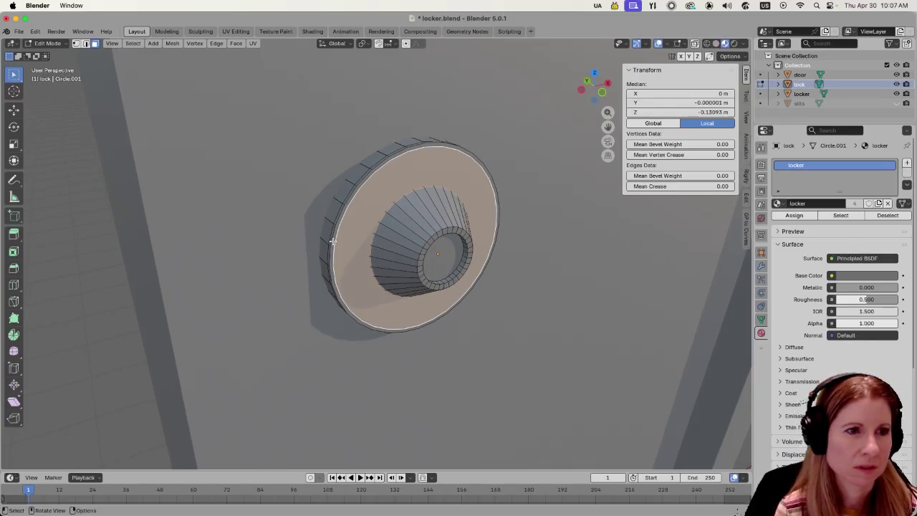
alt+click(332, 240)
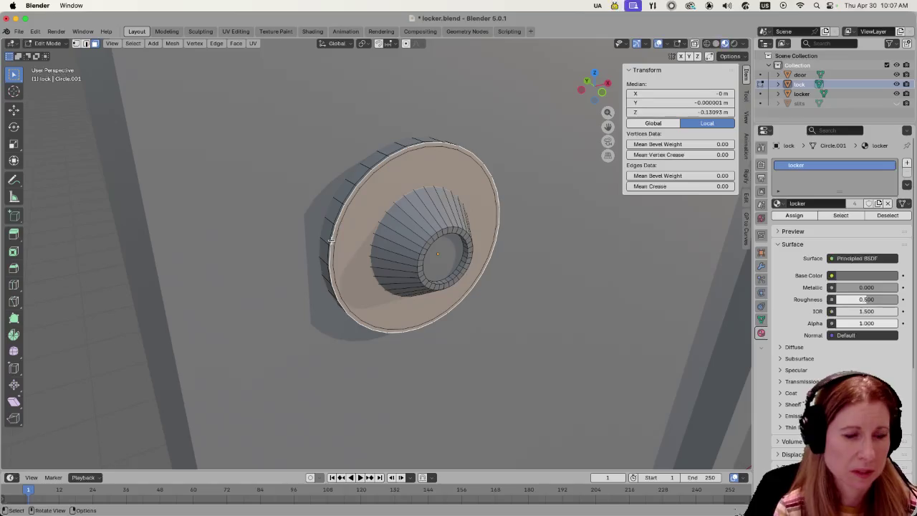
key(2)
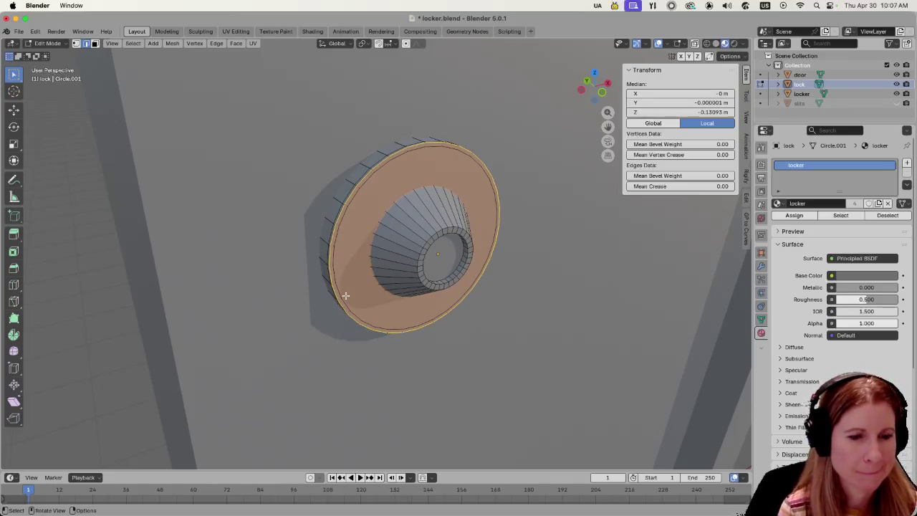
mouse_move(345, 295)
middle_down()
mouse_move(309, 272)
mouse_move(323, 229)
middle_up()
click(314, 198)
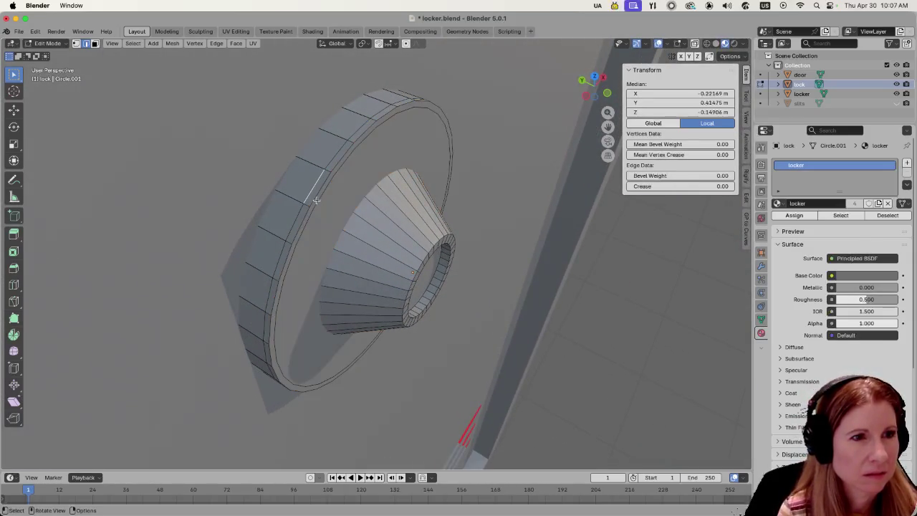
alt+click(313, 200)
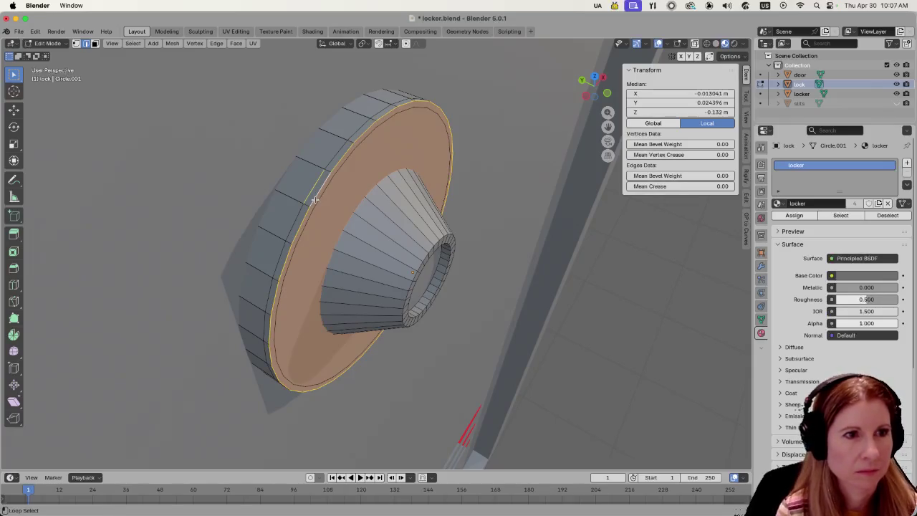
Dissolve the rim edges and the flat ring's extra edges into one clean face.
key(x)
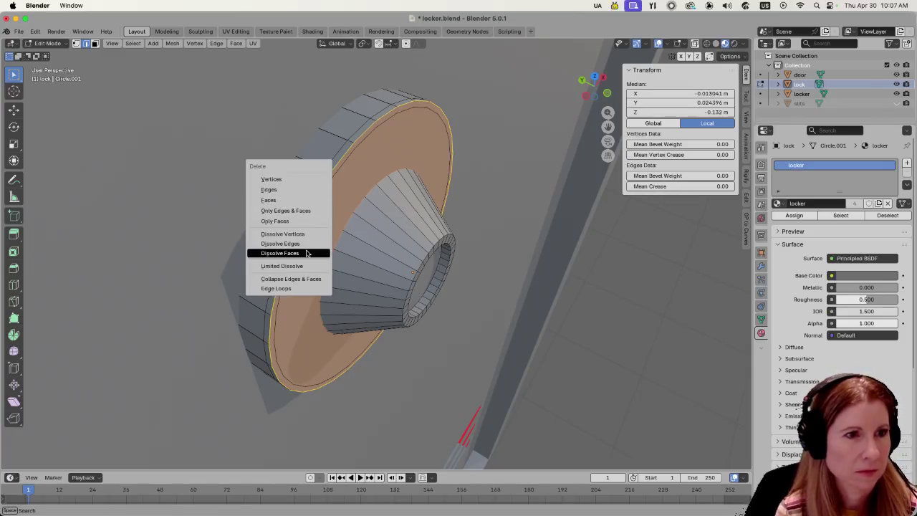
click(306, 246)
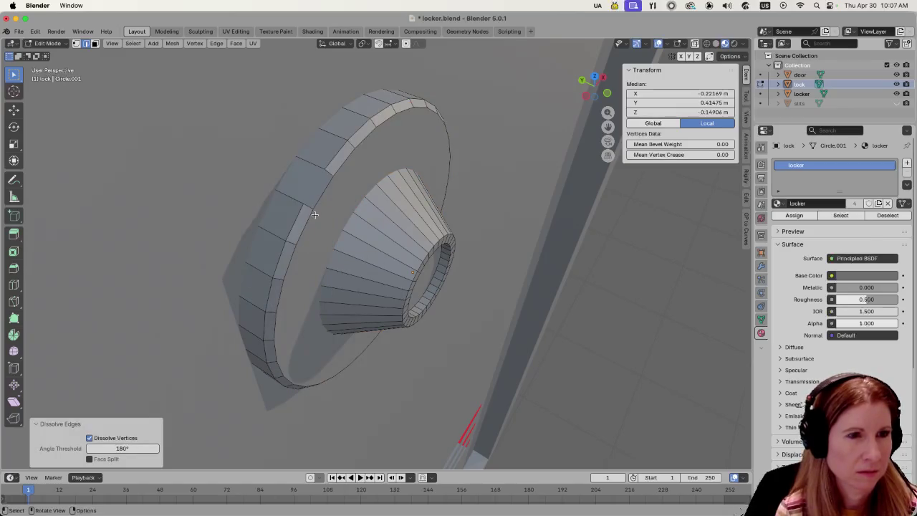
key(f)
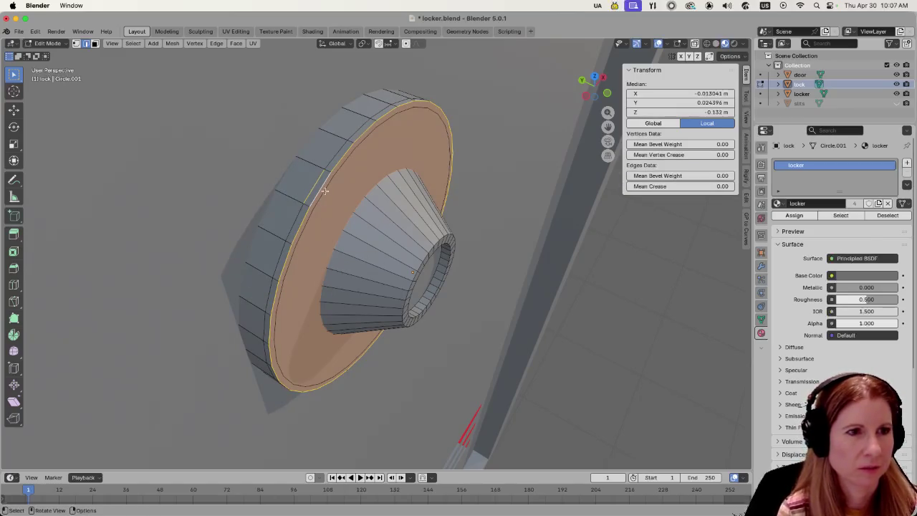
key(x)
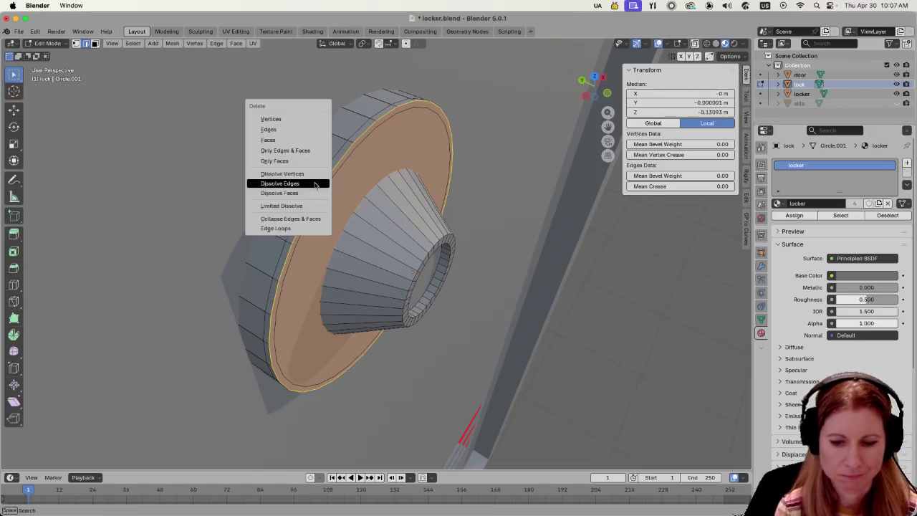
click(314, 185)
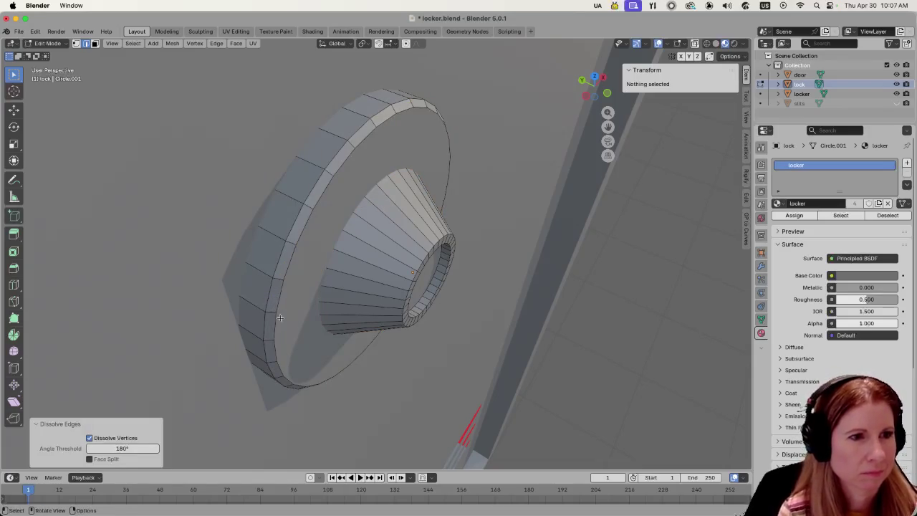
middle_drag(279, 317, 339, 236)
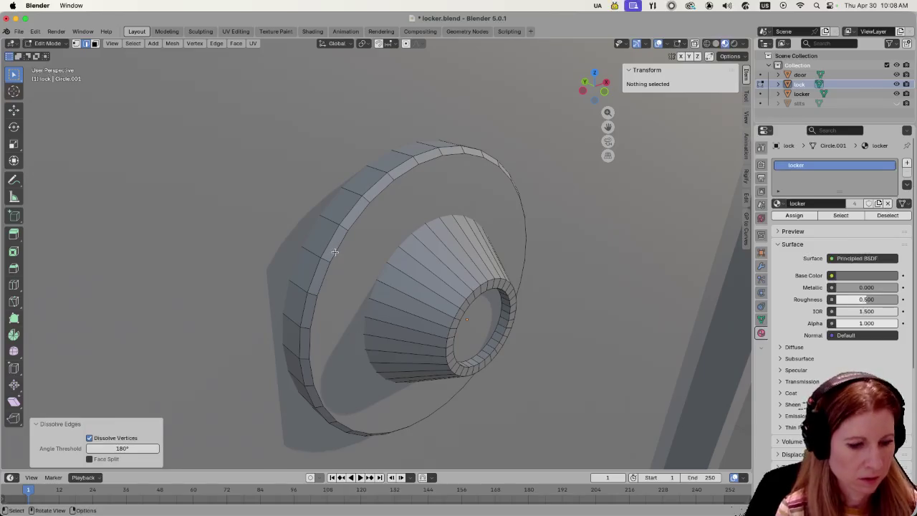
click(335, 252)
key(x)
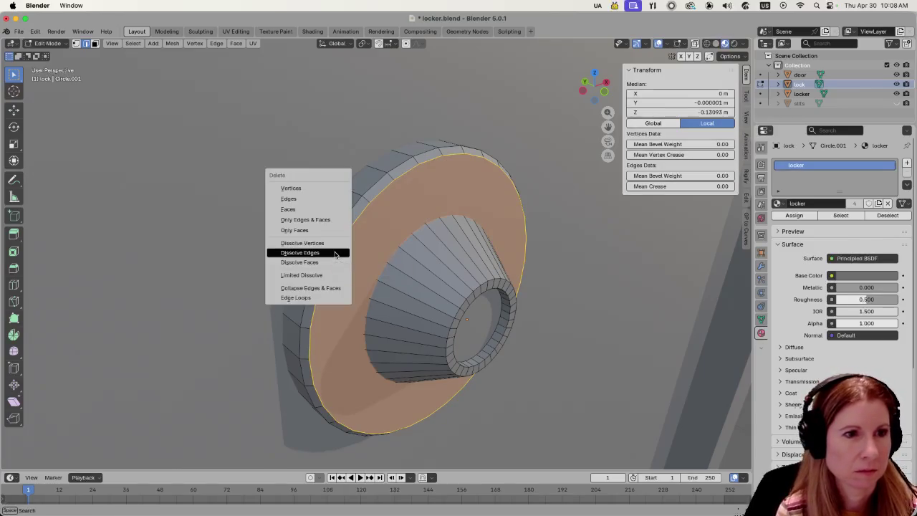
click(335, 253)
Check the knob from the front and save locker.blend.
mouse_move(334, 253)
middle_down()
mouse_move(303, 311)
mouse_move(373, 295)
middle_up()
scroll(303, 313, down, 5)
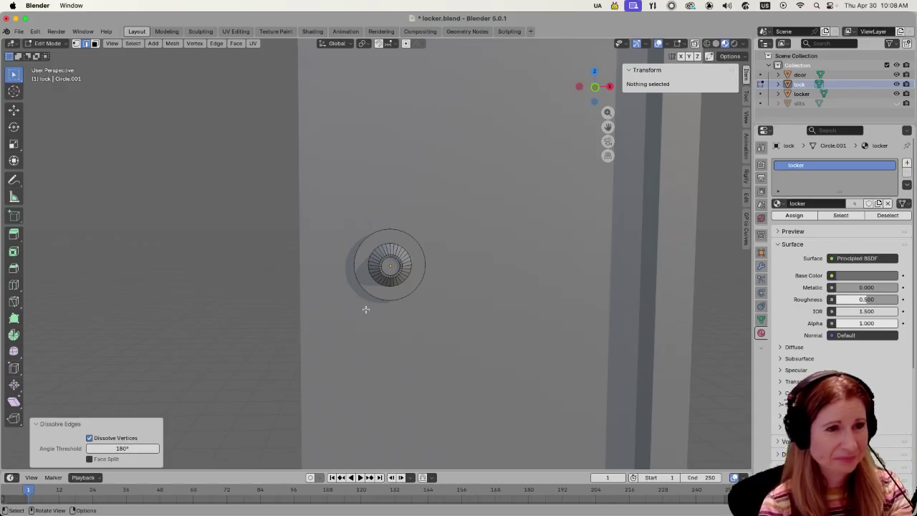
scroll(351, 327, up, 5)
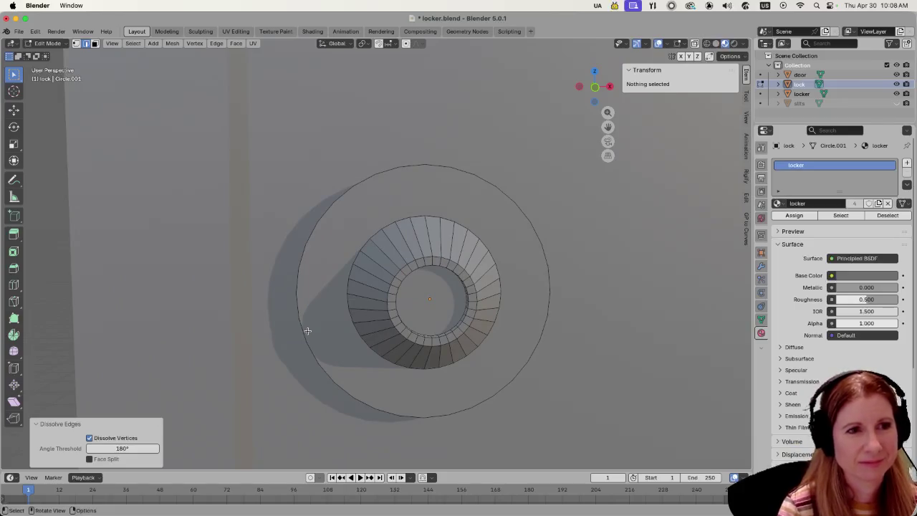
scroll(307, 331, down, 5)
click(152, 298)
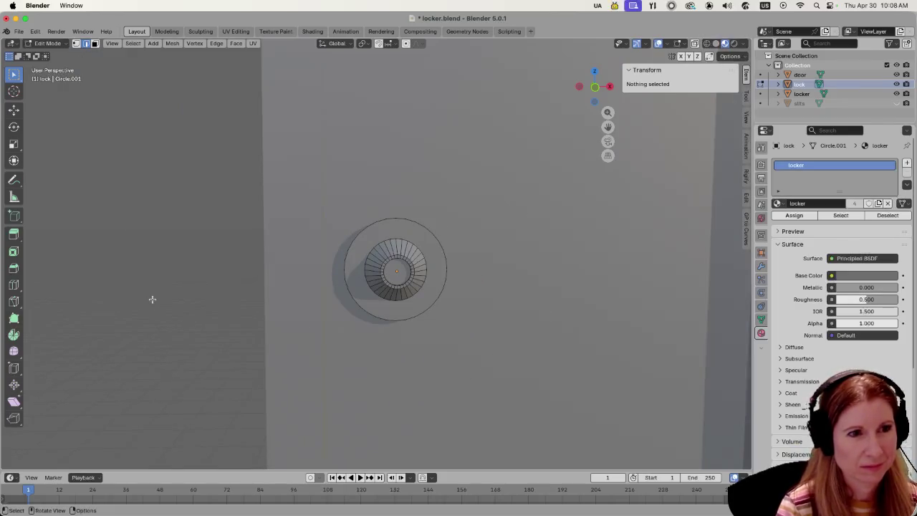
key(ctrl+s)
scroll(282, 302, down, 3)
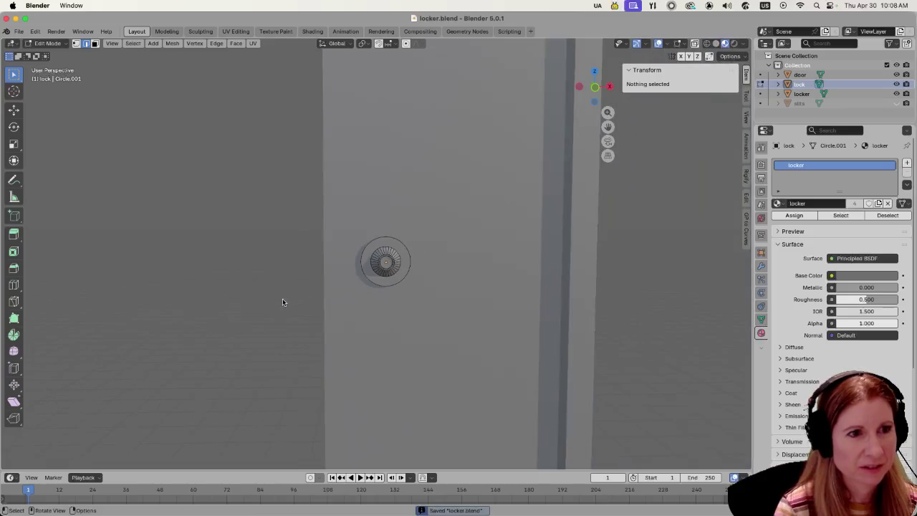
scroll(380, 279, down, 2)
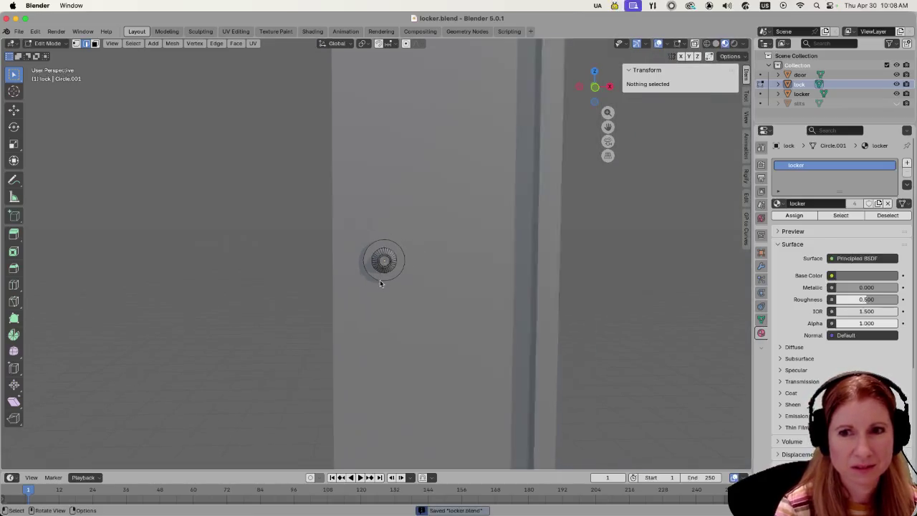
scroll(380, 284, down, 2)
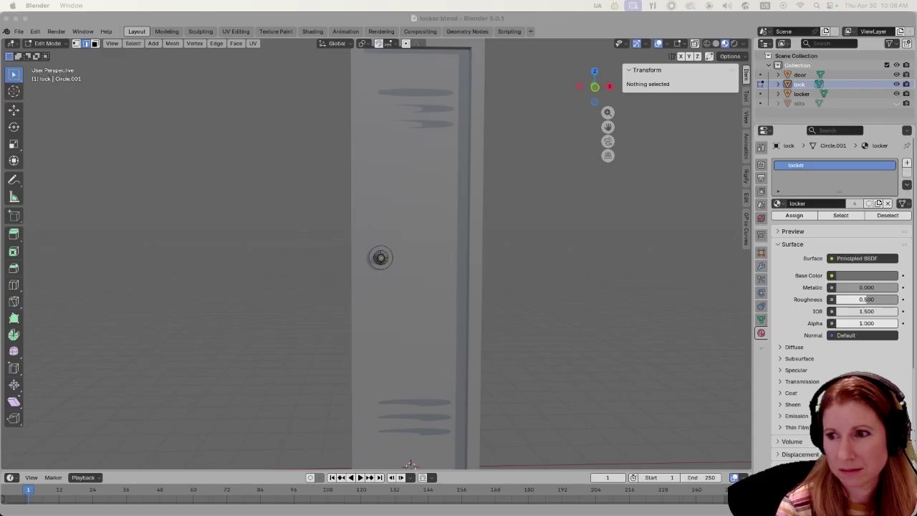
key(super+Tab)
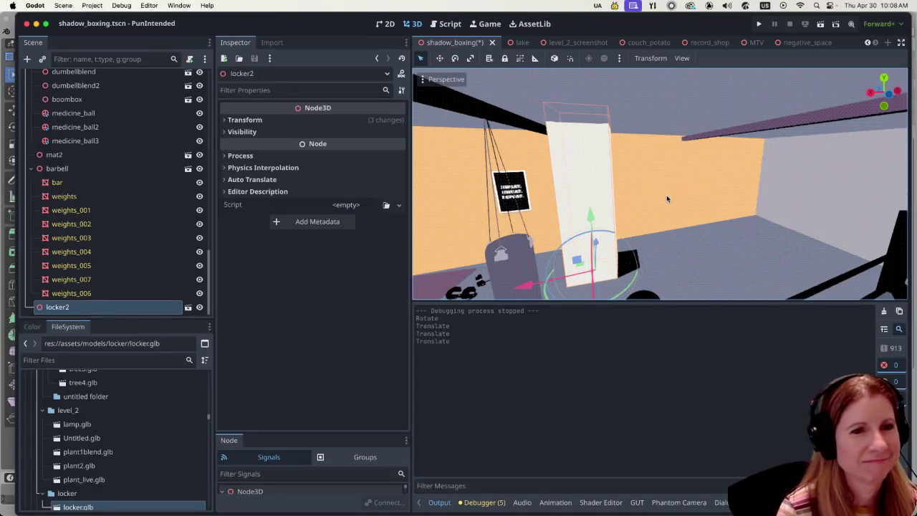
Turn locker2 around its vertical axis beside the punching bag.
mouse_move(666, 195)
middle_down()
mouse_move(625, 206)
mouse_move(651, 191)
mouse_move(649, 265)
middle_up()
mouse_move(641, 274)
mouse_down()
mouse_move(487, 269)
mouse_move(522, 269)
mouse_up()
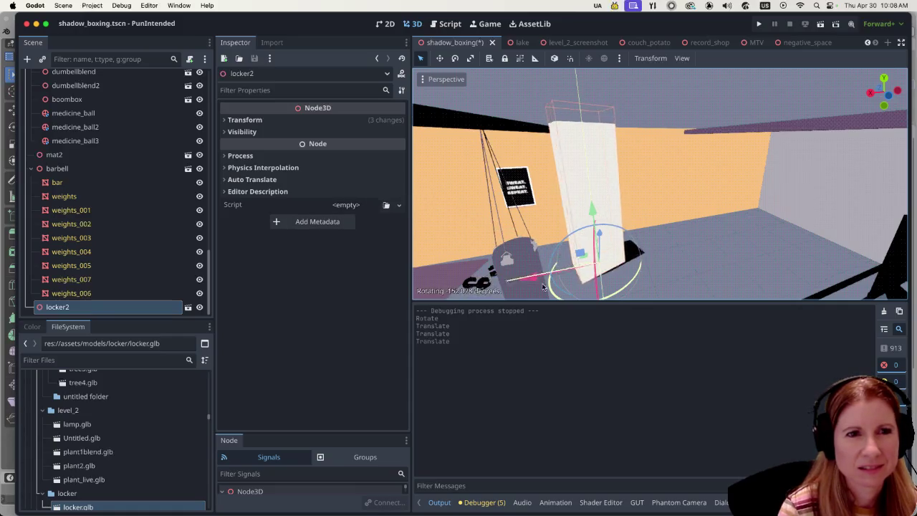
drag(522, 270, 720, 237)
middle_drag(678, 228, 644, 229)
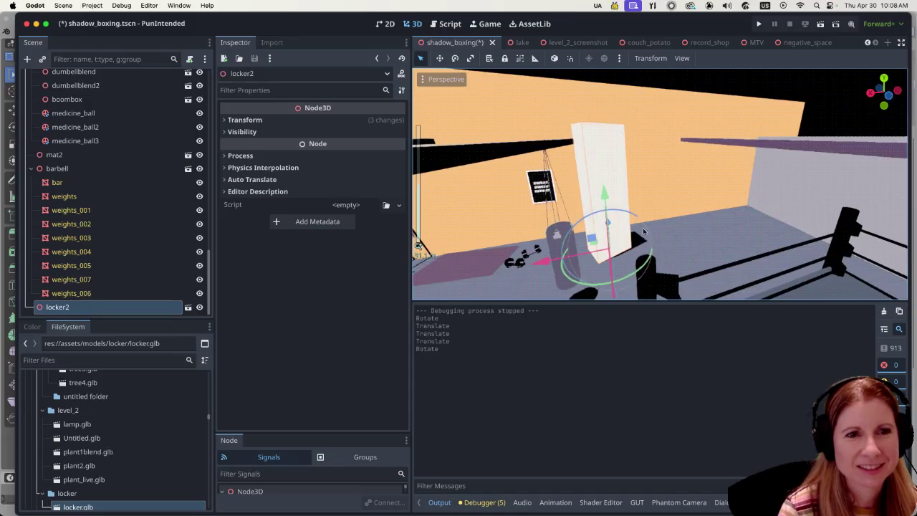
scroll(605, 204, up, 5)
scroll(581, 237, down, 1)
scroll(591, 248, down, 1)
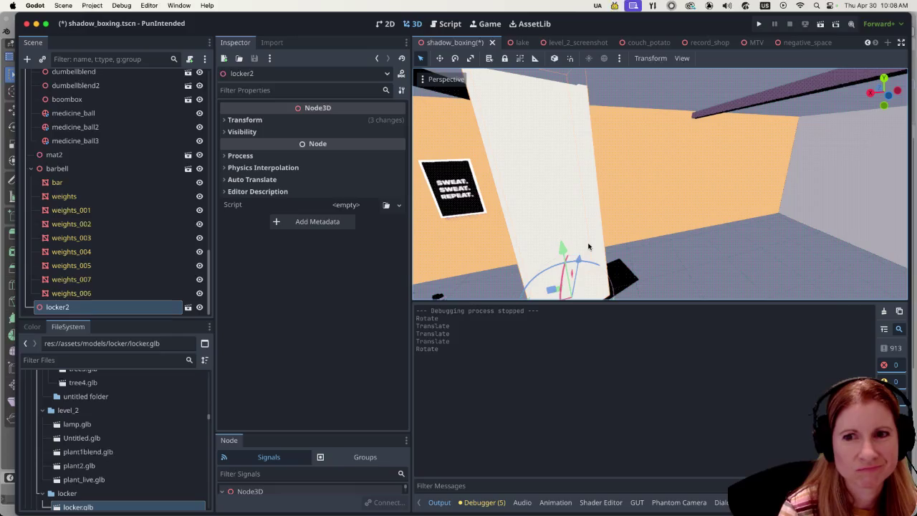
scroll(588, 247, down, 1)
mouse_move(588, 245)
middle_down()
mouse_move(645, 265)
mouse_move(716, 232)
middle_up()
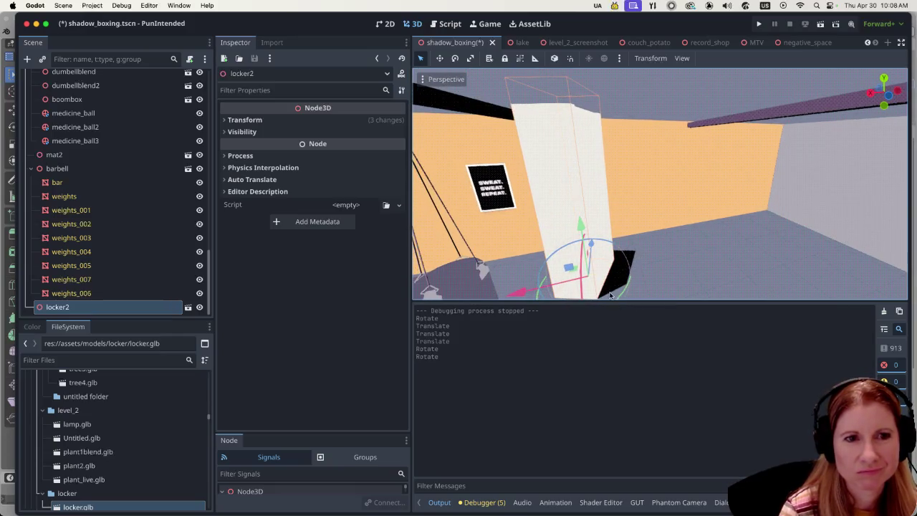
Rotate locker2 further and fine-tune its angle, checking it from several views.
key(r)
click(635, 283)
mouse_move(635, 284)
mouse_down()
mouse_move(513, 316)
mouse_move(660, 278)
mouse_move(716, 250)
mouse_move(631, 254)
mouse_move(622, 246)
mouse_up()
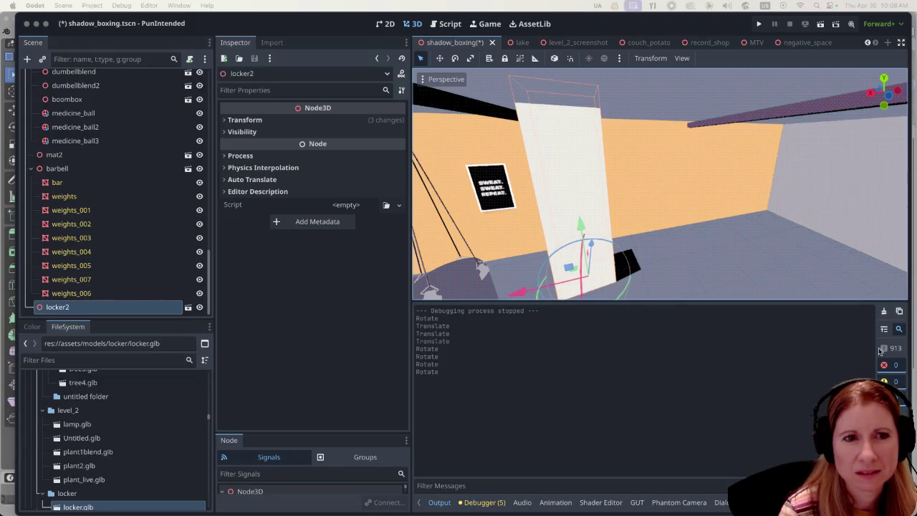
drag(628, 286, 499, 308)
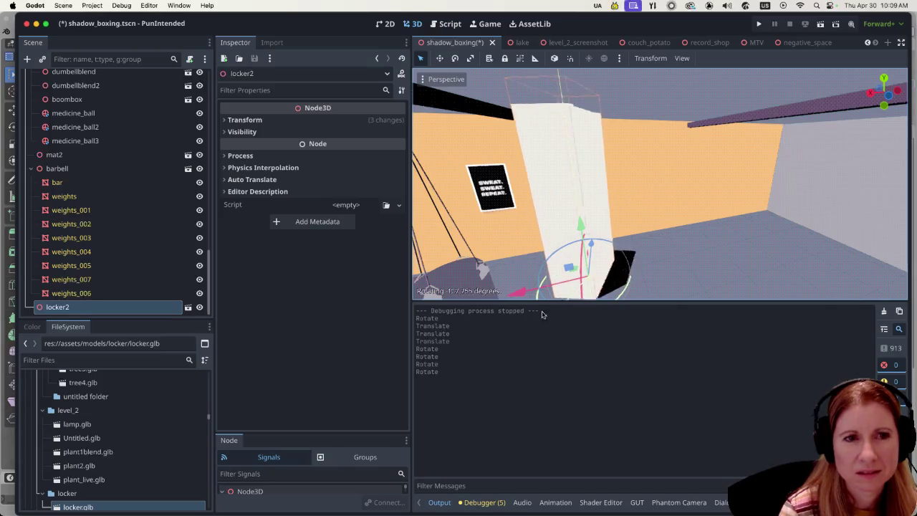
mouse_move(544, 298)
mouse_down()
mouse_move(733, 250)
mouse_move(554, 253)
mouse_up()
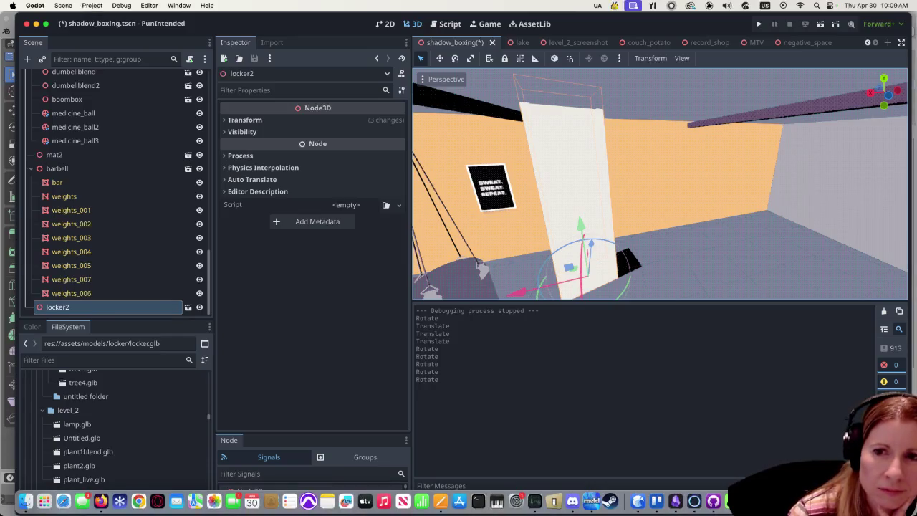
middle_drag(574, 279, 466, 235)
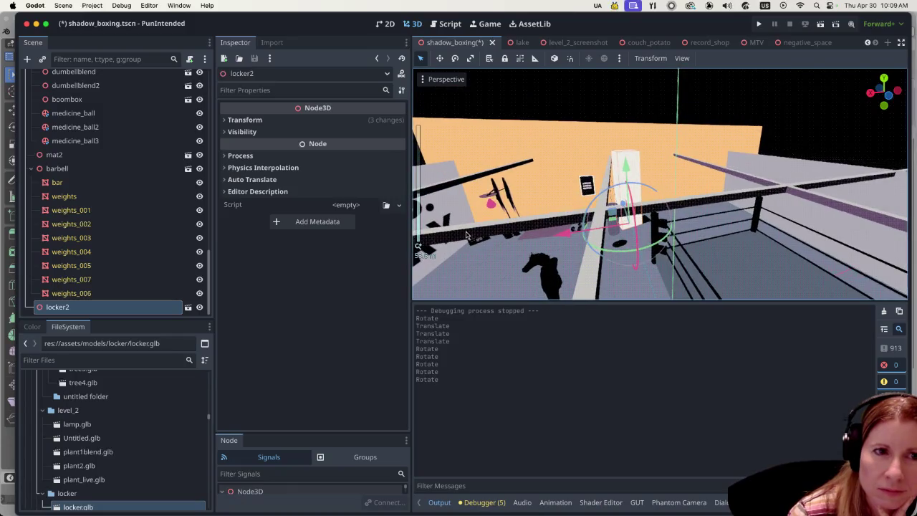
scroll(557, 251, up, 5)
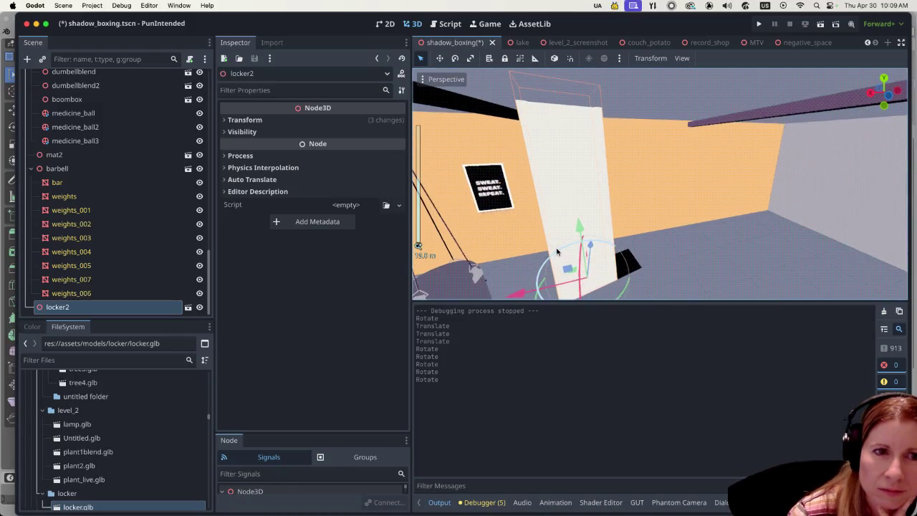
scroll(557, 251, down, 3)
middle_drag(556, 250, 588, 234)
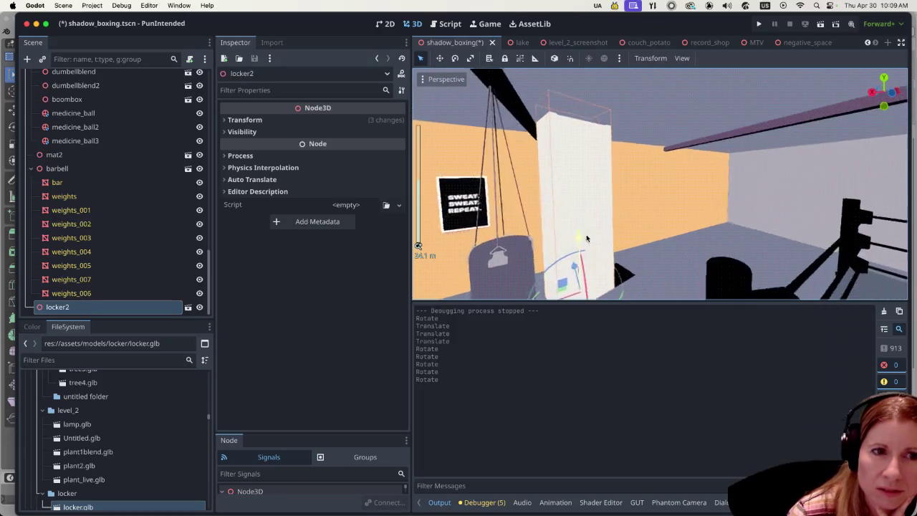
scroll(587, 234, down, 4)
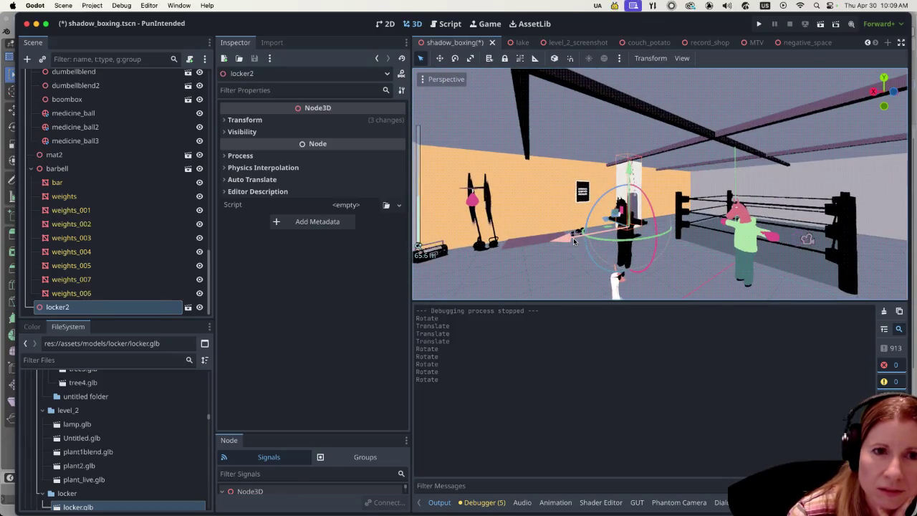
scroll(153, 226, up, 5)
scroll(153, 226, up, 5)
scroll(152, 225, up, 2)
Inspect the WorldEnvironment's first compositor effect and its Outline Appearance settings.
click(92, 119)
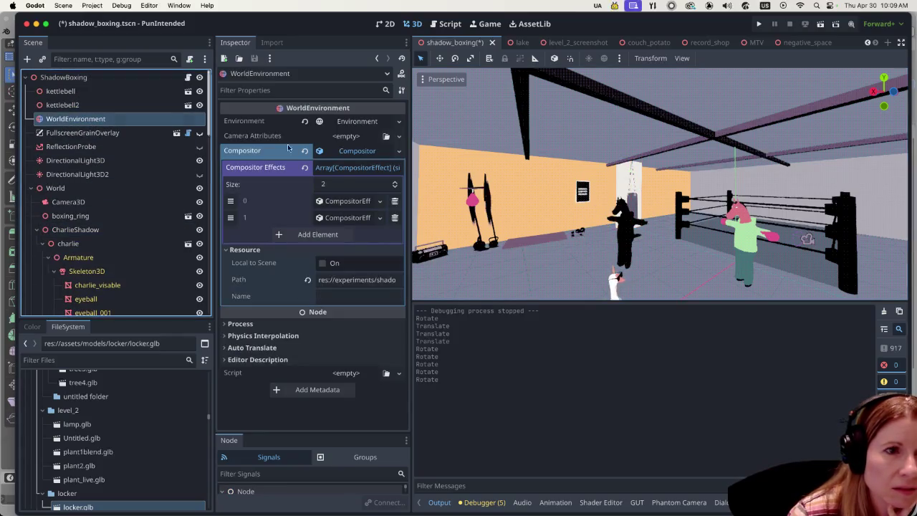
click(344, 201)
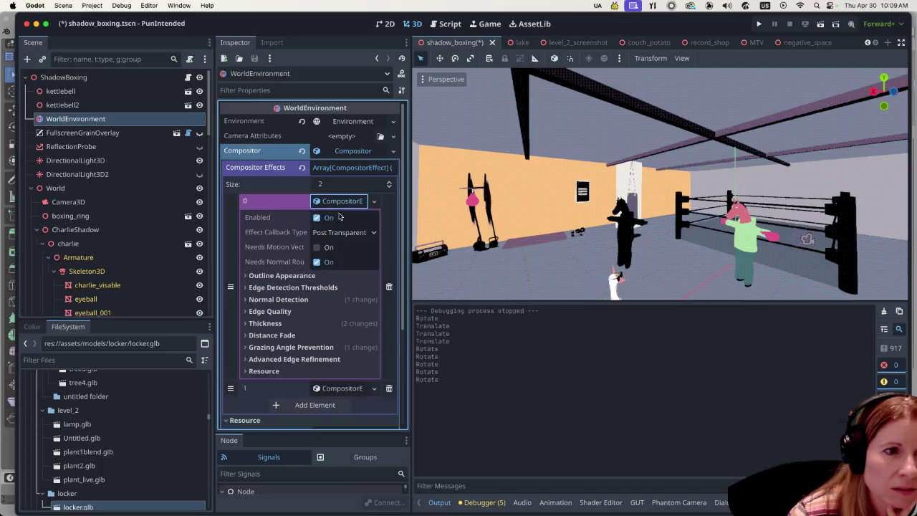
click(249, 275)
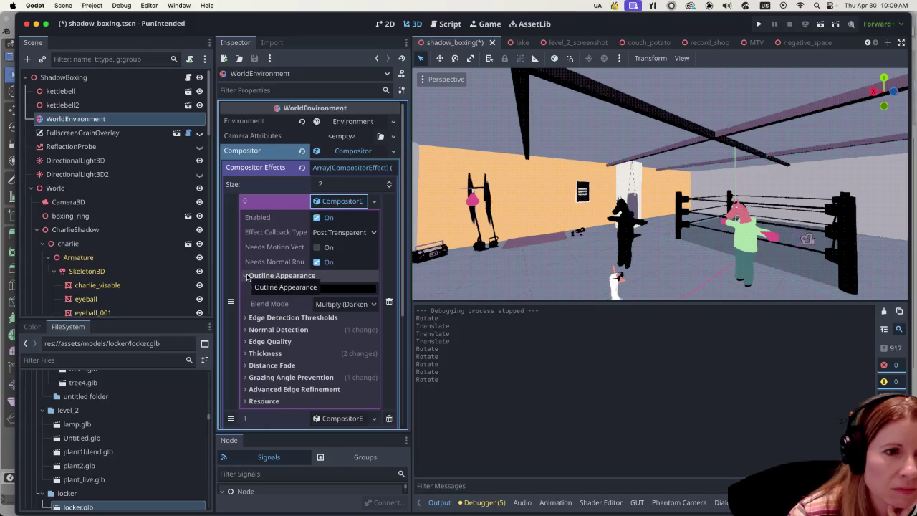
Focus on locker2 and turn it about 16 degrees around its vertical axis.
click(630, 193)
key(f)
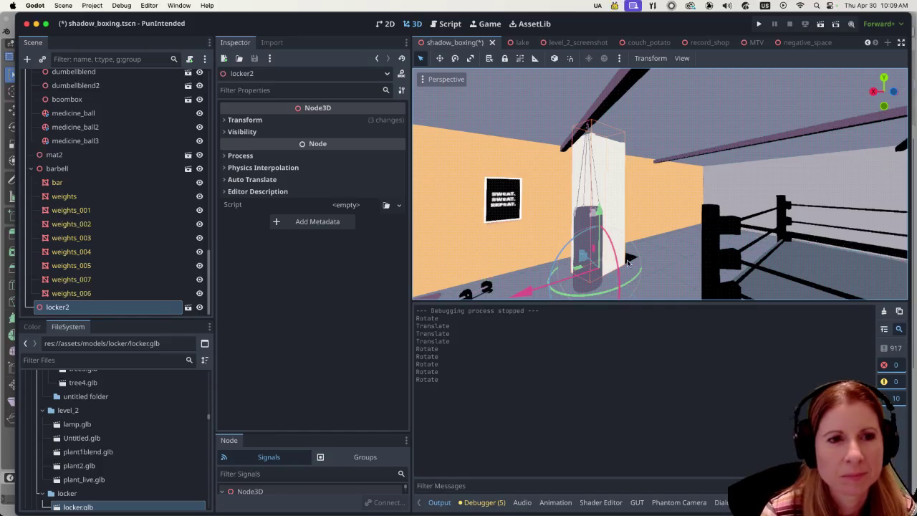
middle_drag(564, 261, 593, 277)
mouse_move(593, 277)
mouse_down()
mouse_move(504, 265)
mouse_move(527, 255)
mouse_move(535, 266)
mouse_up()
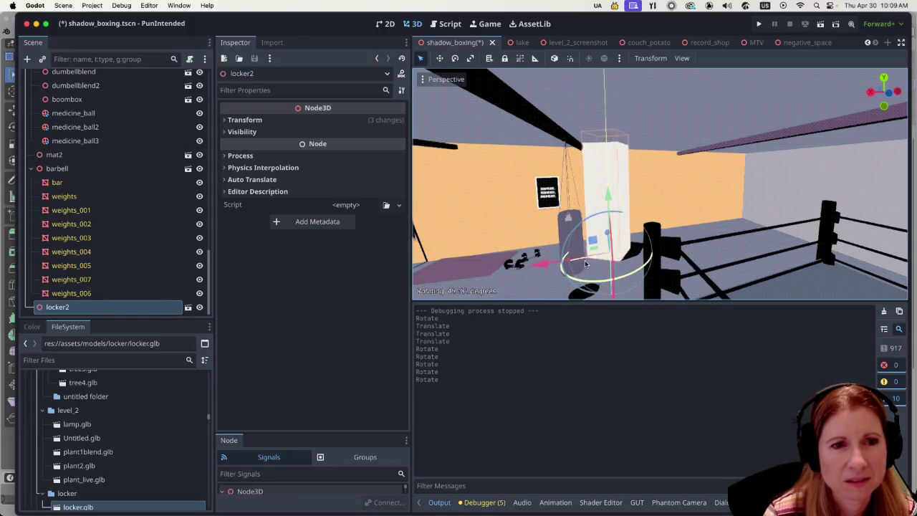
drag(535, 267, 577, 258)
scroll(581, 253, up, 1)
scroll(581, 253, up, 1)
scroll(580, 252, up, 1)
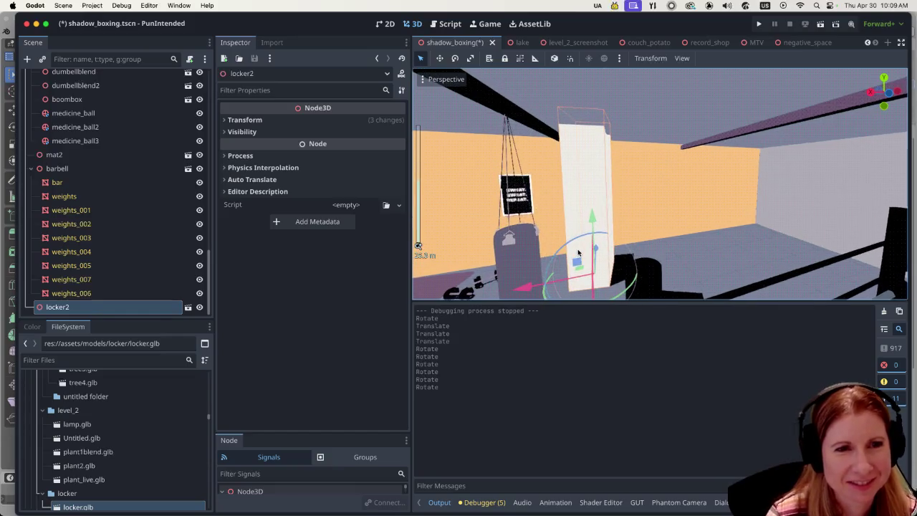
drag(544, 298, 570, 297)
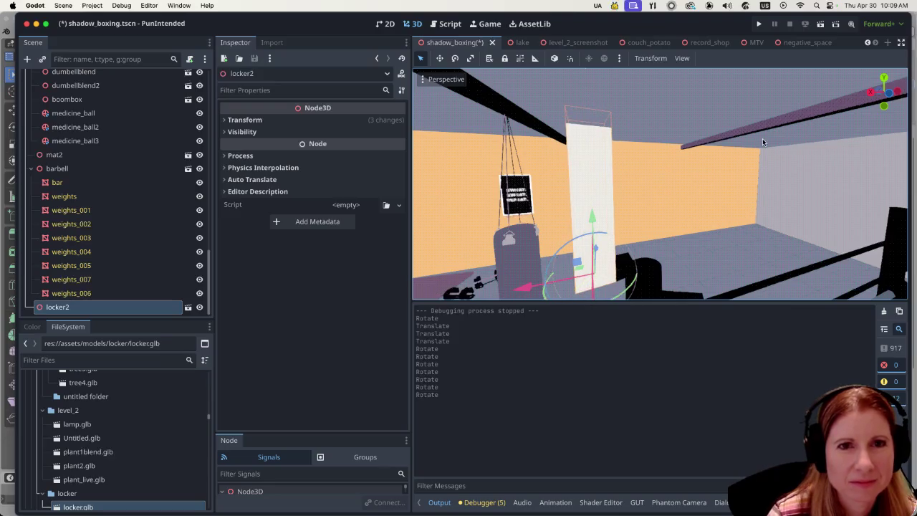
Save and run the project with free-camera mouse look enabled.
click(824, 25)
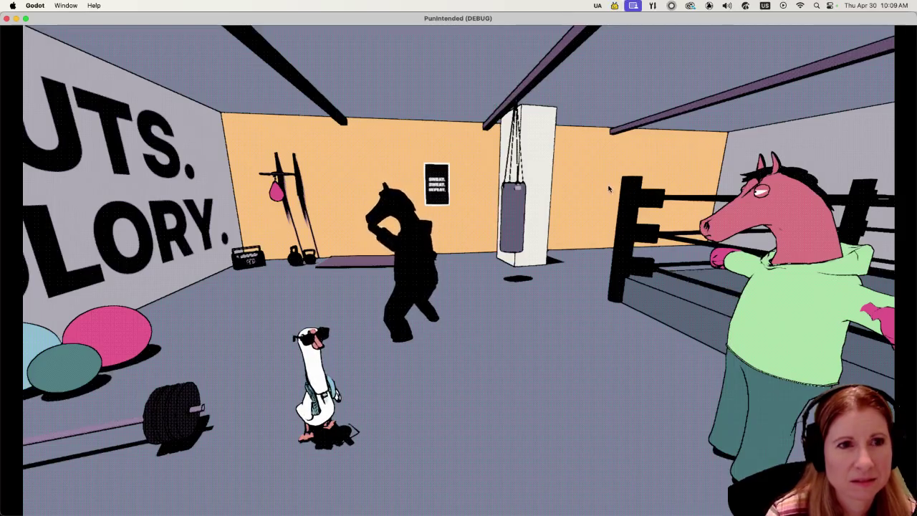
key(space)
click(569, 248)
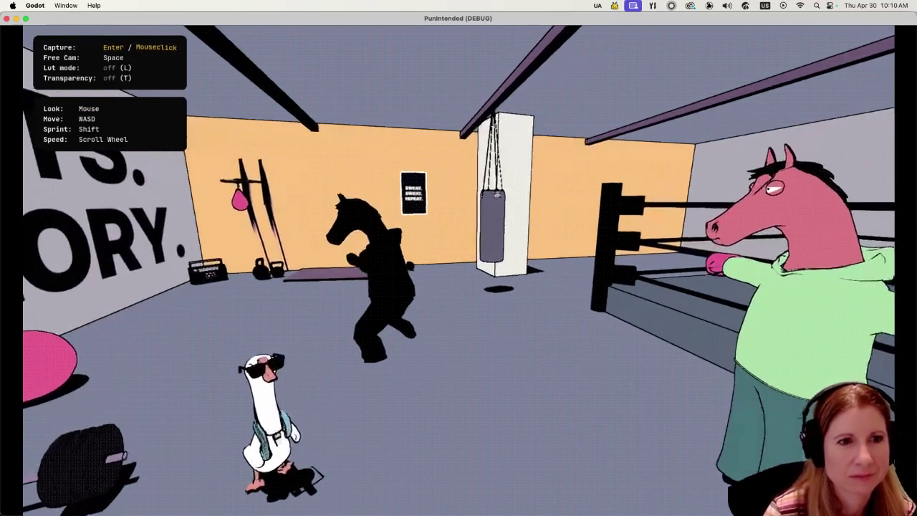
Fly around the locker door and punching bag to inspect them, then stop the game.
key(w)
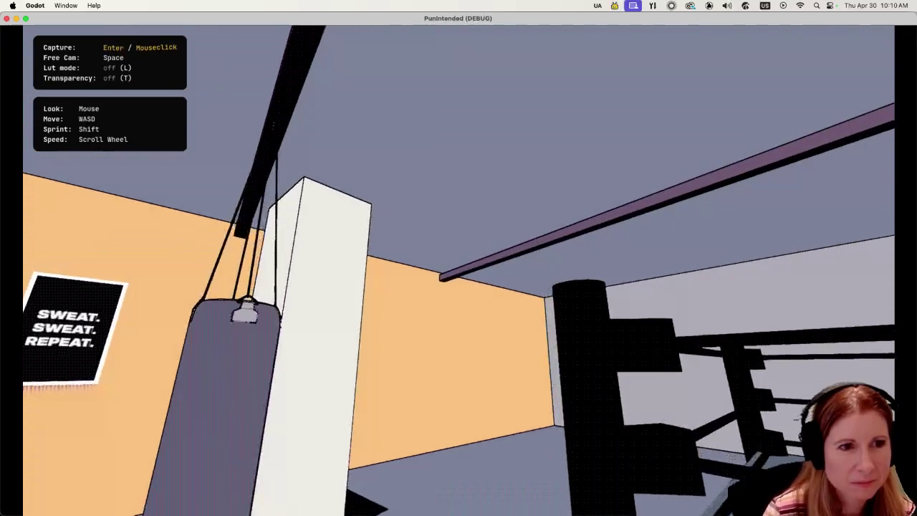
key(s)
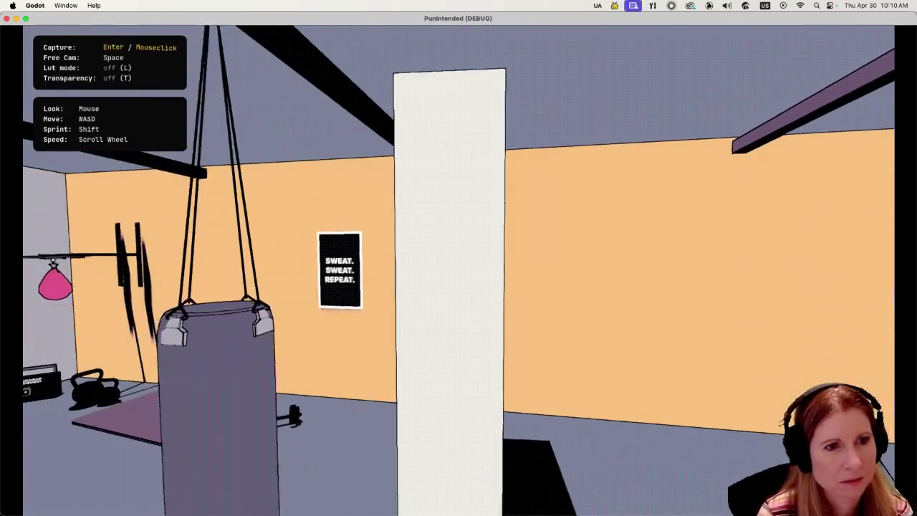
key(w)
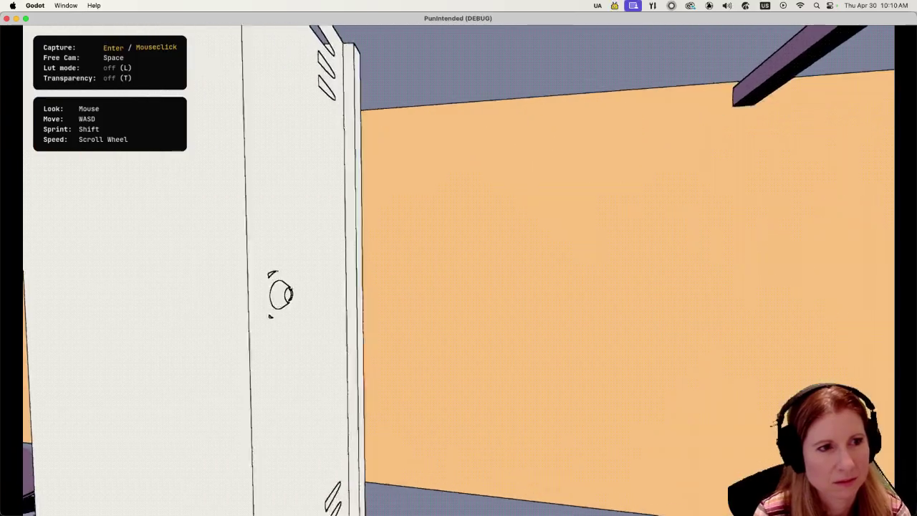
key(a)
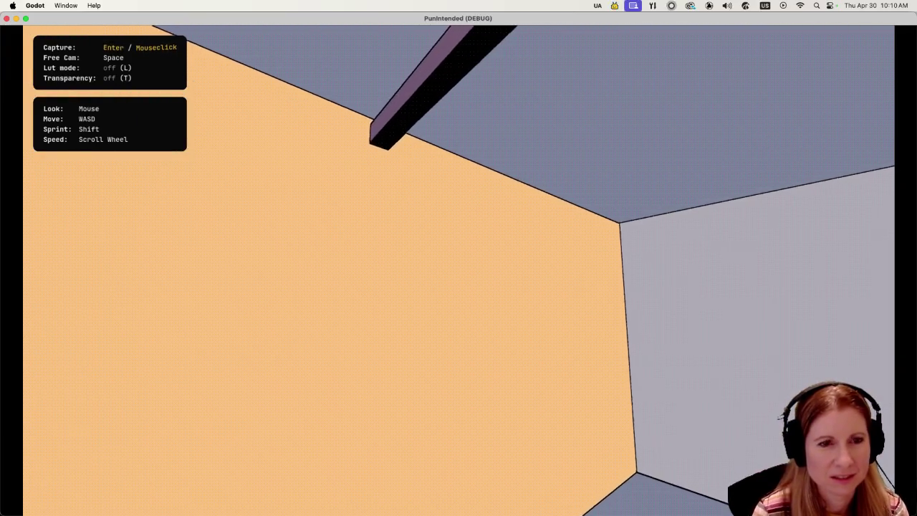
key(w)
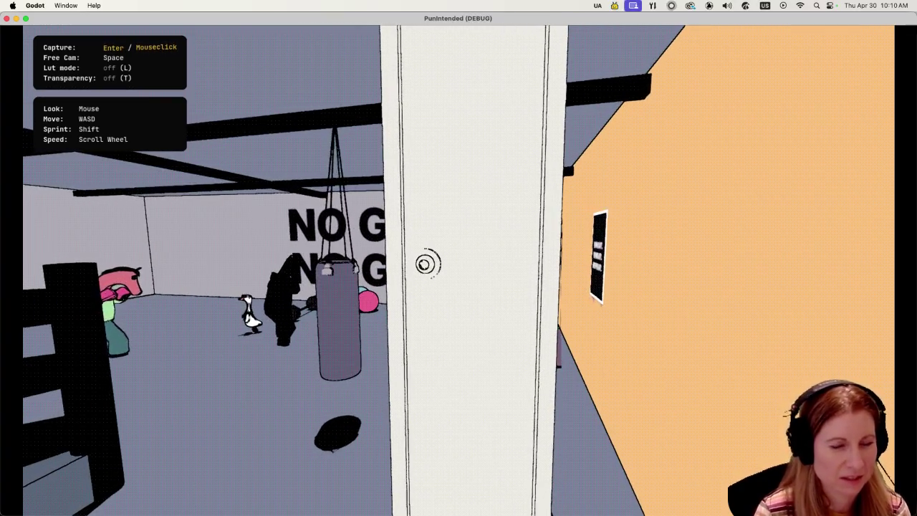
key(s)
key(w)
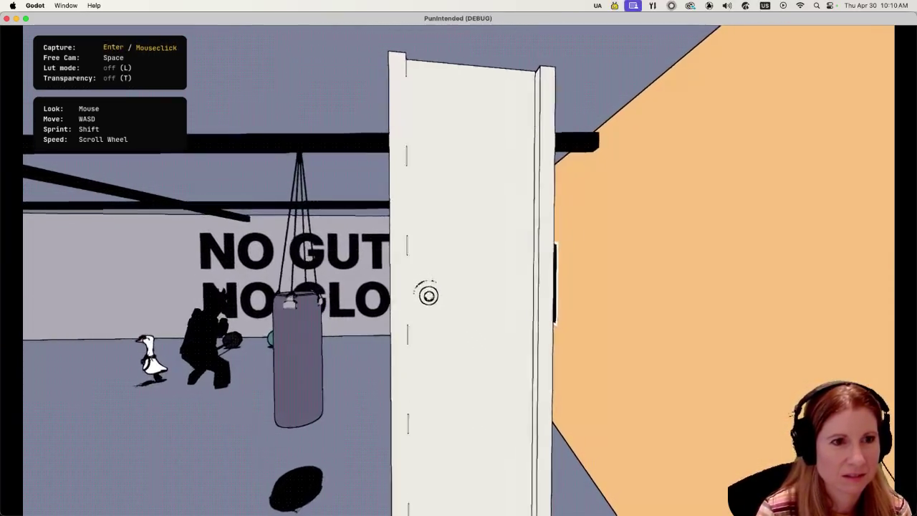
key(a)
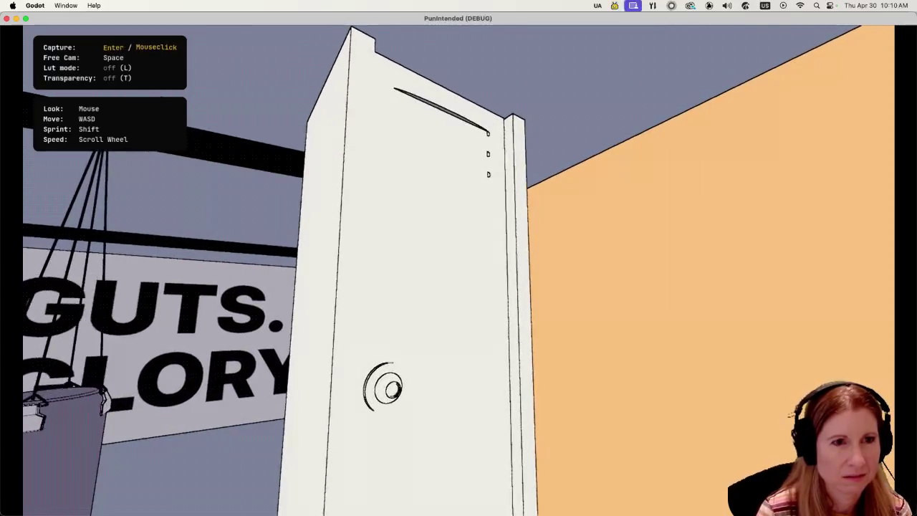
key(a)
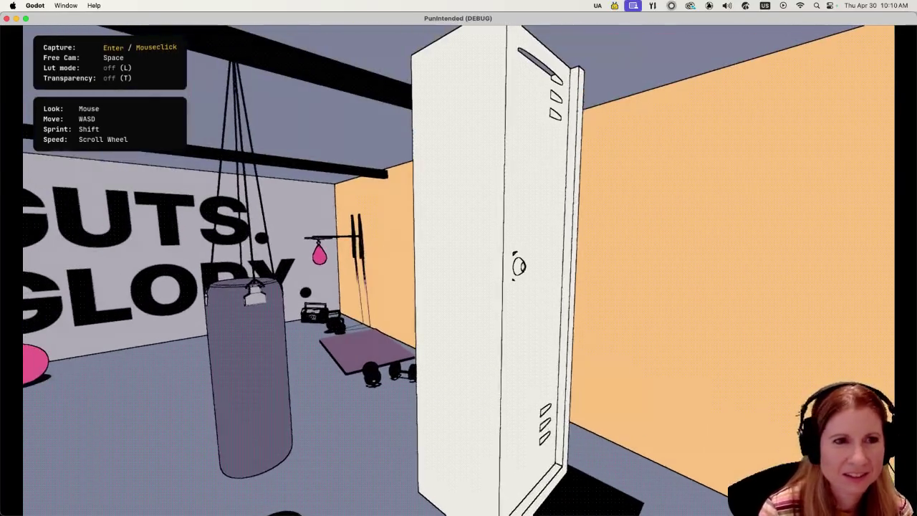
key(super+q)
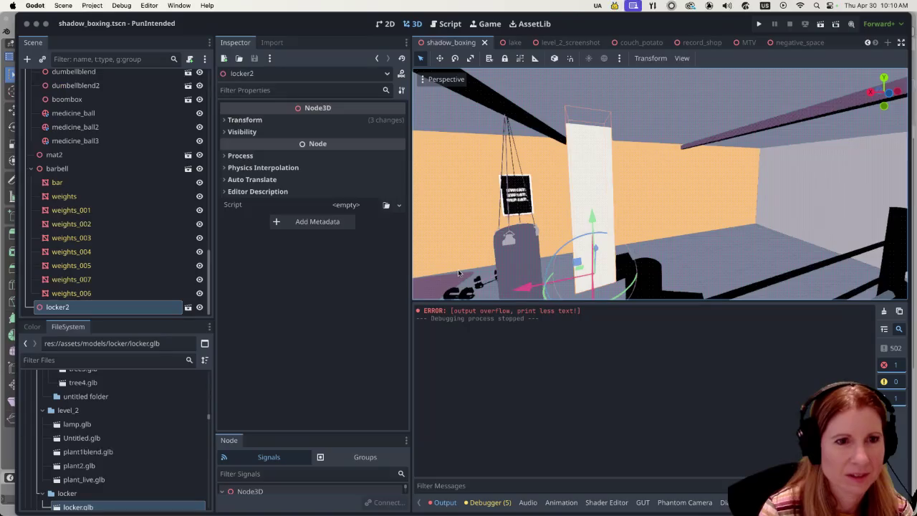
Nudge locker2's rotation, save the scene, and expand WorldEnvironment's first compositor effect.
drag(634, 290, 577, 301)
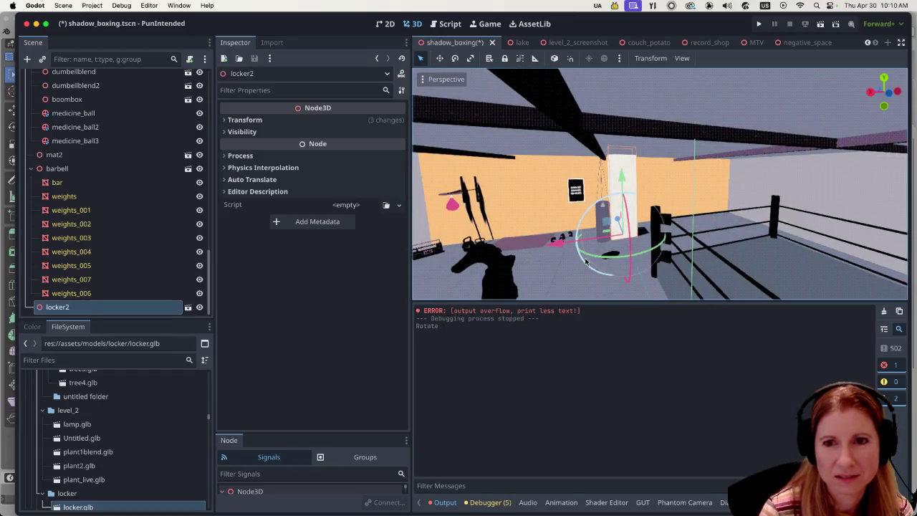
key(super+s)
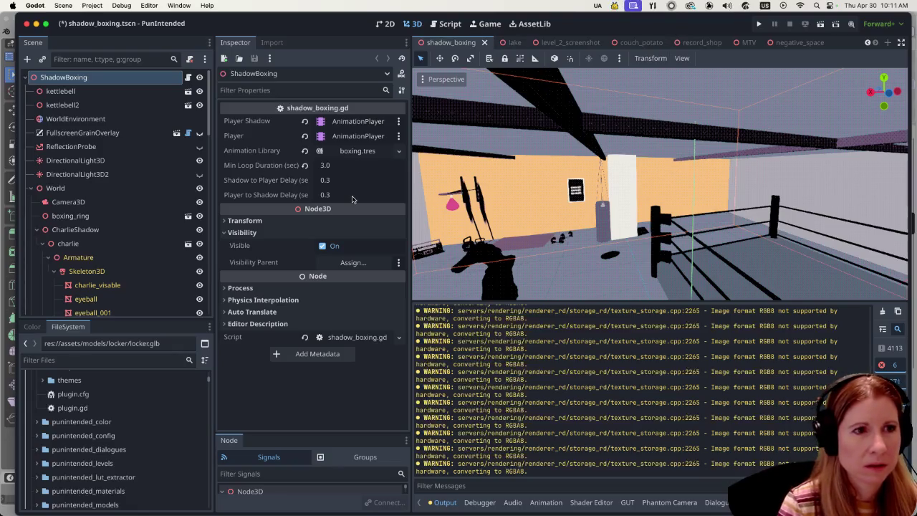
click(94, 119)
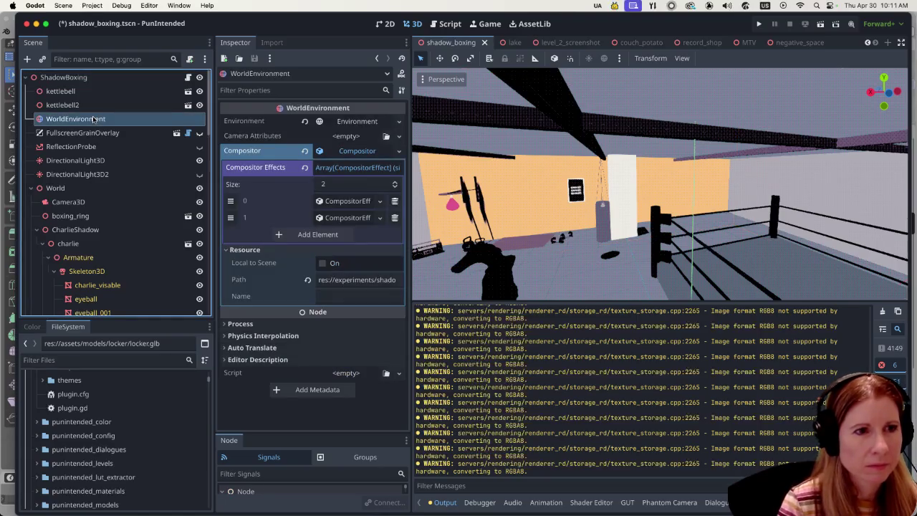
click(352, 202)
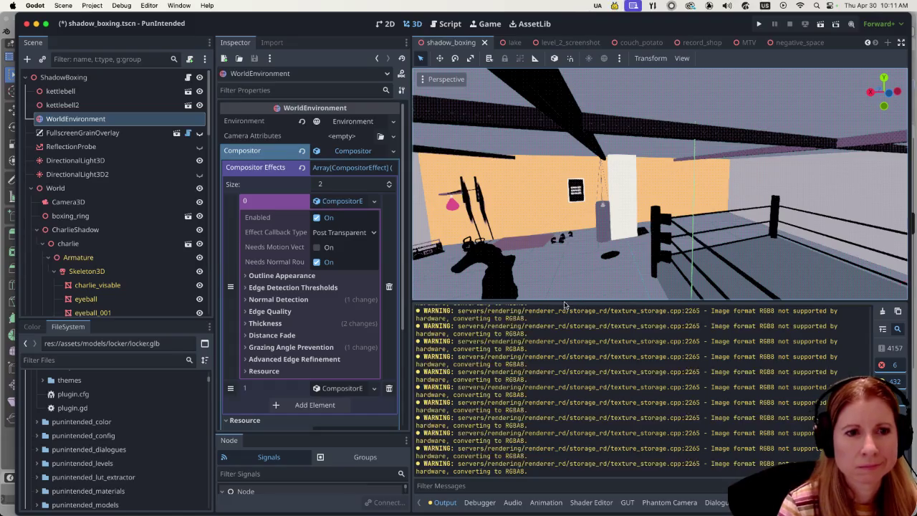
Enlarge the 3D view, fly to the locker, and select locker2.
drag(565, 301, 558, 478)
mouse_move(641, 331)
right_down()
mouse_move(611, 306)
mouse_move(516, 306)
right_up()
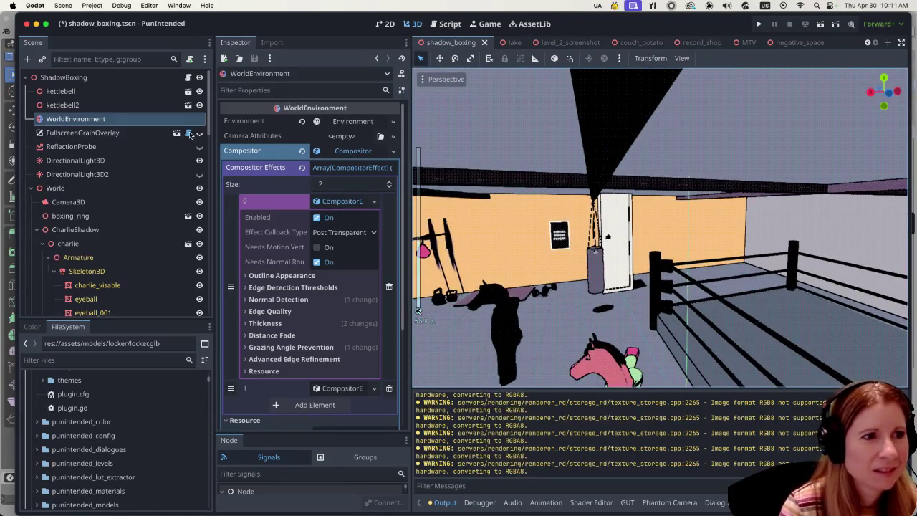
scroll(143, 215, down, 3)
scroll(127, 254, down, 5)
scroll(131, 264, down, 5)
click(101, 309)
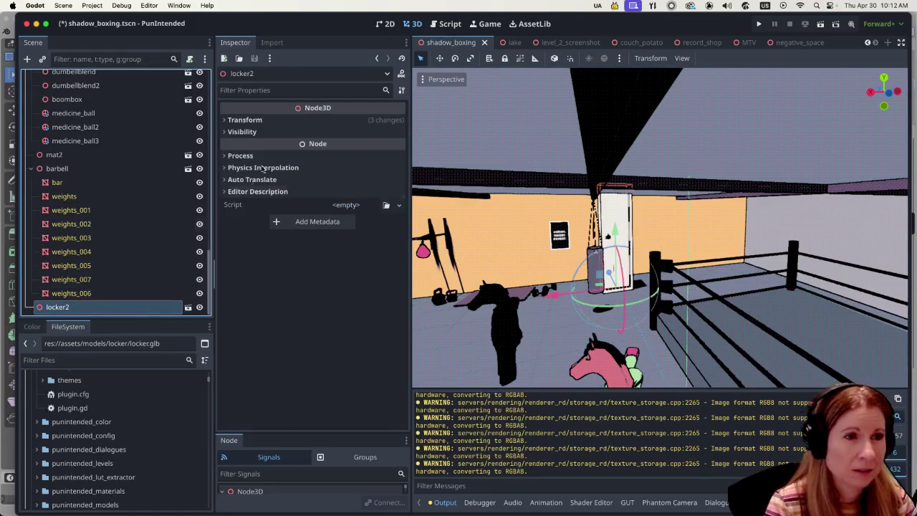
Set locker2's Transform scale to 2 on all three linked axes.
click(245, 119)
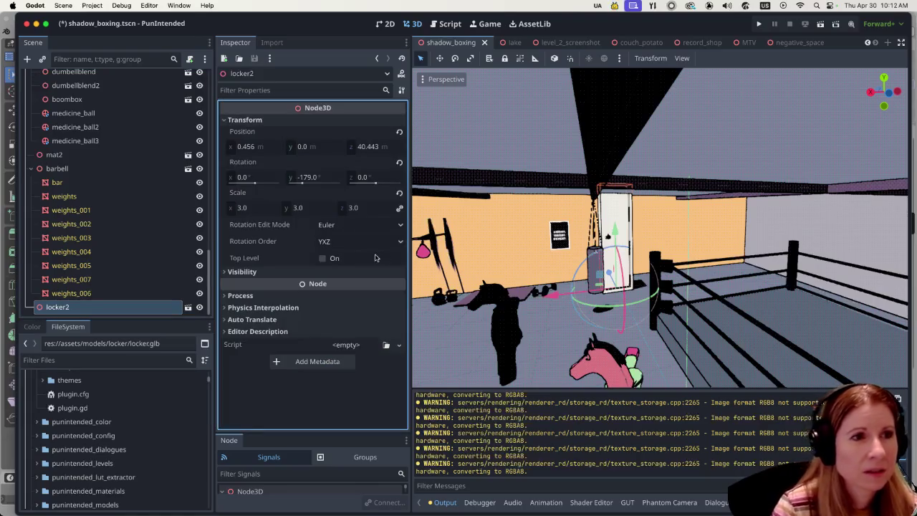
click(250, 209)
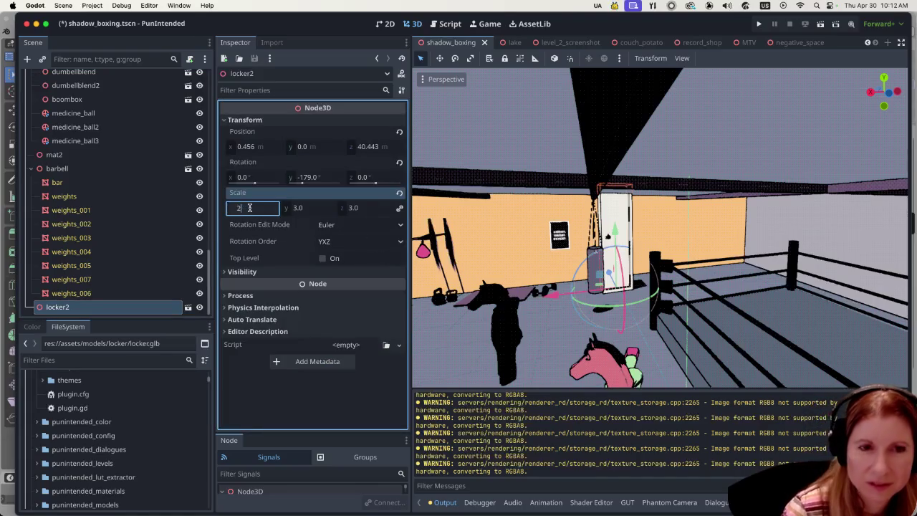
key(Return)
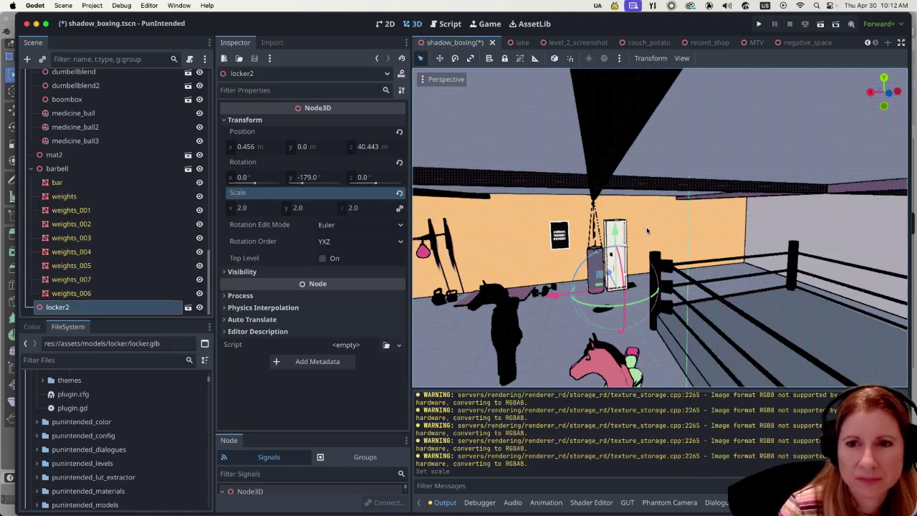
Zoom and orbit the viewport to check the smaller locker beside the punching bag.
scroll(603, 287, up, 2)
scroll(604, 287, up, 2)
scroll(544, 290, up, 2)
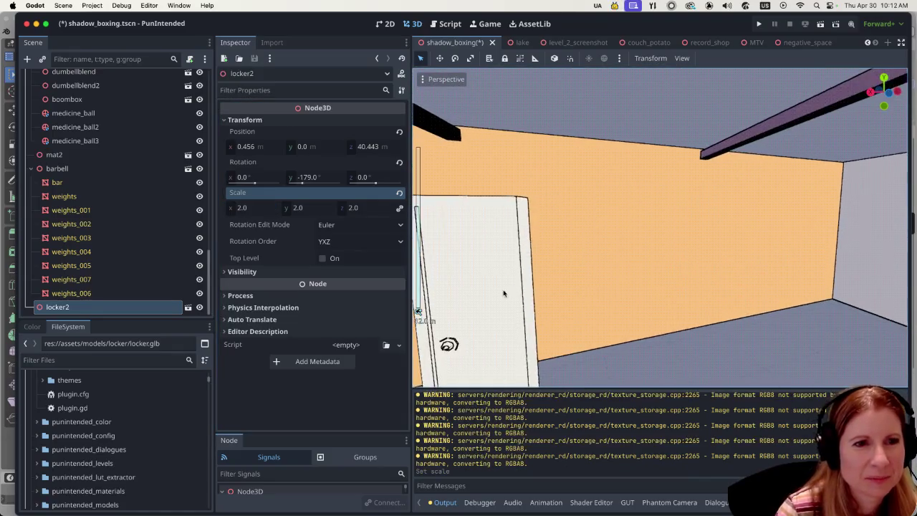
scroll(503, 293, up, 2)
mouse_move(505, 287)
middle_down()
mouse_move(696, 272)
mouse_move(495, 292)
middle_up()
scroll(495, 292, down, 1)
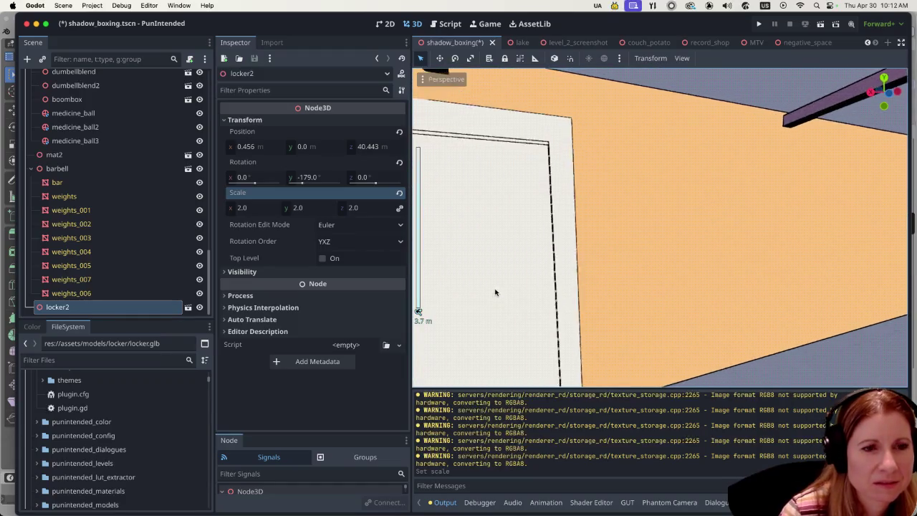
scroll(496, 292, down, 3)
scroll(497, 291, down, 2)
scroll(502, 297, up, 2)
scroll(513, 305, up, 3)
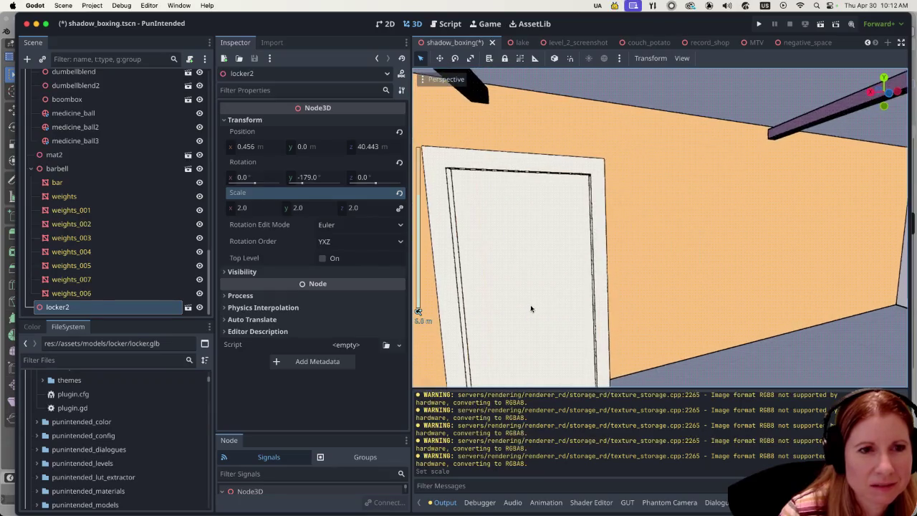
scroll(521, 309, up, 2)
scroll(520, 308, down, 2)
scroll(519, 304, down, 2)
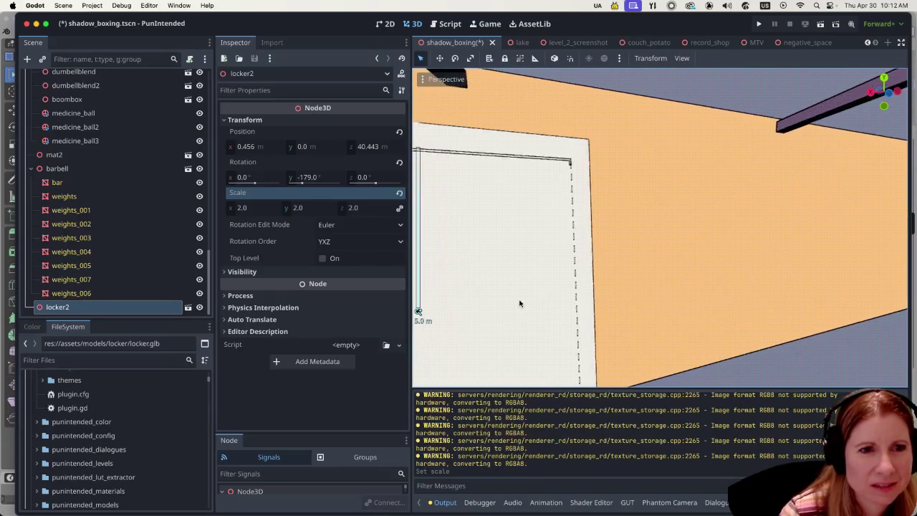
scroll(518, 301, down, 3)
scroll(518, 301, down, 3)
scroll(519, 301, up, 3)
mouse_move(523, 299)
middle_down()
mouse_move(673, 286)
mouse_move(717, 272)
mouse_move(697, 286)
mouse_move(729, 278)
mouse_move(619, 293)
mouse_move(896, 264)
middle_up()
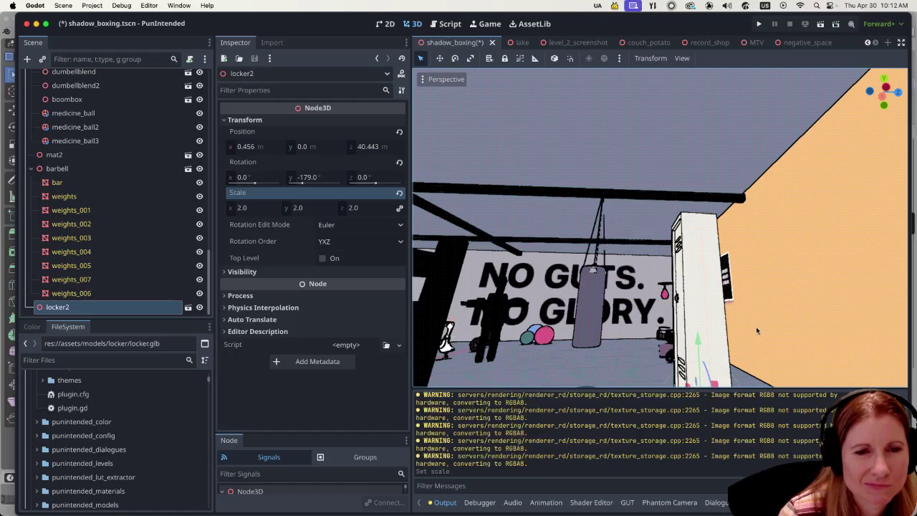
Zoom in and out on locker2 standing beside the punching bag.
scroll(762, 332, up, 3)
scroll(709, 320, up, 2)
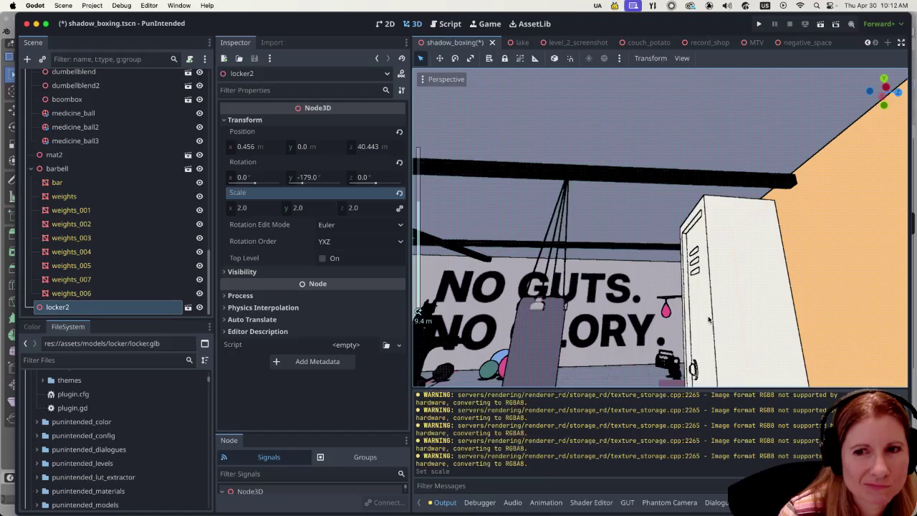
scroll(705, 320, down, 2)
scroll(703, 321, down, 4)
scroll(702, 322, up, 3)
scroll(702, 324, up, 10)
scroll(731, 340, up, 4)
scroll(762, 358, up, 4)
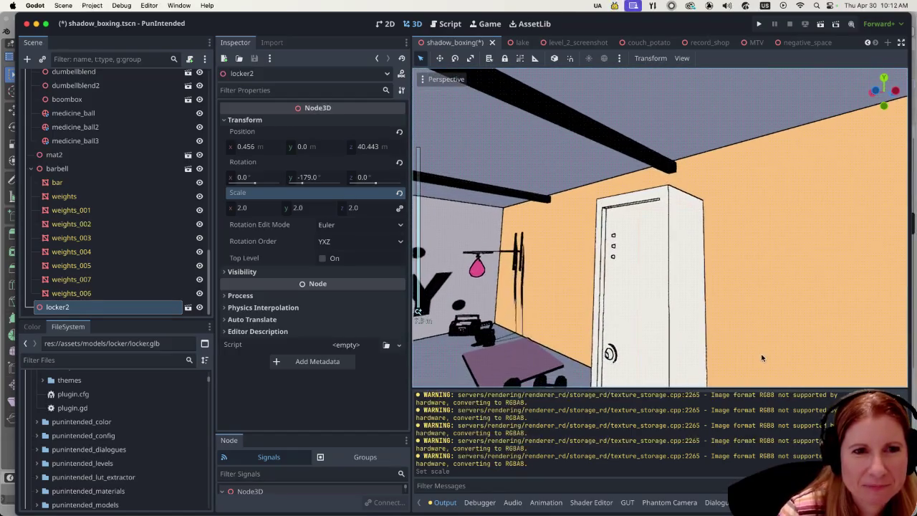
scroll(762, 357, down, 2)
scroll(650, 333, down, 2)
scroll(650, 333, down, 4)
scroll(612, 304, up, 2)
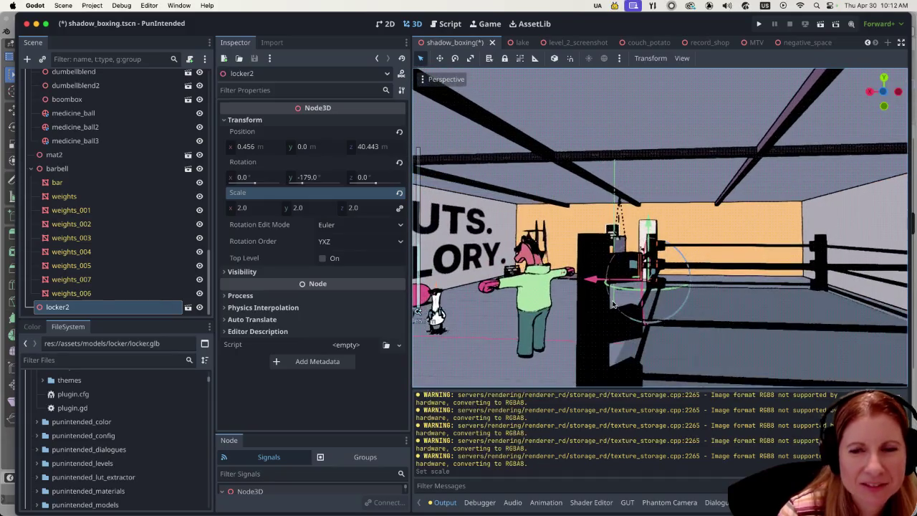
Orbit to look down over the locker and ring, then bring up Blender's locker model.
middle_drag(613, 304, 658, 274)
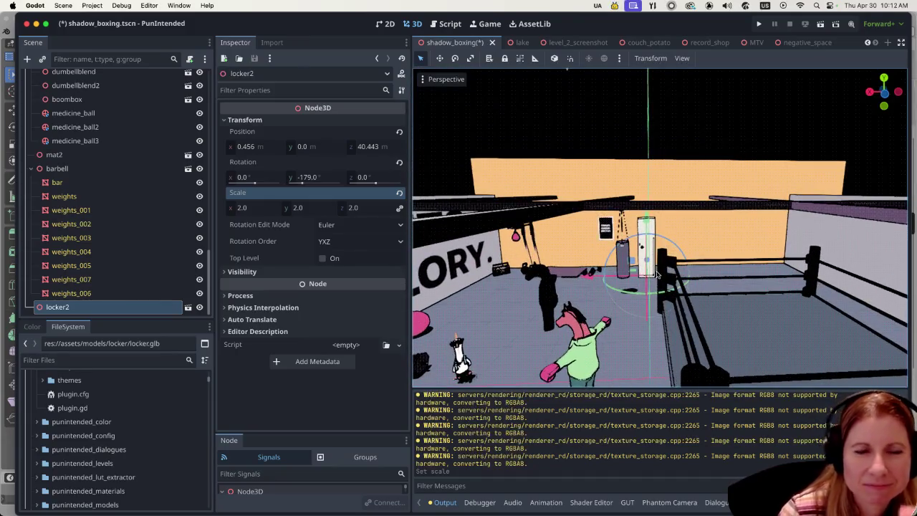
scroll(666, 278, up, 3)
scroll(687, 282, up, 4)
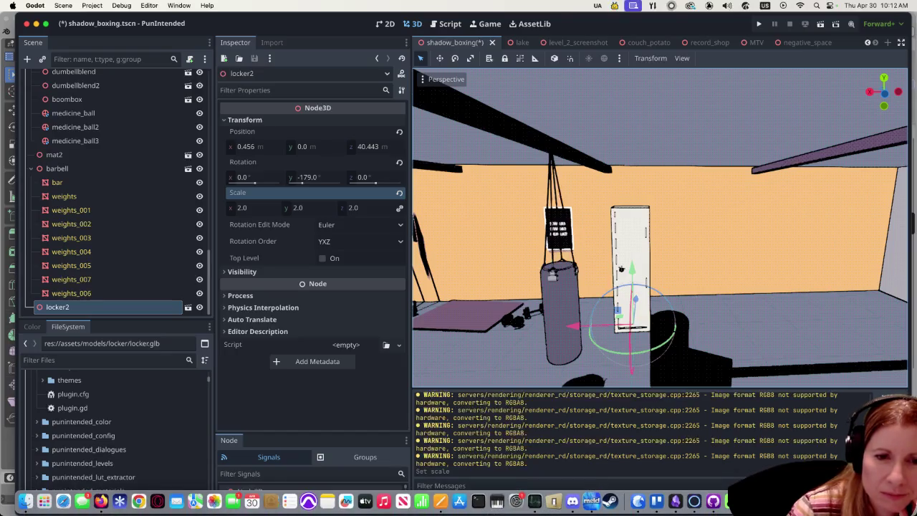
click(591, 501)
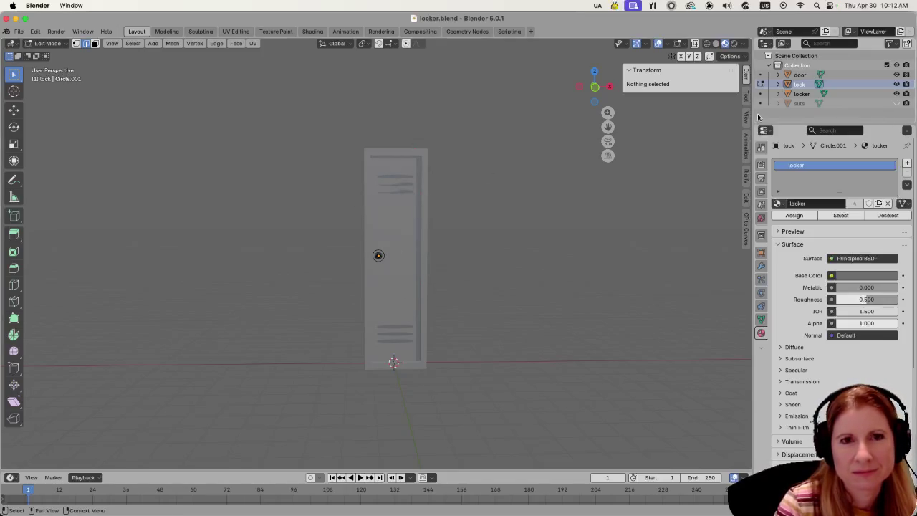
Show the slits object and view the locker's vents from an angle.
click(896, 103)
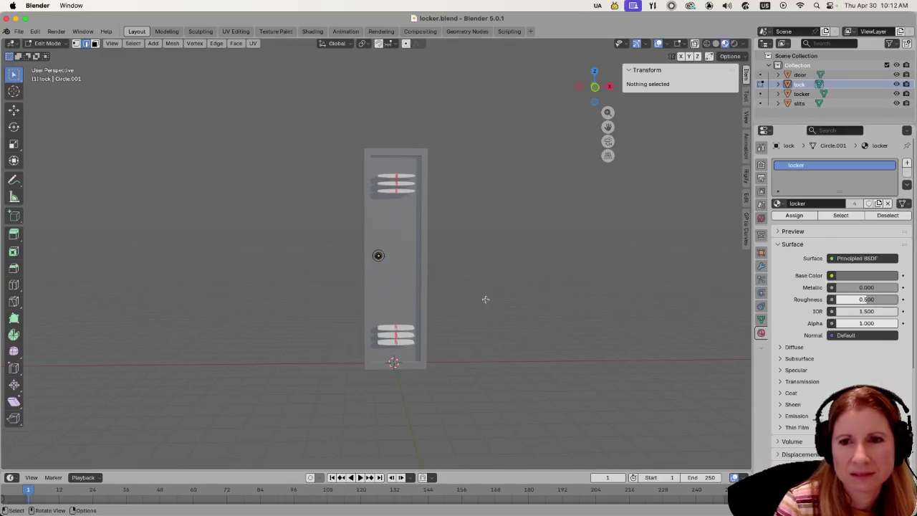
scroll(450, 305, up, 1)
scroll(430, 299, up, 2)
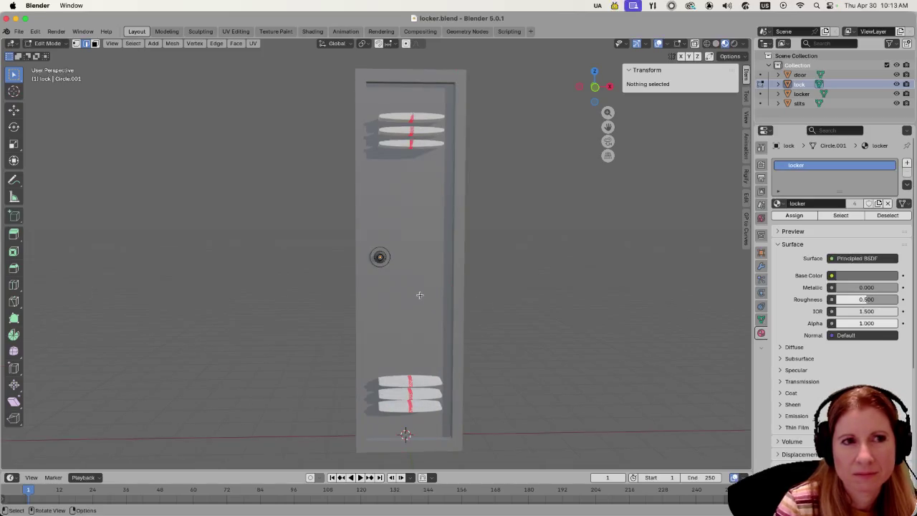
mouse_move(541, 244)
middle_down()
mouse_move(607, 280)
mouse_move(559, 308)
mouse_move(528, 299)
middle_up()
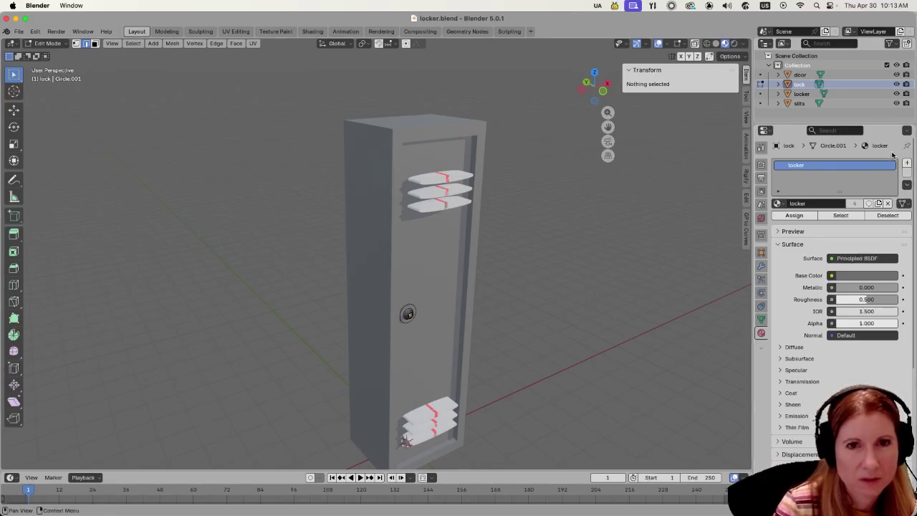
Hide the slits object and orbit around the locker front and lock knob.
click(897, 104)
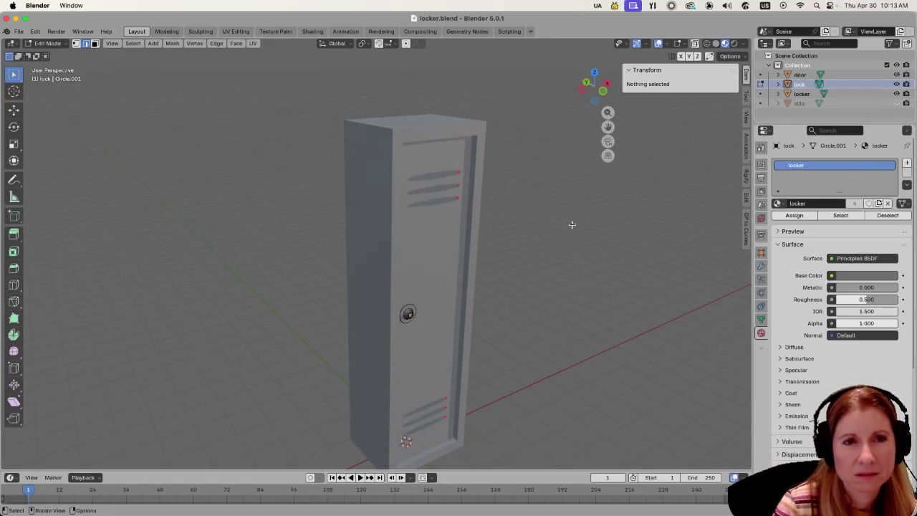
middle_drag(571, 251, 538, 232)
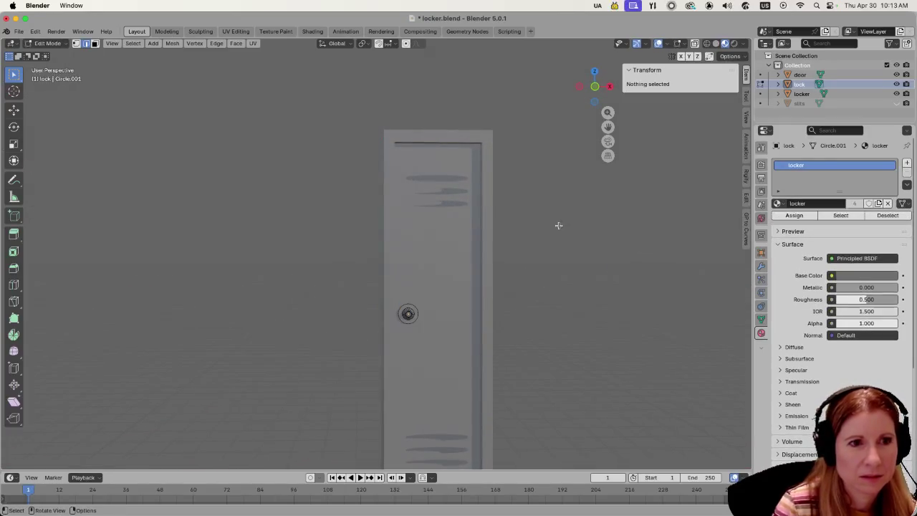
mouse_move(549, 265)
middle_down()
mouse_move(579, 276)
mouse_move(508, 272)
middle_up()
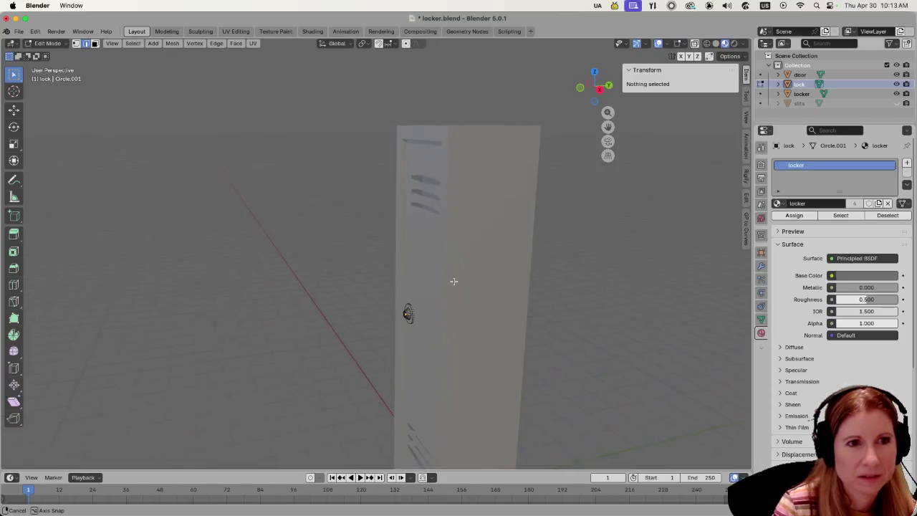
middle_drag(508, 272, 541, 256)
scroll(538, 255, down, 4)
scroll(485, 247, up, 4)
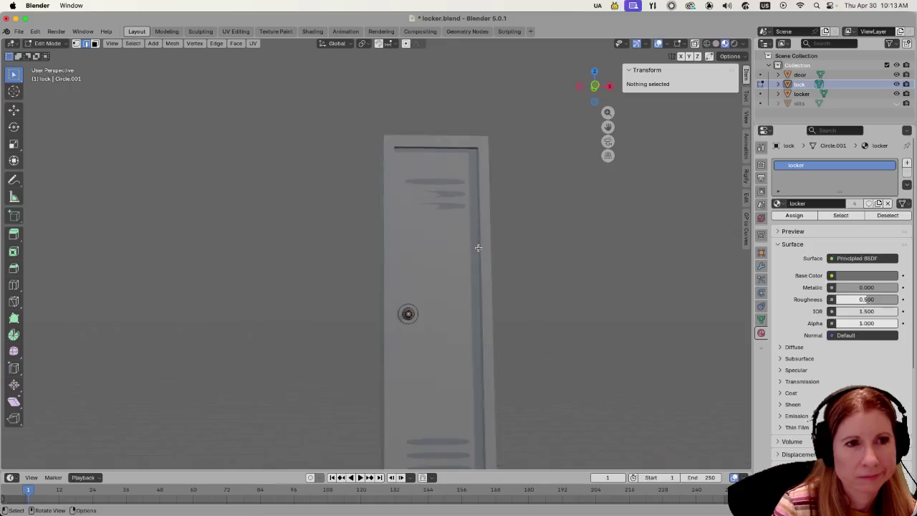
scroll(480, 247, up, 3)
scroll(485, 245, down, 2)
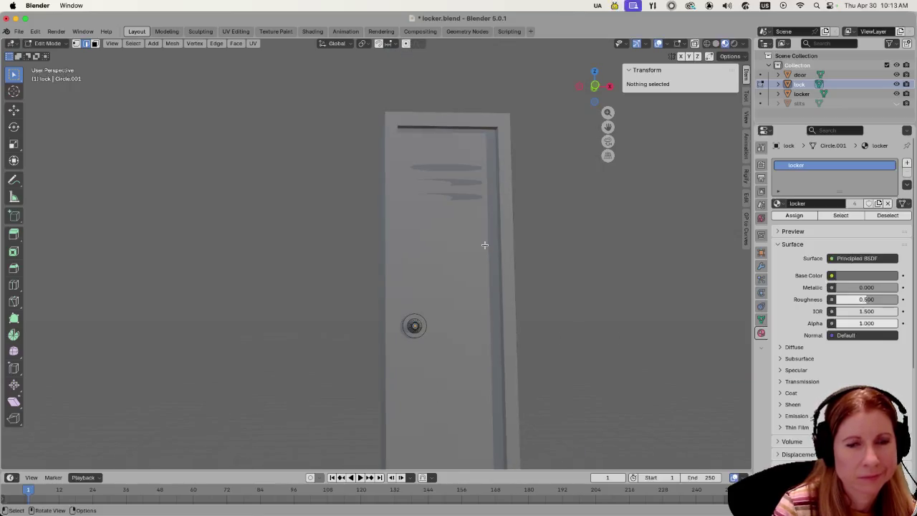
middle_drag(574, 235, 461, 195)
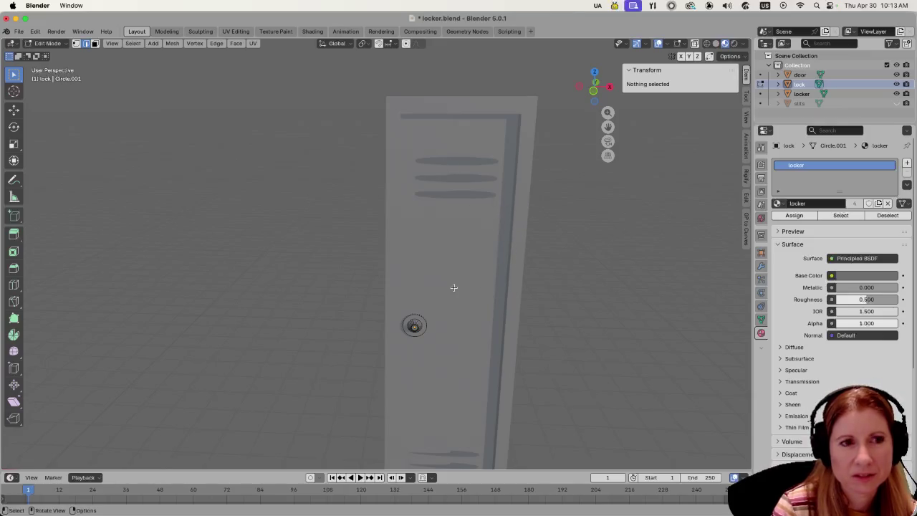
Select and deselect the lock knob mesh, then return the lock to Object Mode.
key(a)
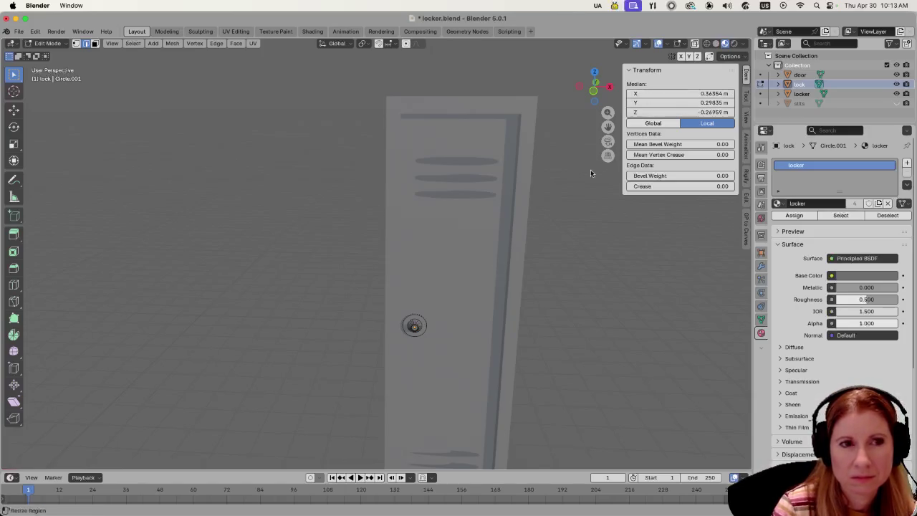
mouse_move(552, 227)
middle_down()
mouse_move(492, 239)
mouse_move(541, 225)
middle_up()
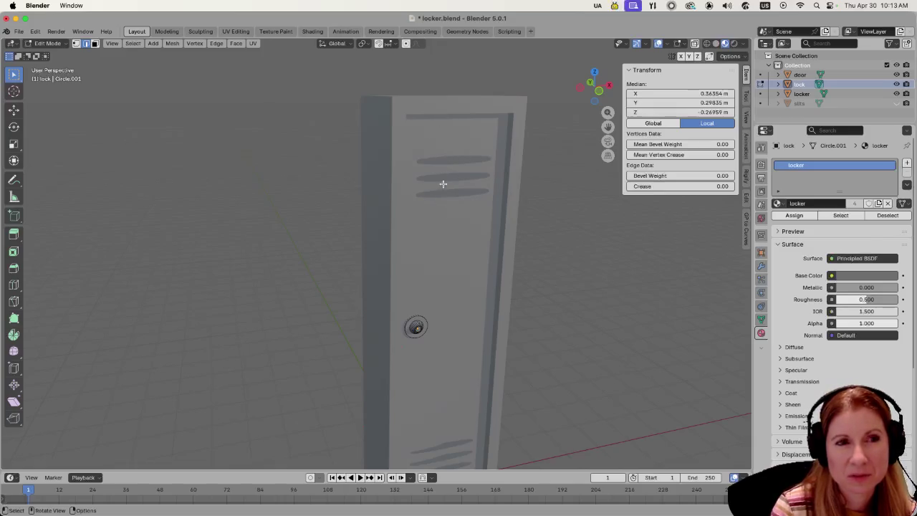
middle_drag(443, 169, 449, 196)
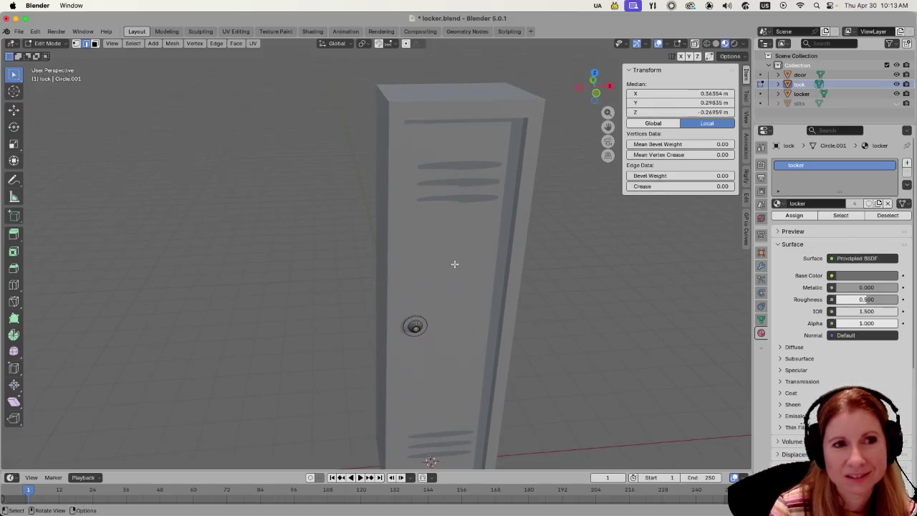
key(alt+a)
key(Tab)
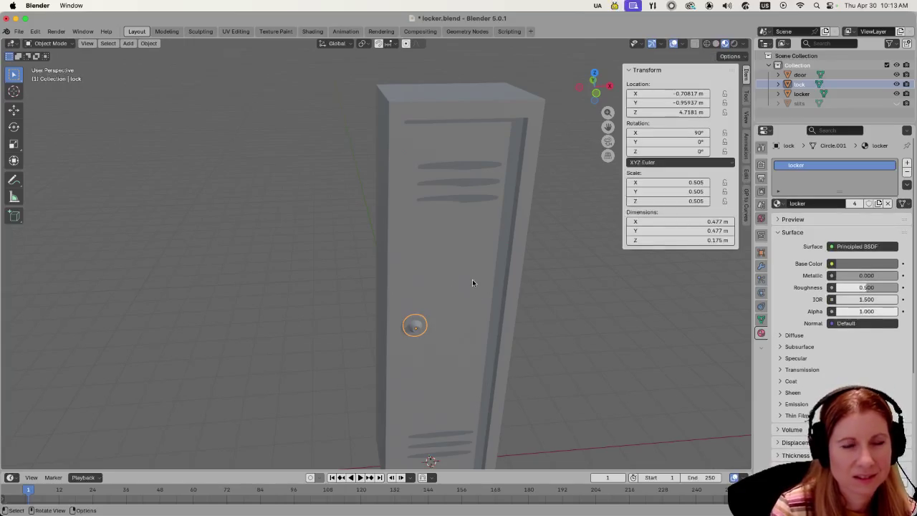
Put the lock back in Edit Mode, frame the whole locker, then return to Godot.
key(Tab)
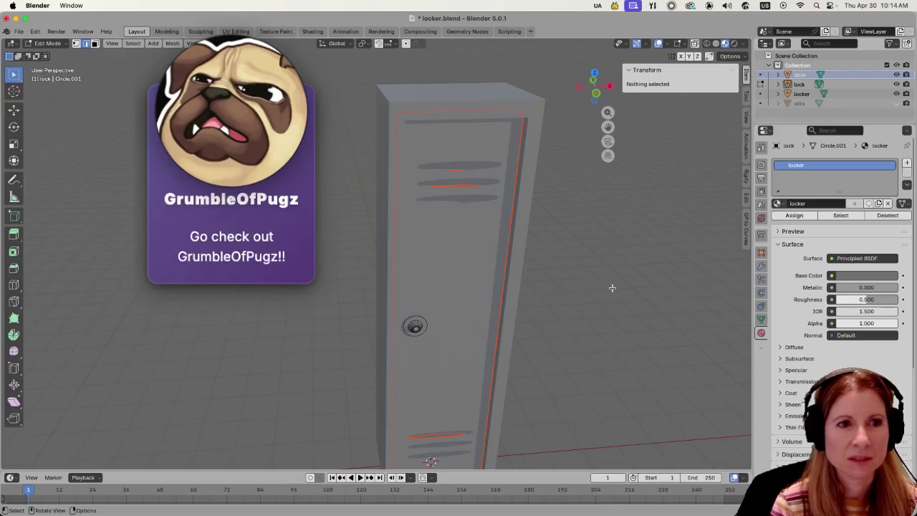
scroll(609, 287, down, 3)
shift+middle_drag(610, 287, 569, 281)
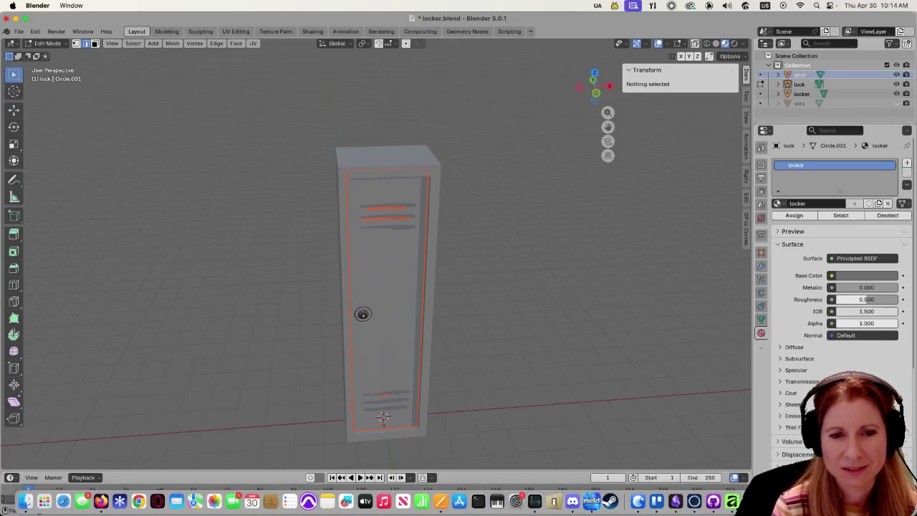
click(638, 501)
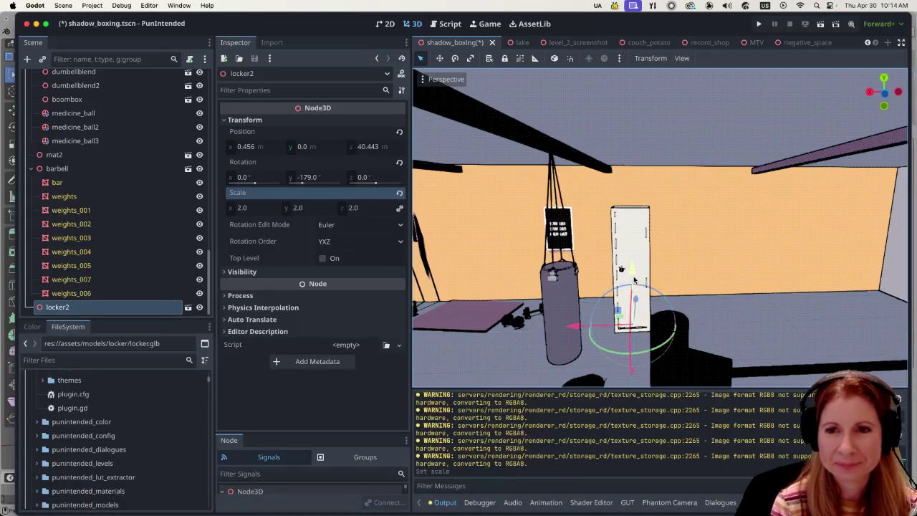
scroll(632, 298, down, 5)
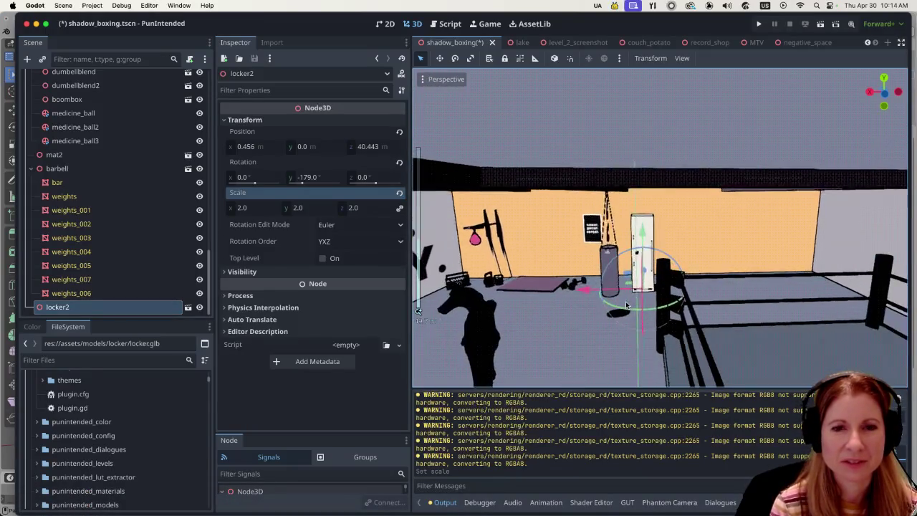
scroll(623, 312, down, 5)
scroll(618, 324, down, 3)
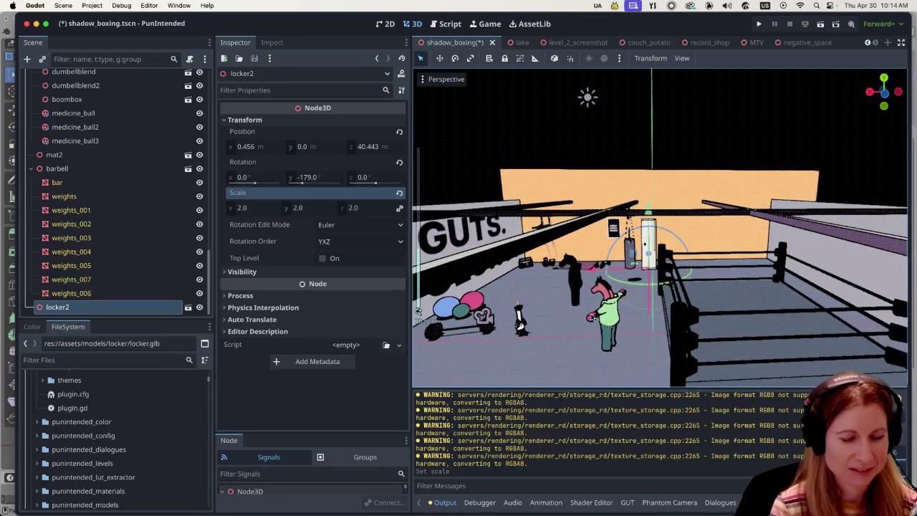
scroll(417, 309, up, 5)
middle_drag(418, 309, 643, 262)
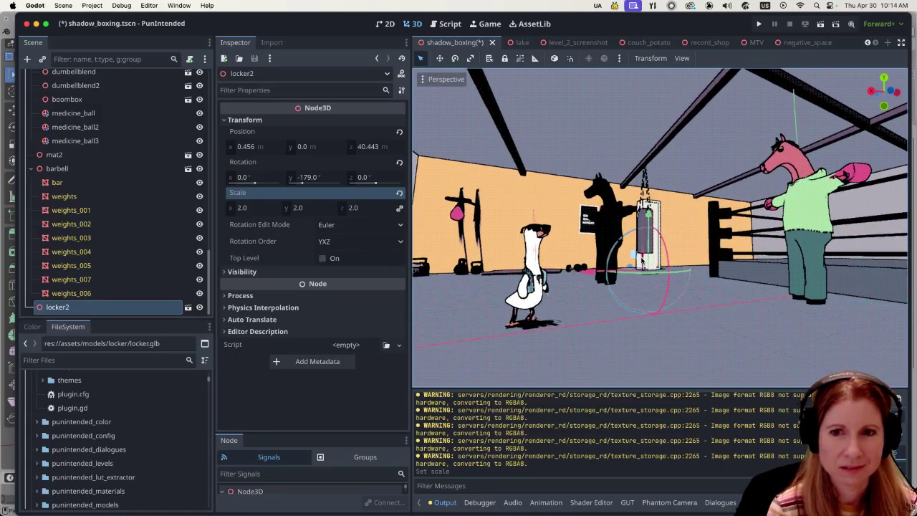
mouse_move(703, 269)
middle_down()
mouse_move(689, 289)
mouse_move(744, 288)
middle_up()
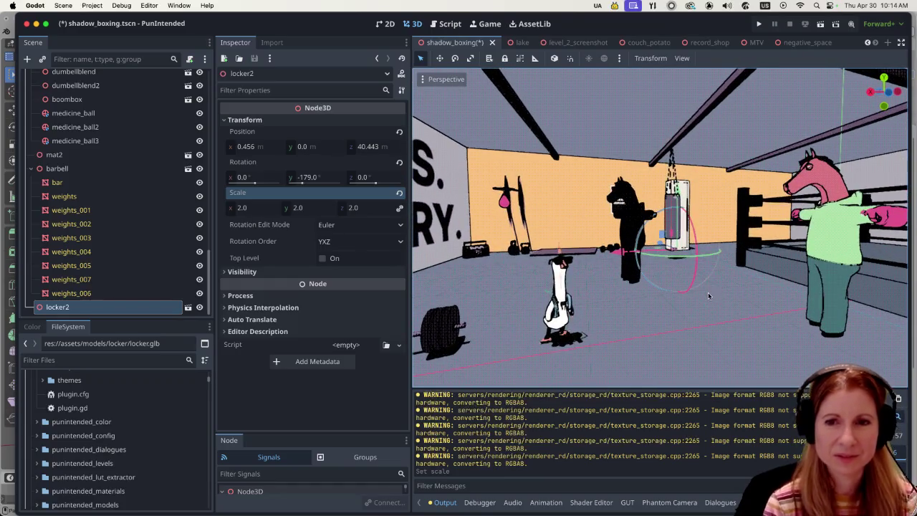
scroll(720, 282, up, 2)
scroll(702, 287, down, 2)
scroll(684, 293, down, 2)
scroll(684, 294, down, 2)
scroll(686, 294, down, 2)
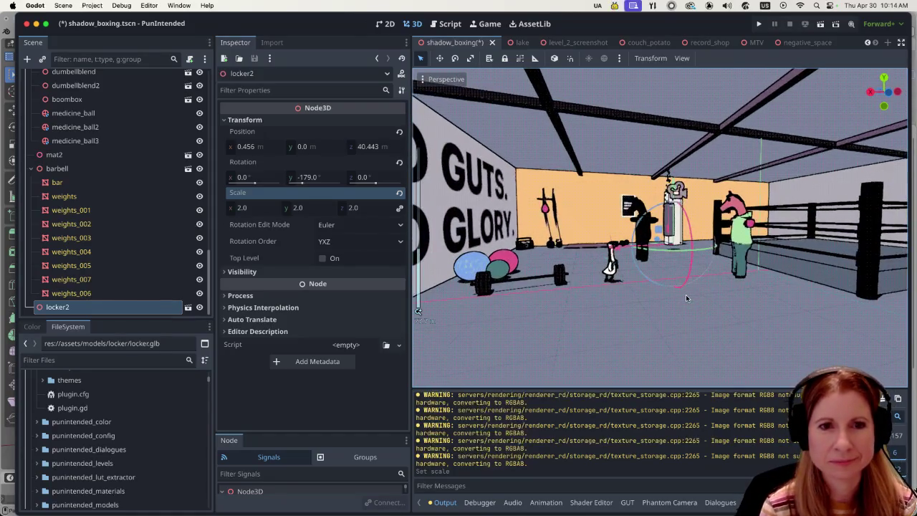
scroll(695, 285, up, 2)
scroll(707, 274, up, 2)
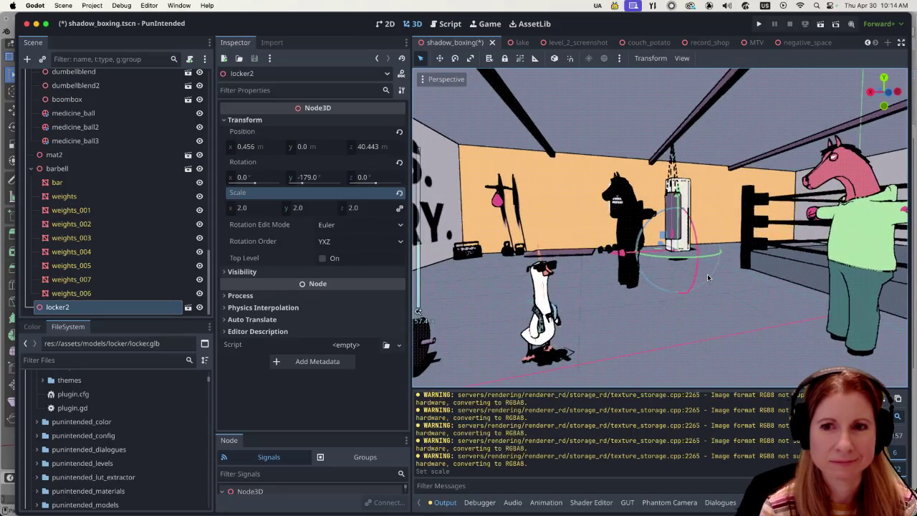
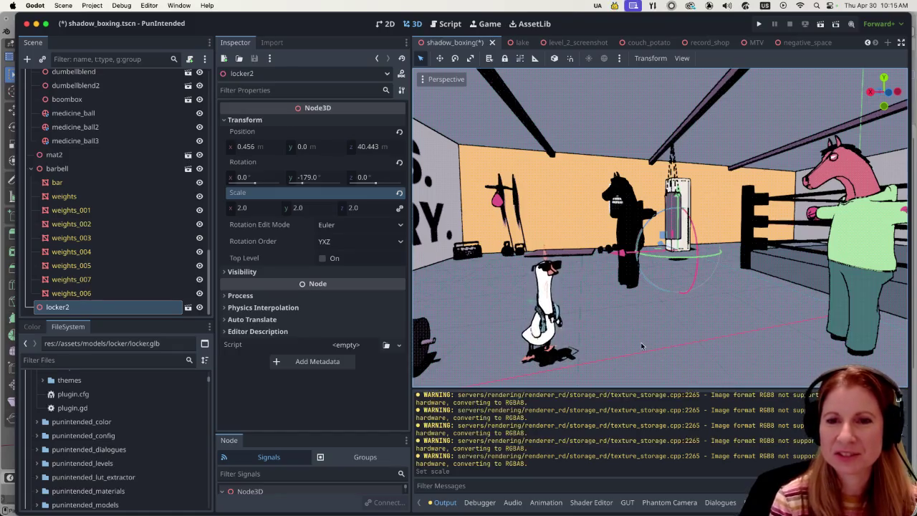
Frame locker2 and select its lock, trying a Y move but cancelling it.
scroll(621, 315, down, 3)
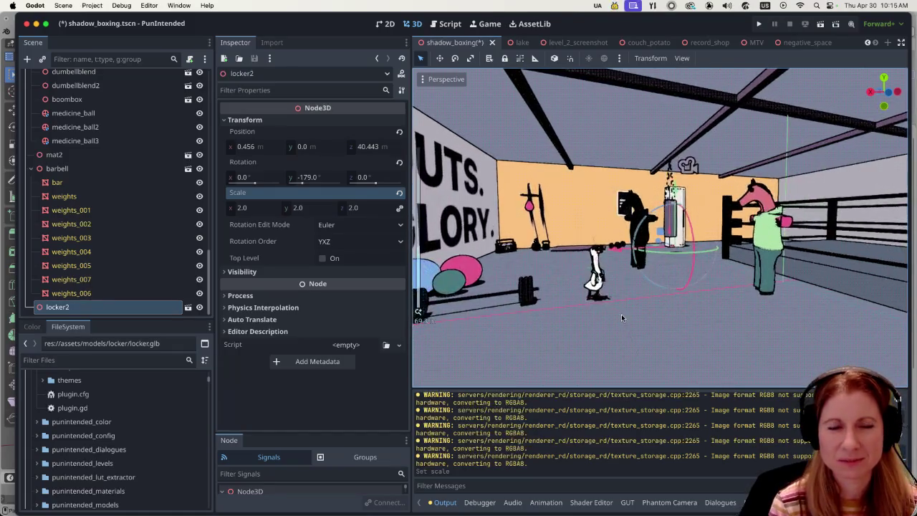
key(f)
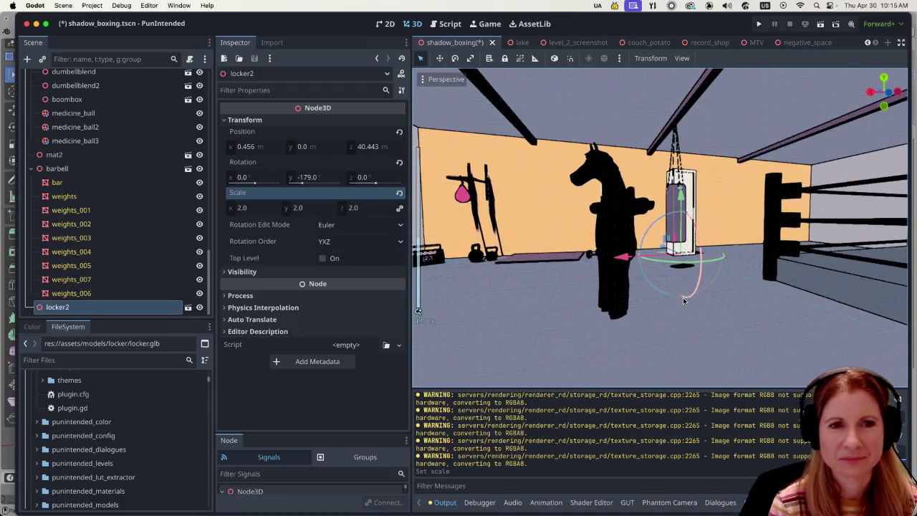
scroll(684, 301, down, 3)
scroll(739, 281, up, 1)
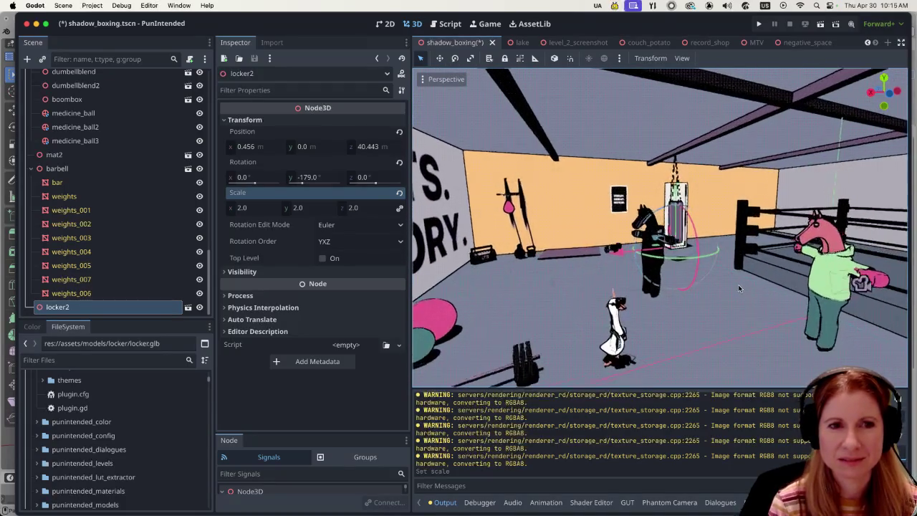
scroll(721, 287, up, 3)
scroll(721, 288, up, 2)
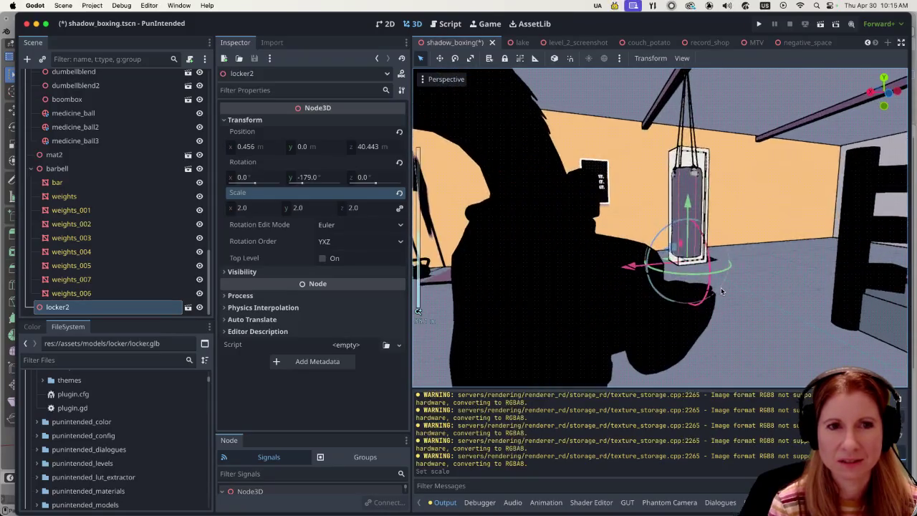
scroll(721, 287, down, 5)
scroll(728, 278, up, 1)
scroll(713, 290, up, 2)
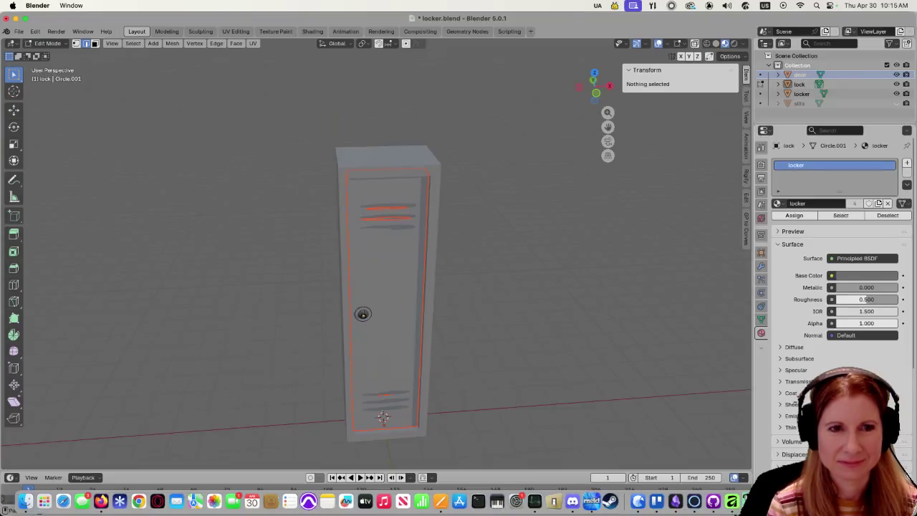
mouse_move(506, 270)
middle_down()
mouse_move(526, 269)
mouse_move(472, 288)
middle_up()
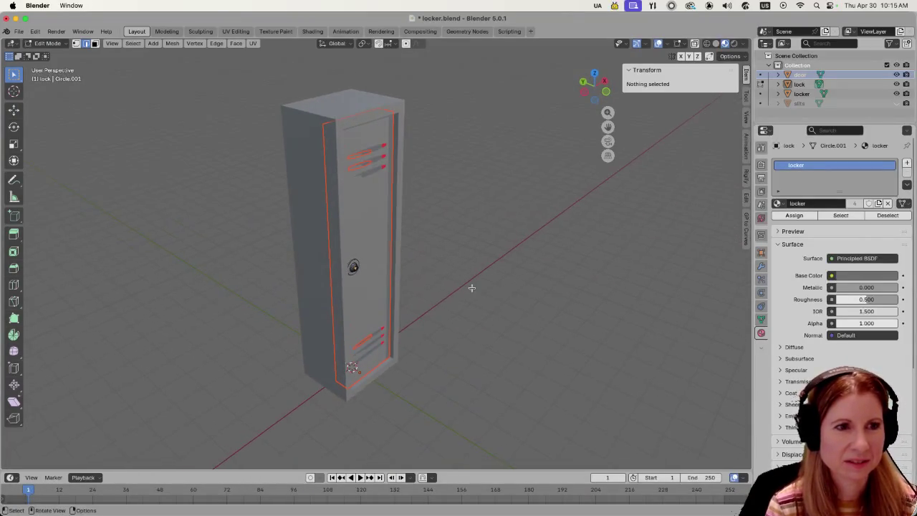
click(351, 270)
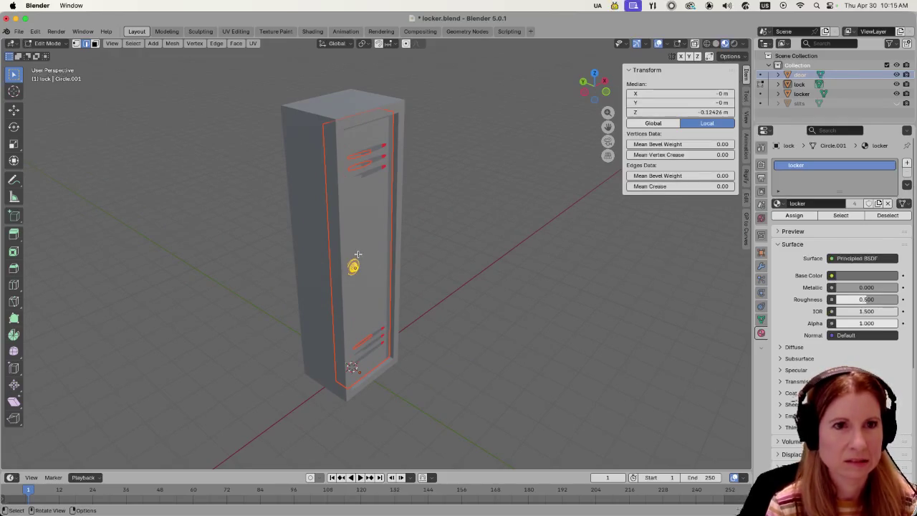
key(g)
key(y)
key(Escape)
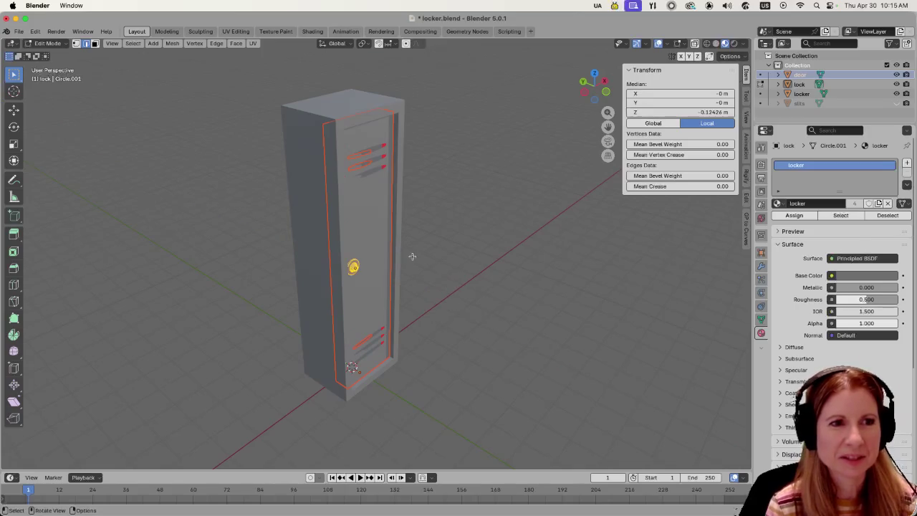
Pull the whole door and lock mesh out along Y in front of the locker body.
mouse_move(381, 215)
middle_down()
mouse_move(485, 225)
mouse_move(475, 196)
mouse_move(580, 272)
mouse_move(508, 259)
mouse_move(491, 311)
mouse_move(450, 281)
middle_up()
key(Tab)
key(Tab)
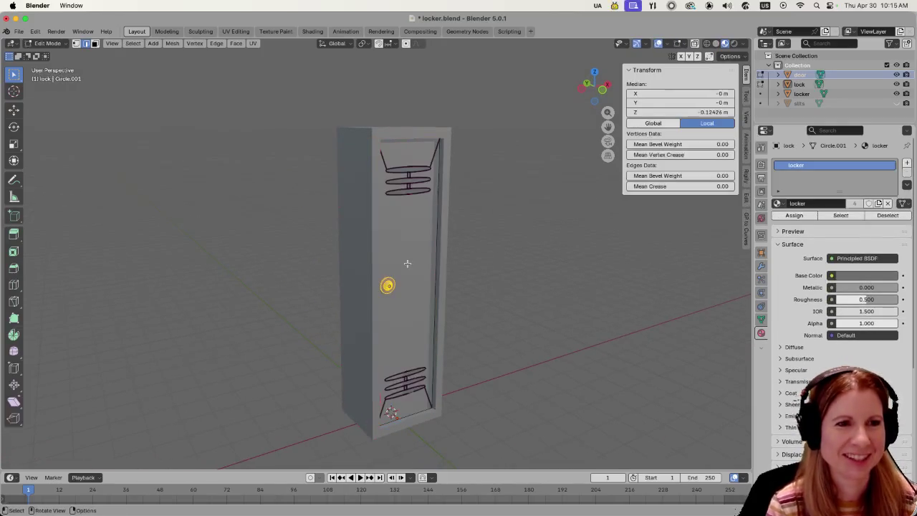
key(Tab)
key(Tab)
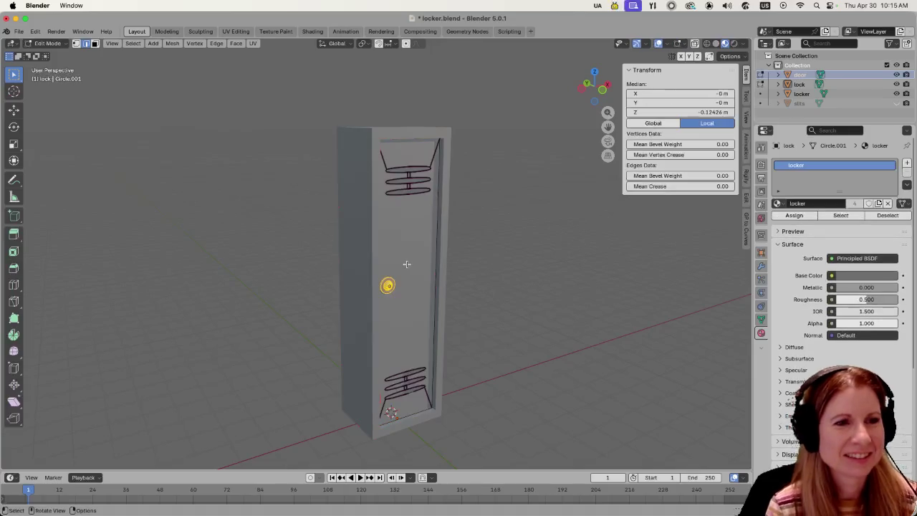
key(a)
mouse_move(407, 267)
middle_down()
mouse_move(455, 293)
mouse_move(442, 303)
middle_up()
key(g)
key(y)
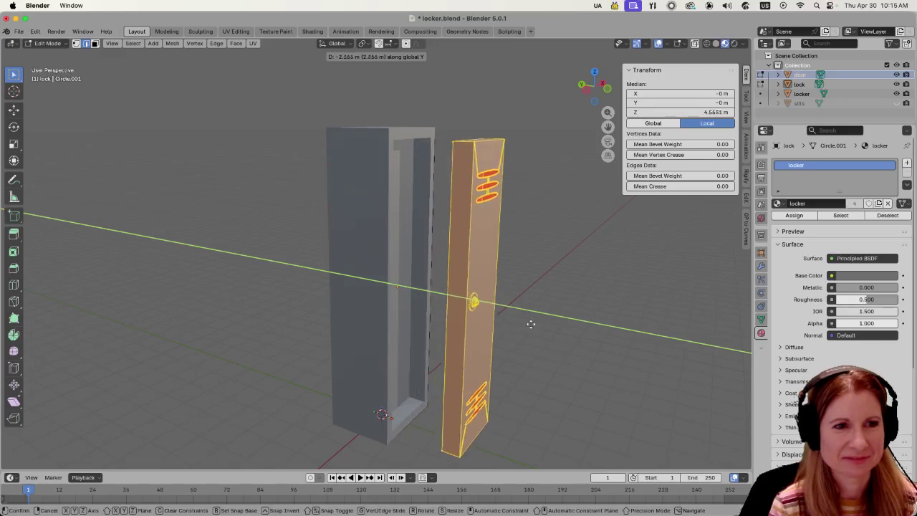
click(568, 334)
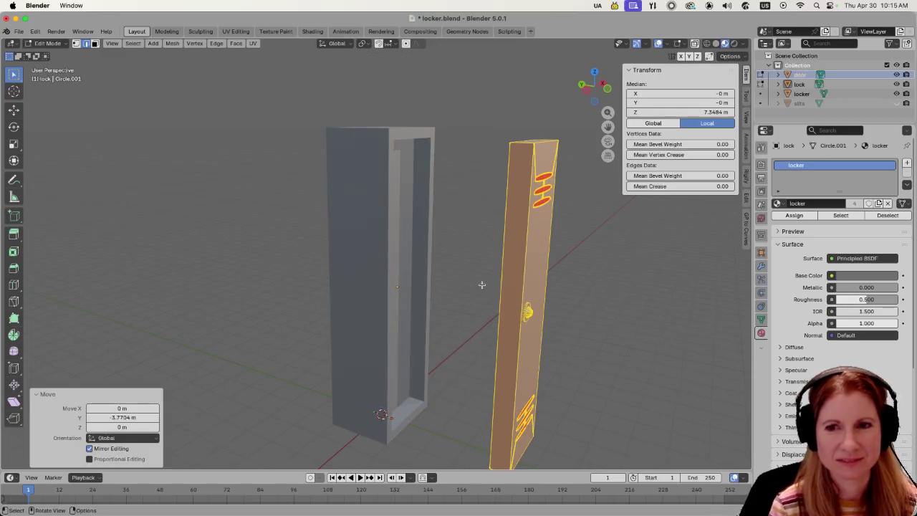
shift+middle_drag(488, 283, 475, 291)
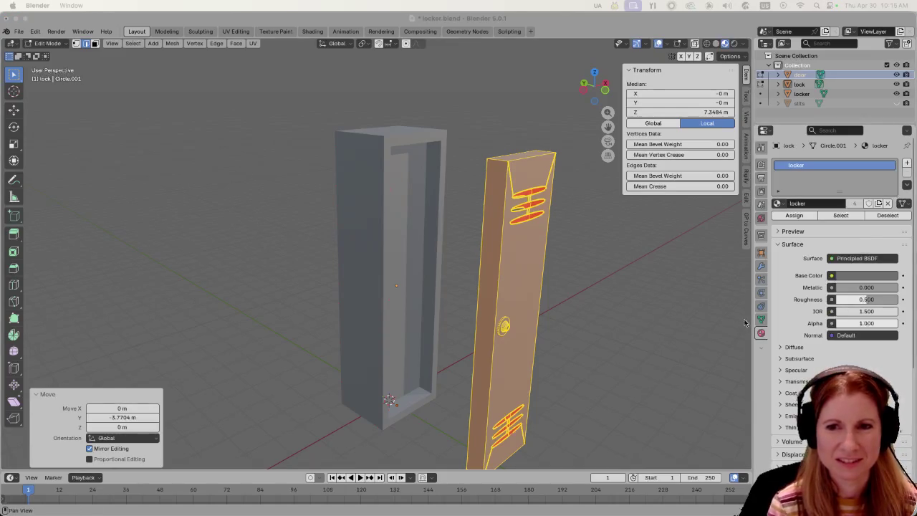
Select the locker body's inner back face in Edit Mode.
click(412, 246)
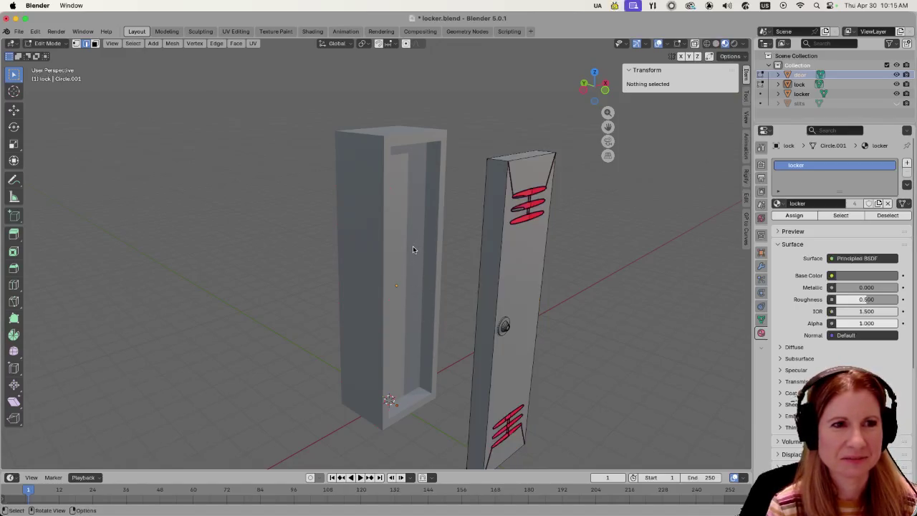
key(Tab)
click(409, 248)
mouse_move(409, 249)
middle_down()
mouse_move(414, 280)
mouse_move(422, 270)
middle_up()
key(Tab)
click(412, 246)
key(alt+a)
click(411, 247)
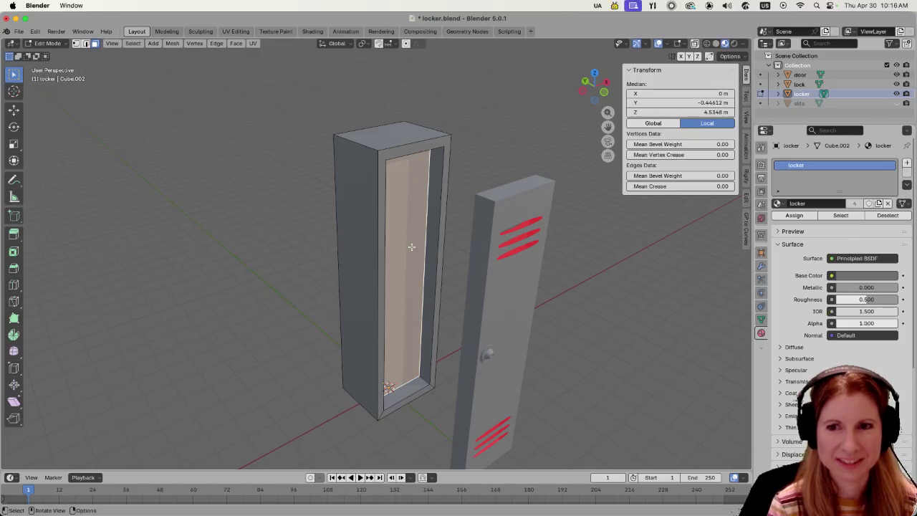
Delete the locker's inner back face.
scroll(412, 246, up, 2)
key(x)
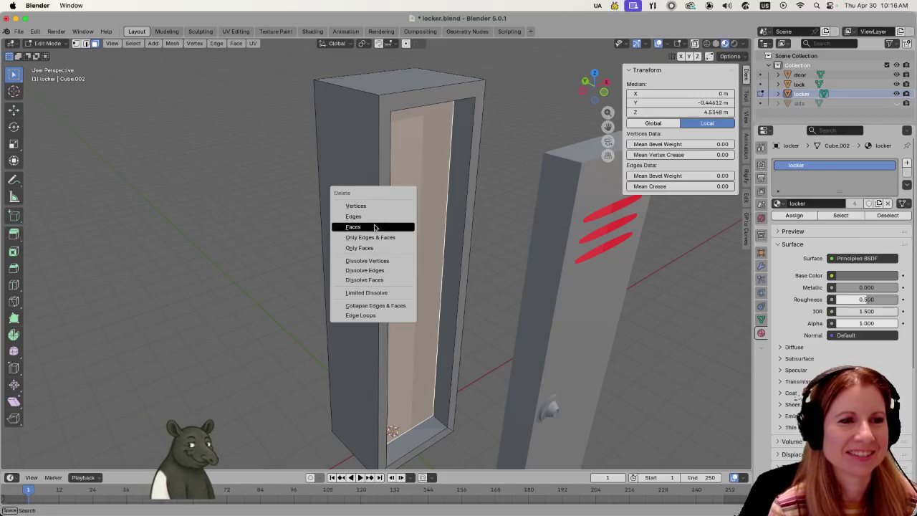
click(374, 227)
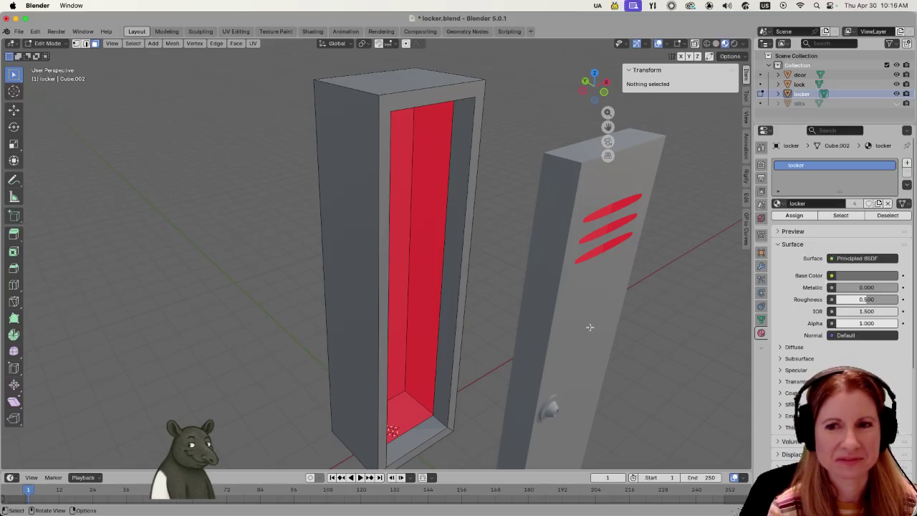
scroll(586, 327, down, 3)
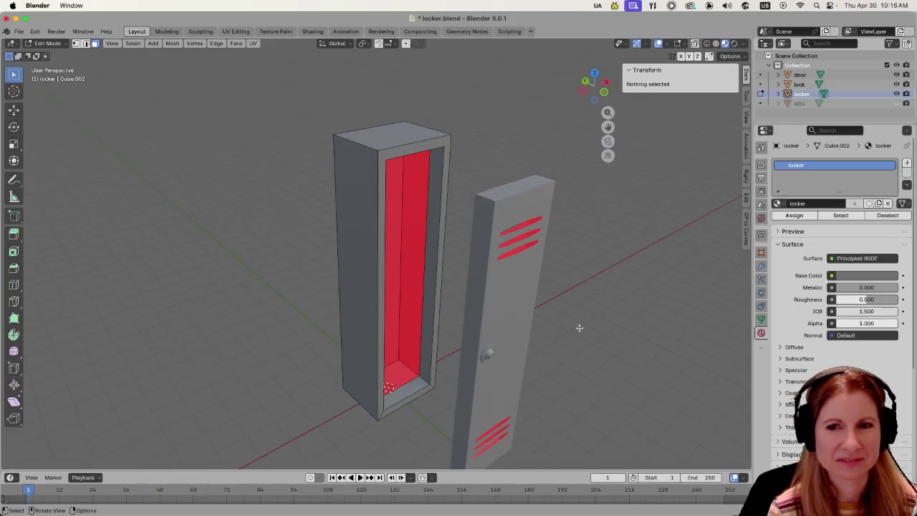
key(a)
key(alt+a)
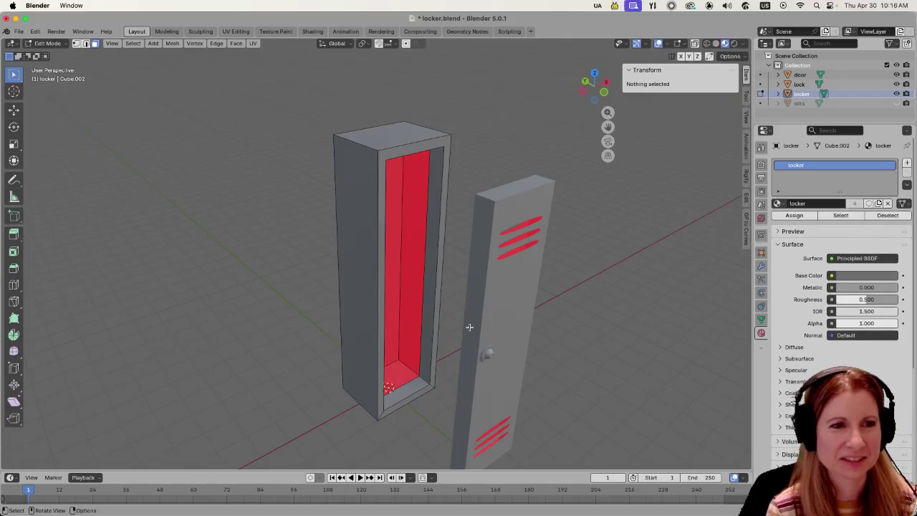
Move the door and lock 3.7644 m back along Y onto the locker front.
middle_drag(509, 337, 510, 285)
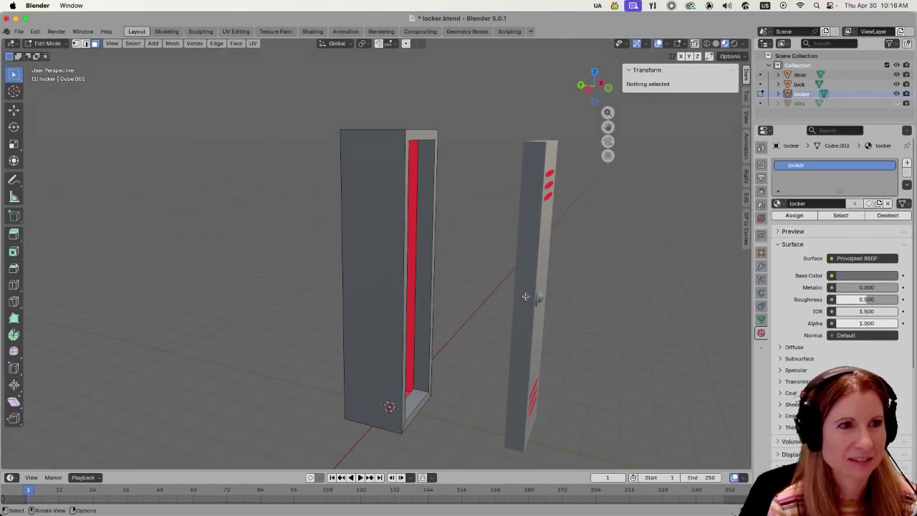
key(Tab)
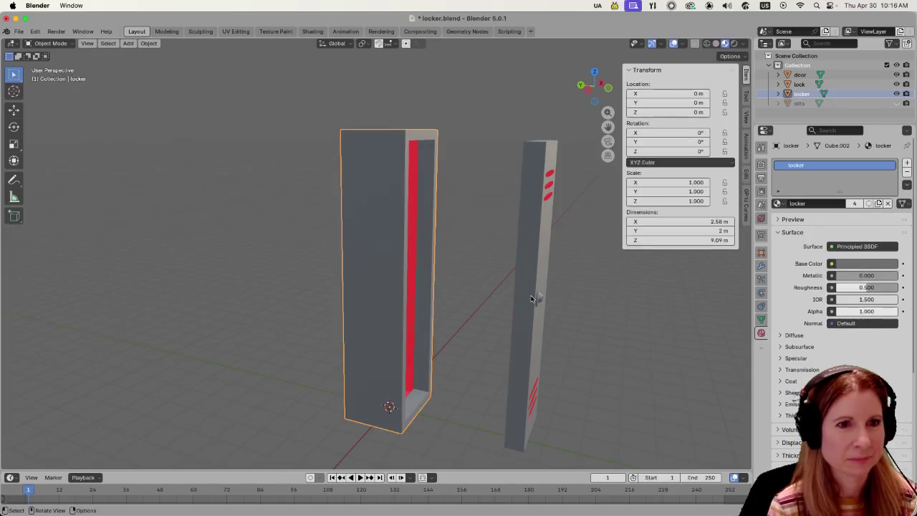
click(540, 266)
shift+click(540, 299)
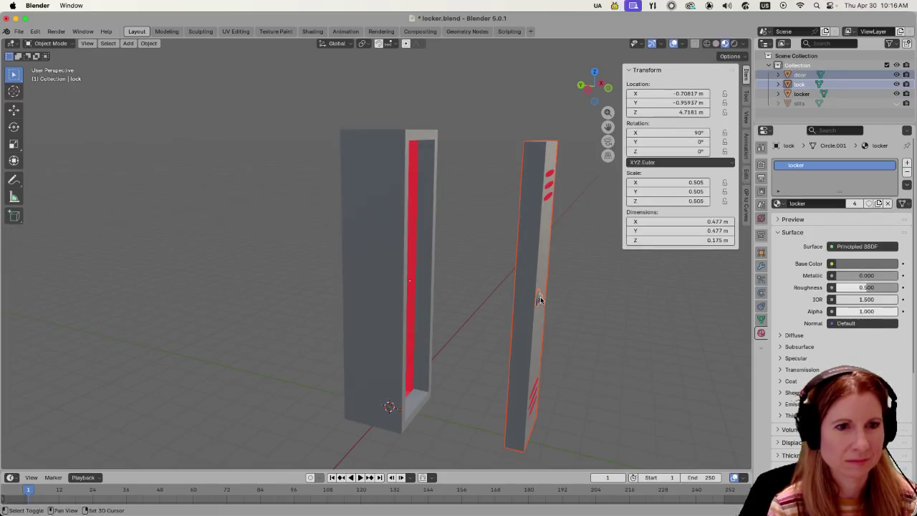
key(g)
key(y)
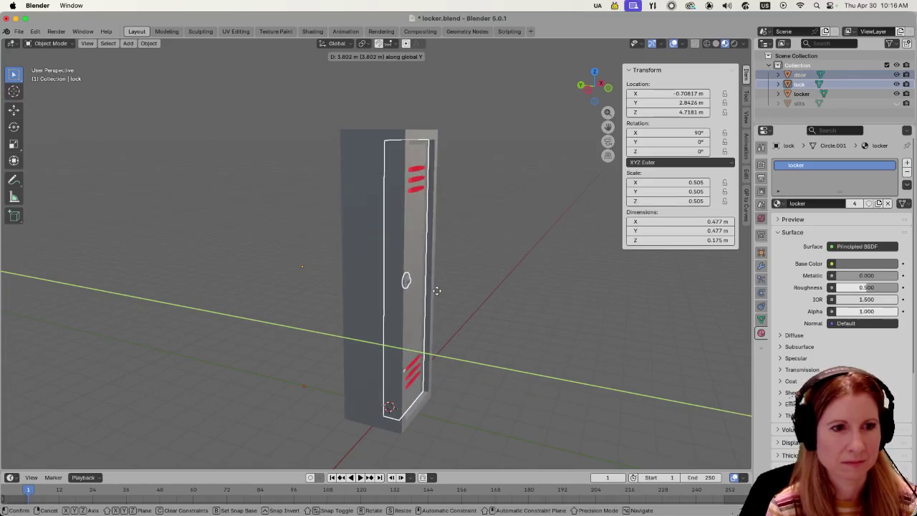
click(436, 288)
mouse_move(436, 288)
middle_down()
mouse_move(525, 306)
mouse_move(500, 306)
mouse_move(525, 297)
mouse_move(502, 320)
middle_up()
click(524, 297)
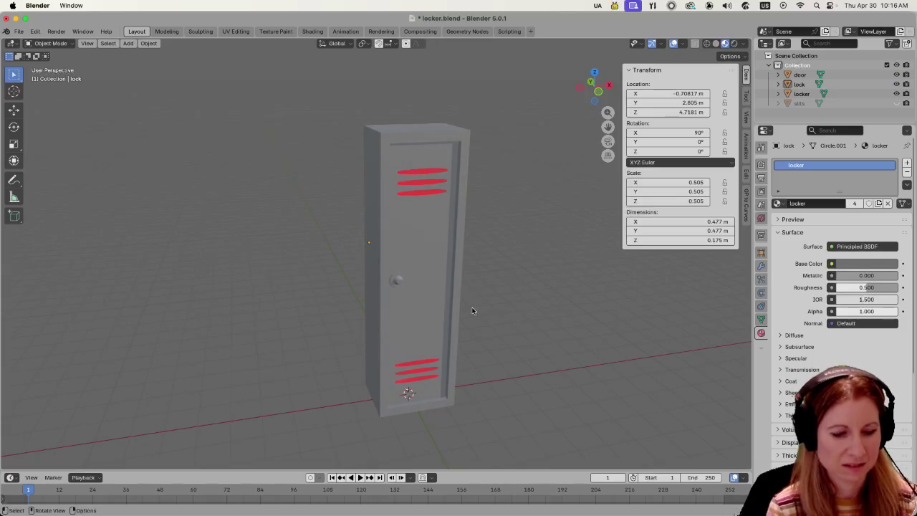
Apply All Transforms to every object, save locker.blend, and switch back to Godot.
key(ctrl+s)
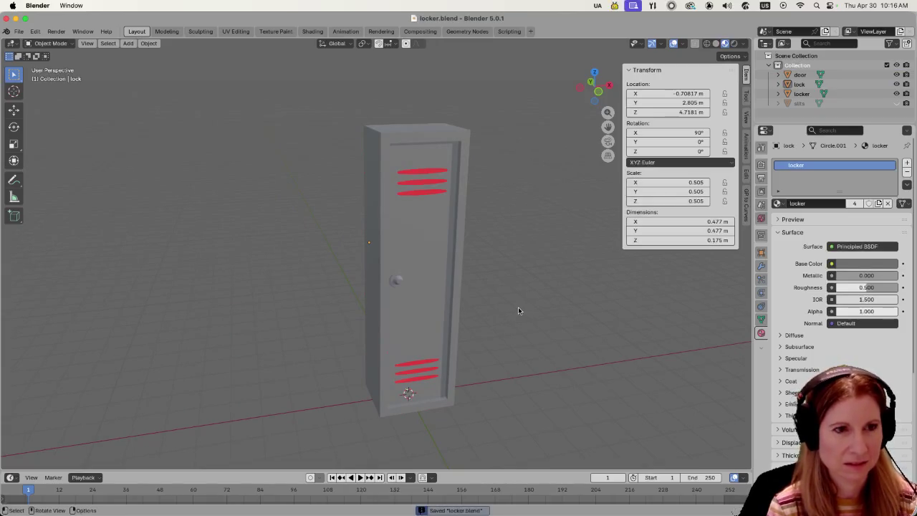
key(a)
key(ctrl+a)
click(538, 304)
key(ctrl+s)
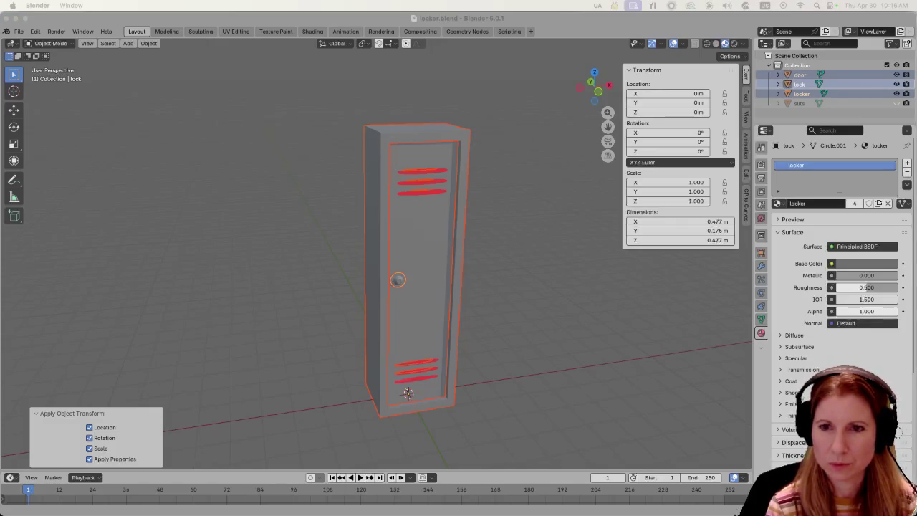
key(super+Tab)
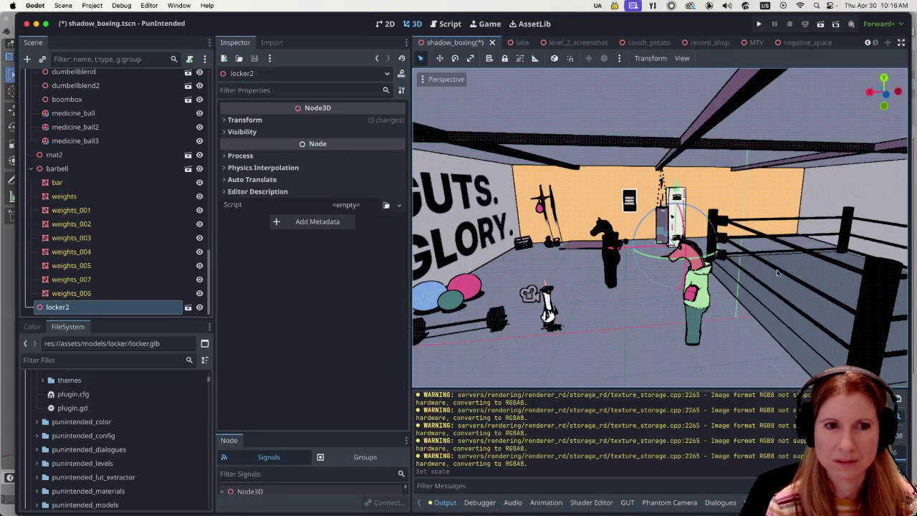
scroll(686, 254, up, 5)
scroll(686, 252, down, 2)
scroll(686, 253, down, 3)
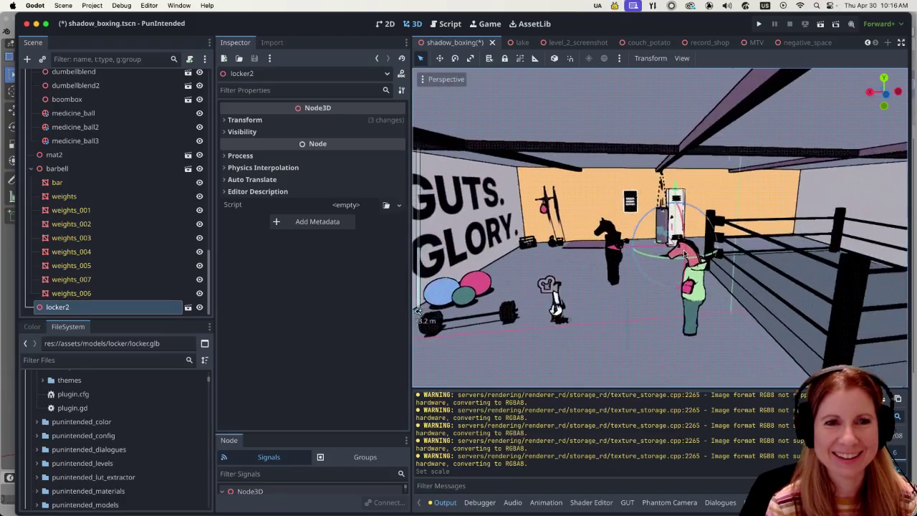
scroll(687, 252, down, 2)
scroll(684, 252, up, 5)
scroll(684, 253, up, 4)
scroll(684, 252, up, 2)
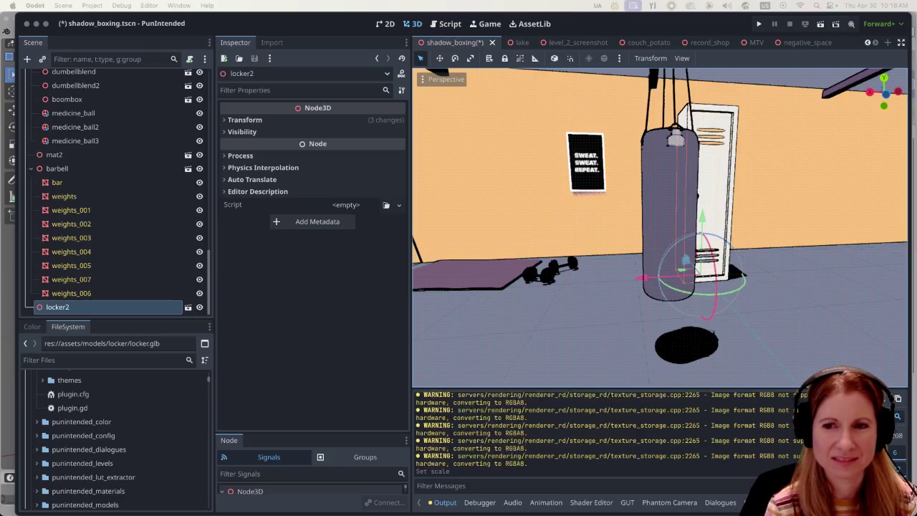
scroll(732, 321, down, 1)
scroll(734, 320, down, 2)
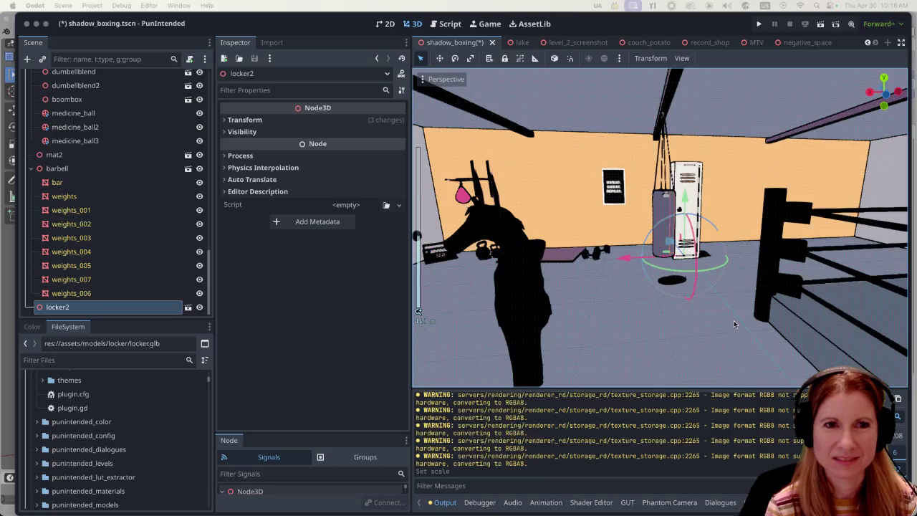
scroll(728, 321, down, 2)
scroll(726, 326, down, 2)
scroll(725, 326, up, 2)
scroll(725, 323, up, 2)
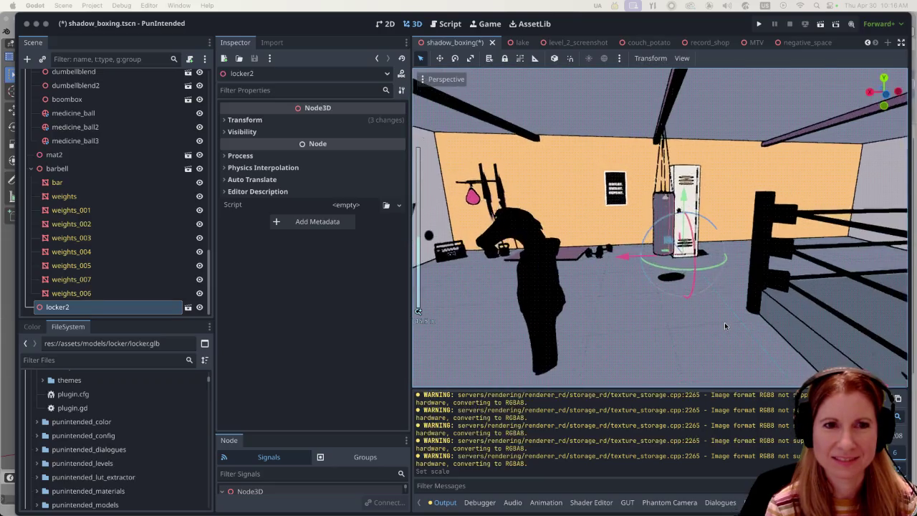
scroll(724, 324, up, 2)
scroll(724, 326, down, 2)
scroll(726, 326, down, 2)
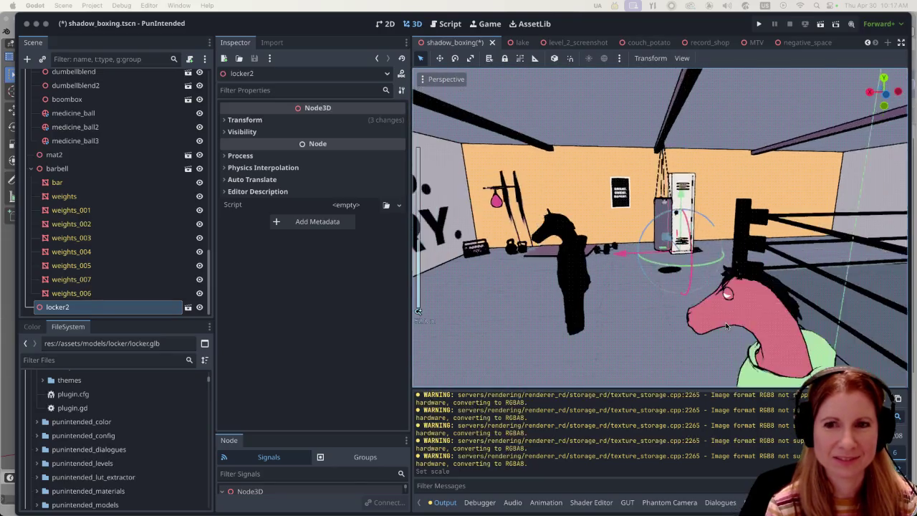
scroll(726, 325, down, 1)
scroll(726, 323, down, 2)
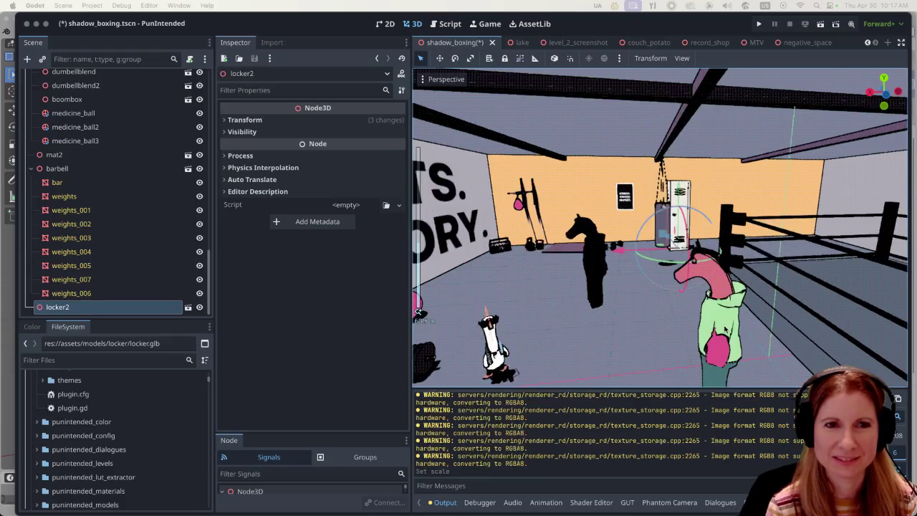
scroll(725, 324, down, 2)
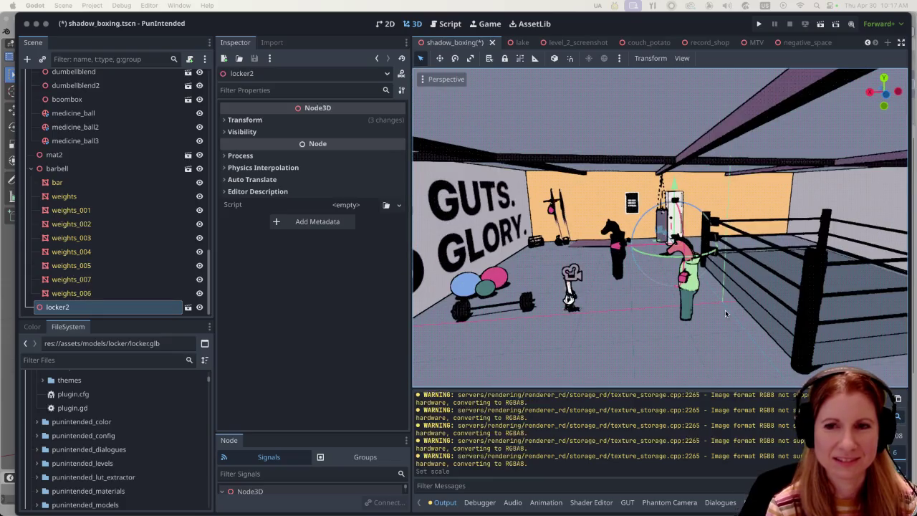
scroll(707, 309, up, 1)
scroll(709, 283, up, 2)
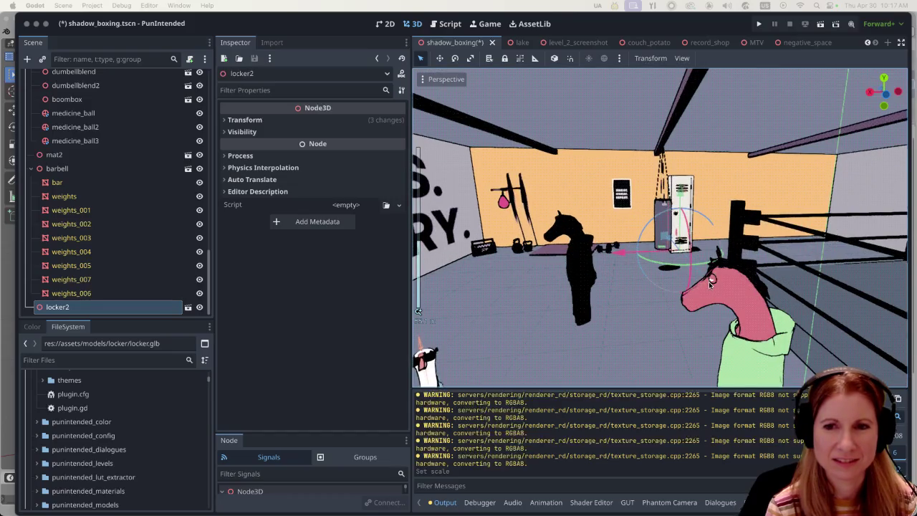
scroll(708, 281, up, 3)
scroll(708, 237, down, 1)
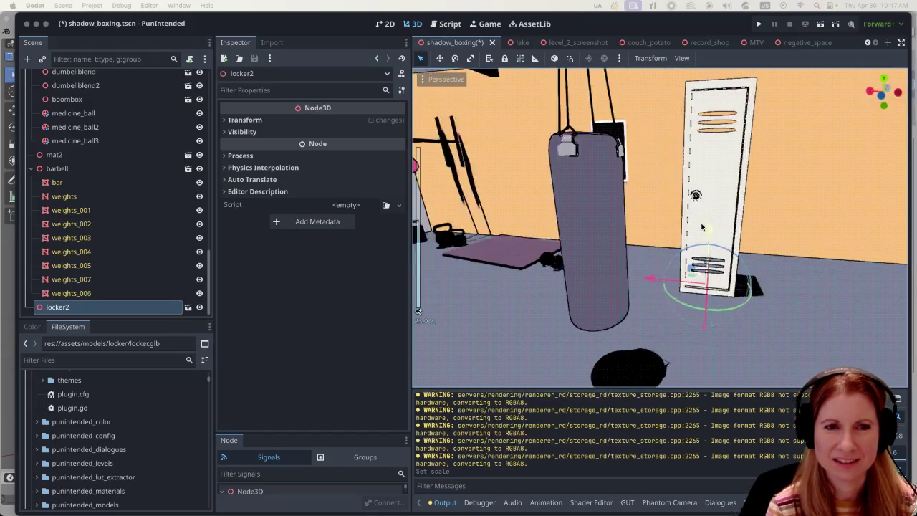
scroll(699, 235, down, 1)
scroll(687, 233, down, 1)
scroll(682, 233, down, 1)
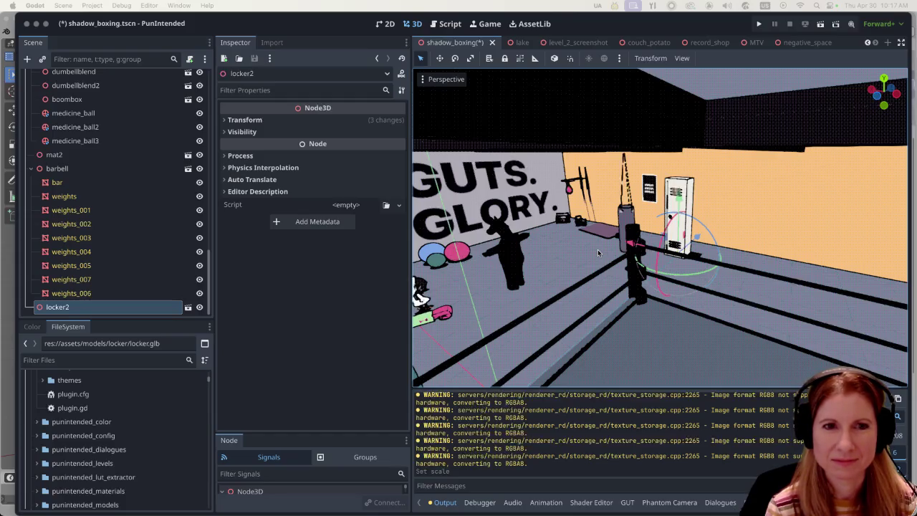
mouse_move(736, 270)
middle_down()
mouse_move(795, 250)
mouse_move(843, 274)
middle_up()
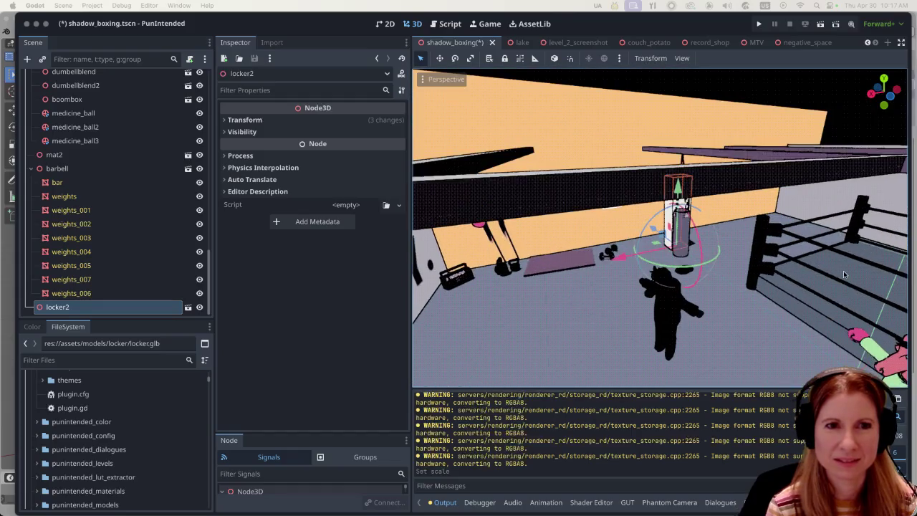
mouse_move(641, 242)
middle_down()
mouse_move(807, 235)
mouse_move(765, 269)
mouse_move(785, 268)
mouse_move(611, 220)
middle_up()
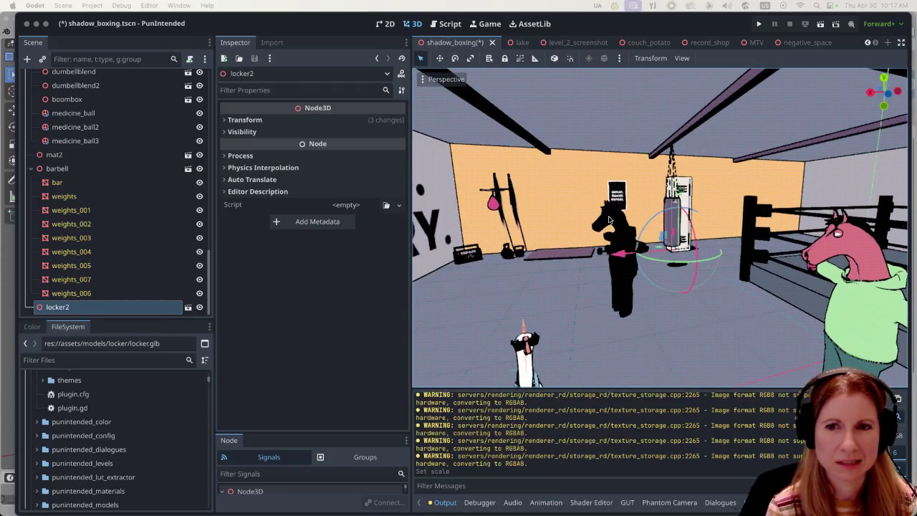
scroll(610, 219, down, 2)
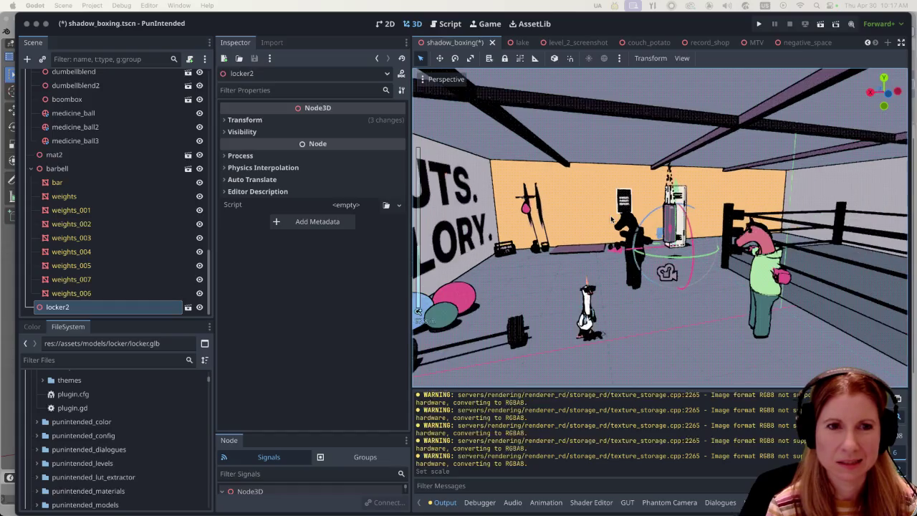
scroll(610, 219, down, 1)
middle_drag(716, 235, 692, 318)
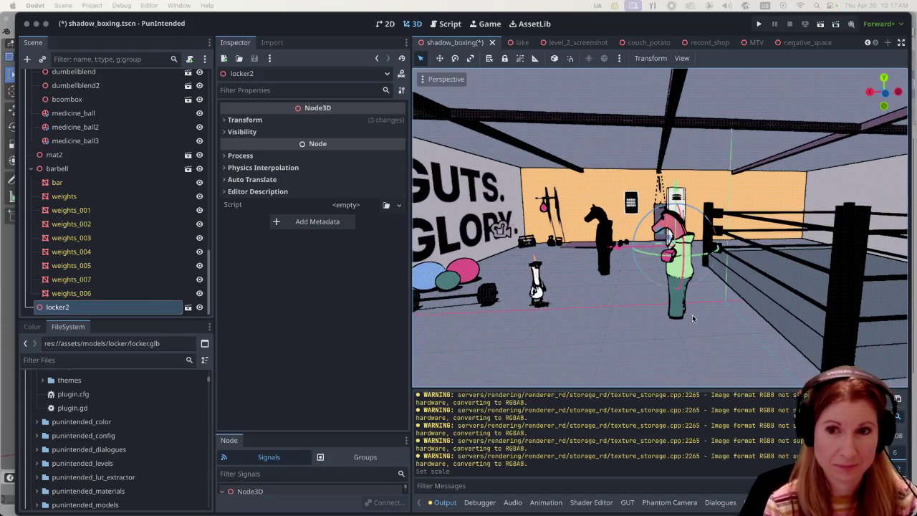
middle_drag(692, 318, 686, 271)
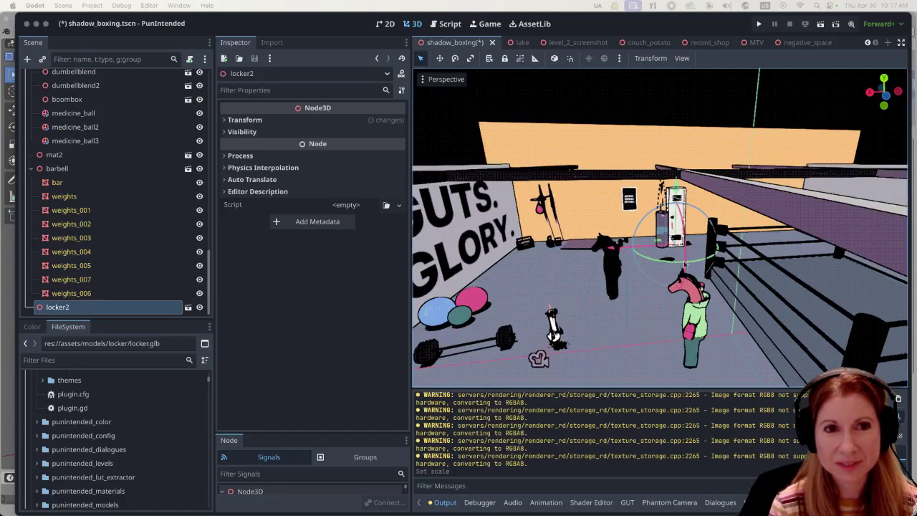
scroll(706, 249, up, 2)
scroll(692, 213, up, 2)
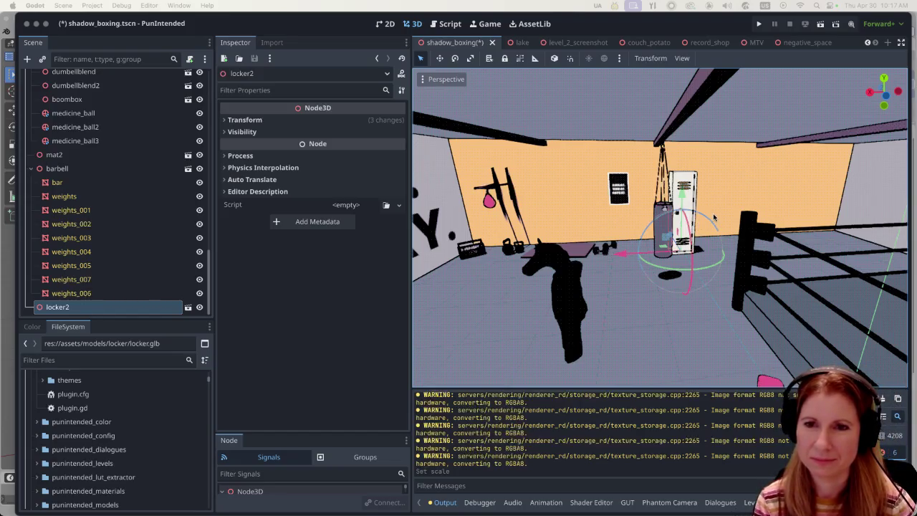
key(f)
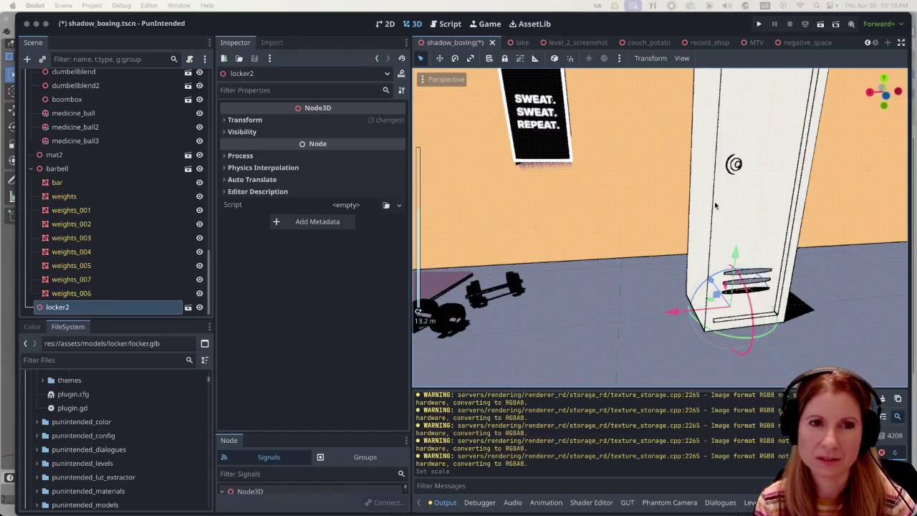
mouse_move(810, 201)
middle_down()
mouse_move(763, 141)
mouse_move(781, 142)
mouse_move(709, 179)
mouse_move(732, 167)
middle_up()
scroll(738, 157, down, 3)
scroll(737, 157, down, 2)
scroll(709, 179, down, 2)
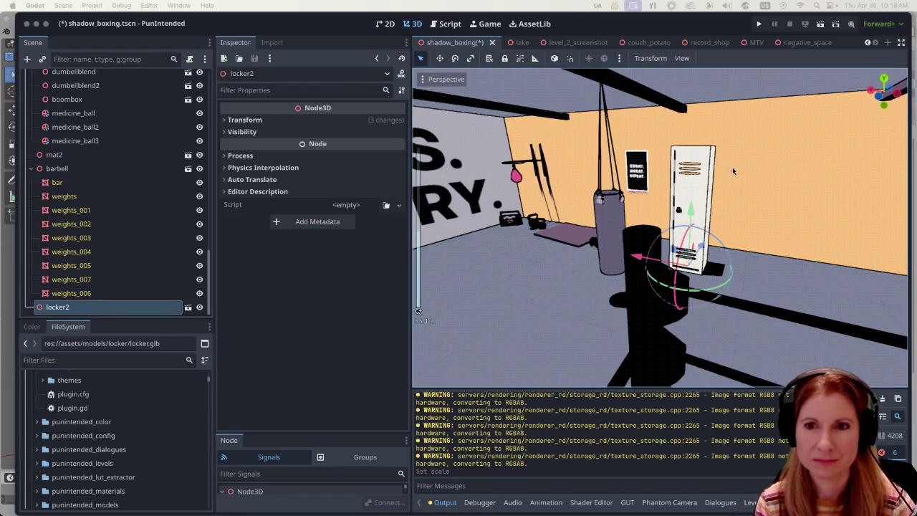
scroll(714, 200, up, 1)
scroll(714, 199, up, 2)
middle_drag(714, 200, 730, 198)
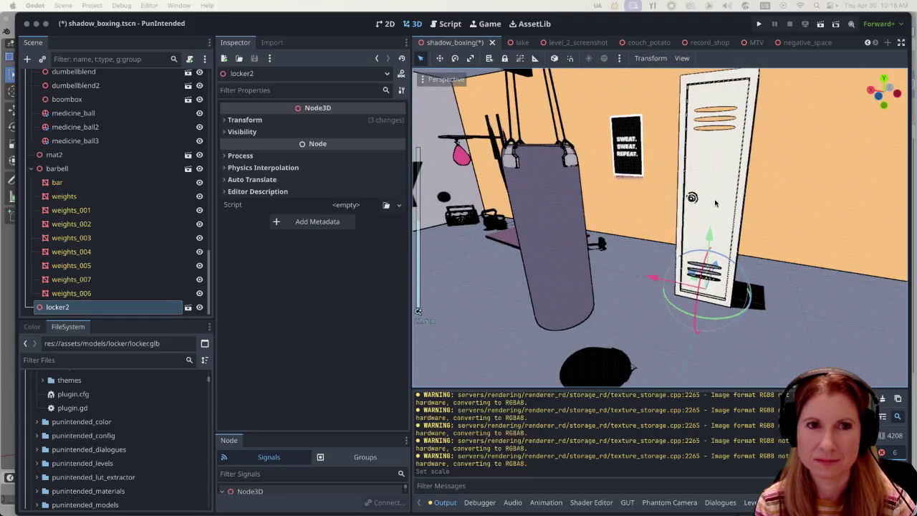
click(792, 289)
click(723, 160)
middle_drag(723, 161, 656, 217)
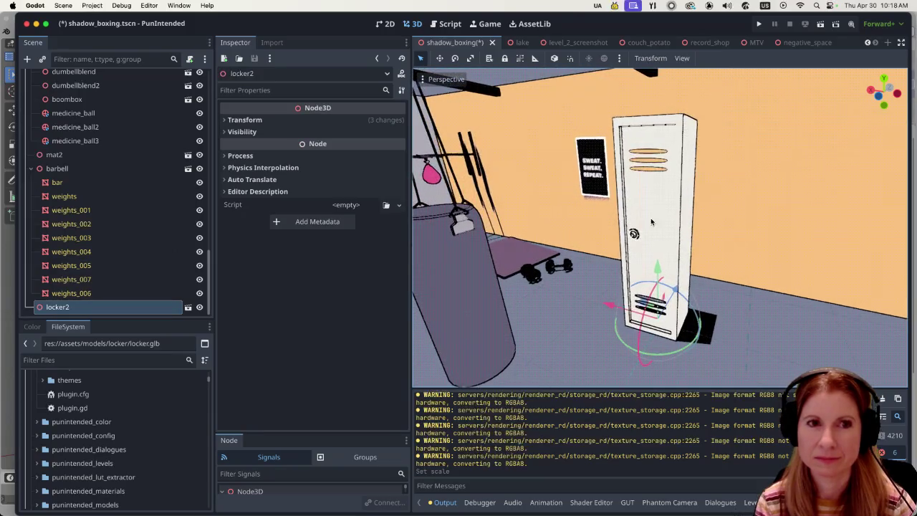
middle_drag(590, 231, 631, 221)
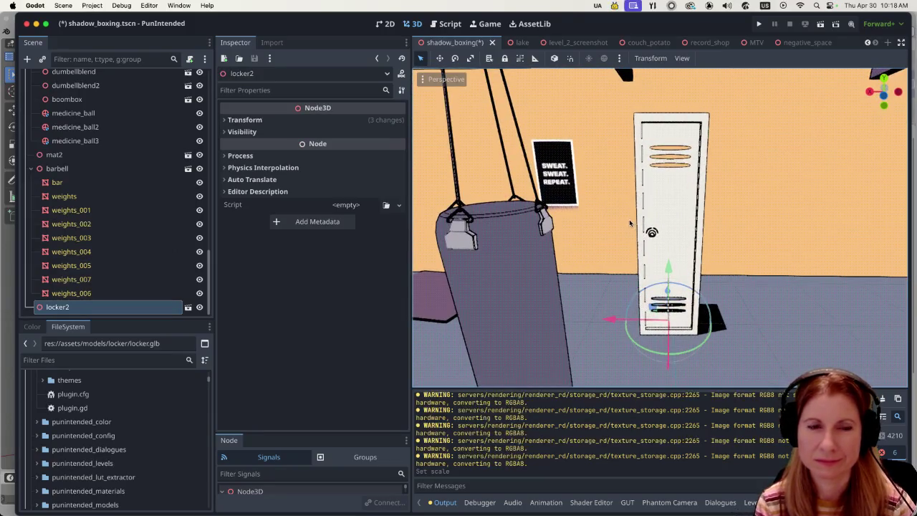
scroll(619, 228, down, 5)
scroll(619, 228, down, 3)
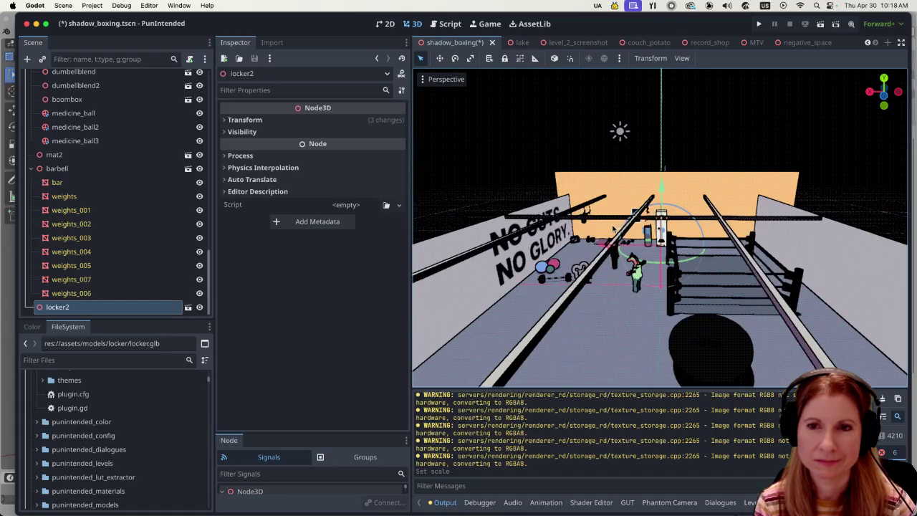
scroll(673, 239, up, 4)
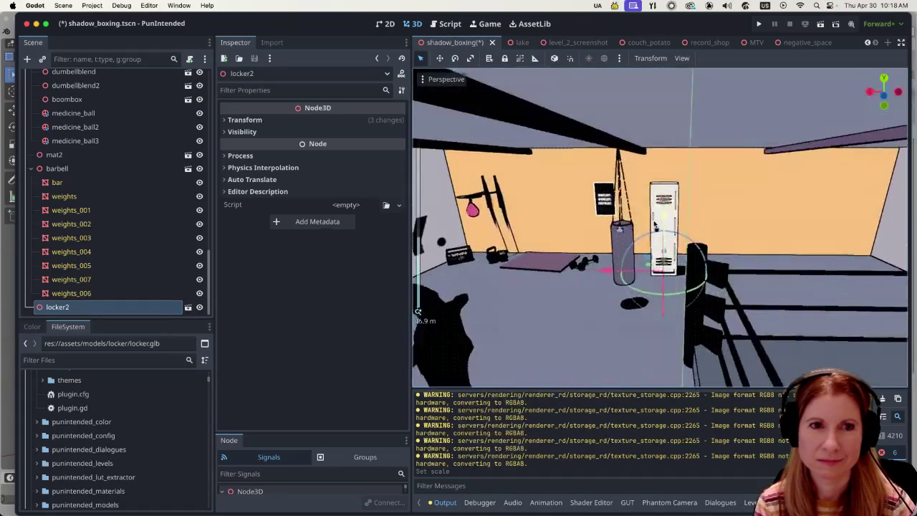
scroll(695, 233, up, 3)
scroll(716, 225, up, 3)
scroll(734, 218, up, 1)
mouse_move(755, 168)
middle_down()
mouse_move(528, 205)
mouse_move(741, 180)
middle_up()
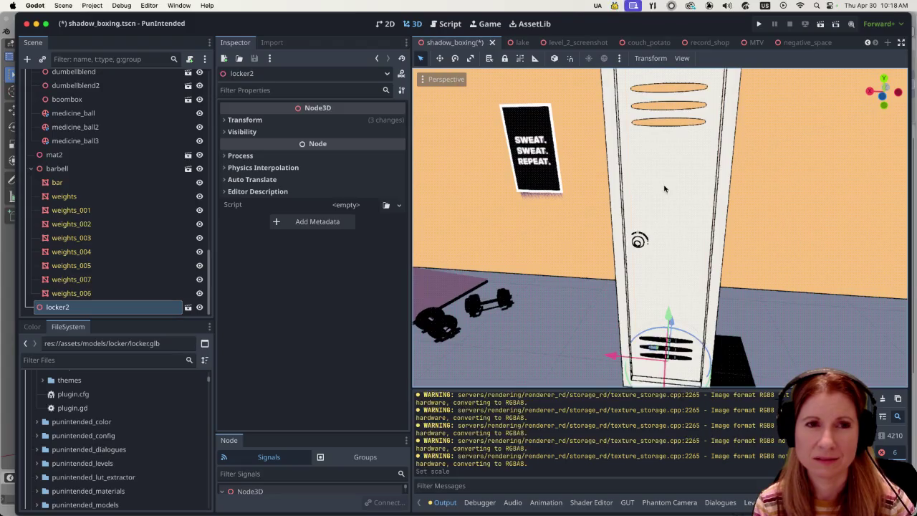
scroll(669, 186, down, 2)
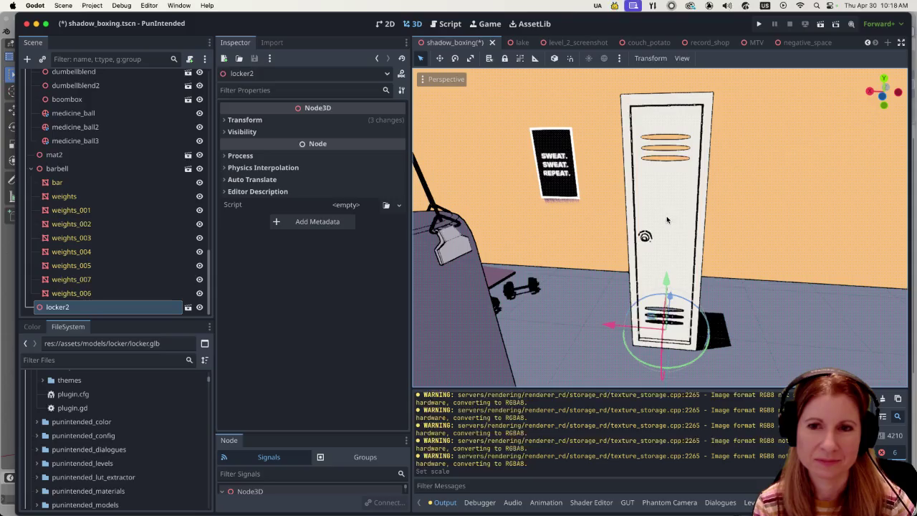
mouse_move(666, 221)
middle_down()
mouse_move(444, 191)
mouse_move(573, 185)
mouse_move(696, 211)
middle_up()
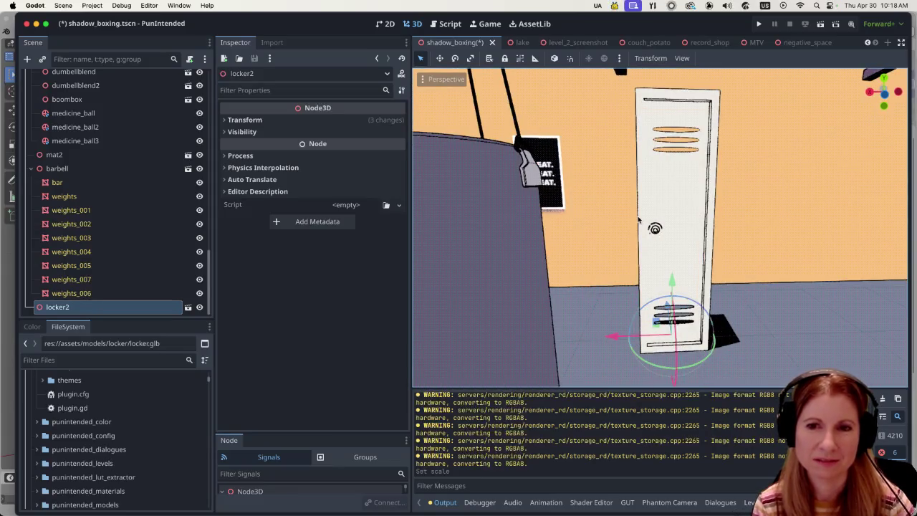
middle_drag(639, 220, 655, 197)
scroll(669, 215, up, 3)
scroll(655, 220, up, 1)
scroll(670, 216, down, 4)
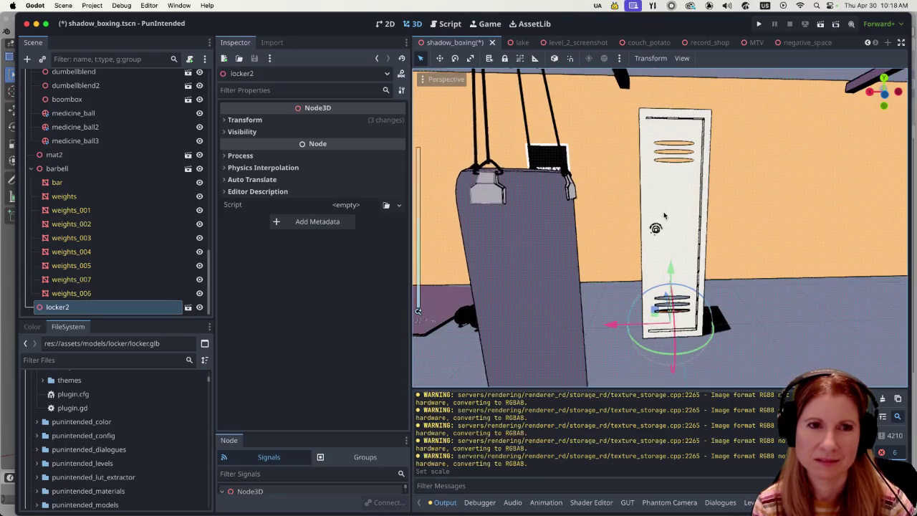
scroll(666, 214, up, 2)
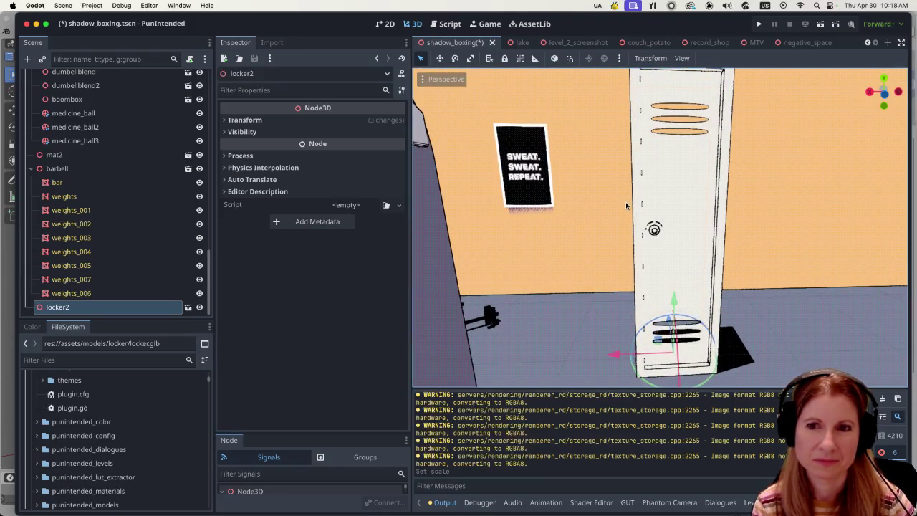
scroll(655, 198, down, 3)
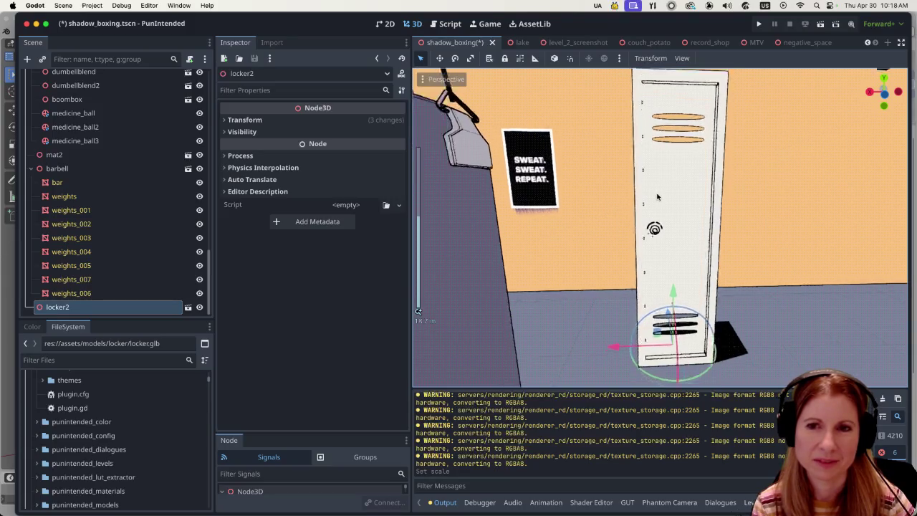
mouse_move(723, 176)
middle_down()
mouse_move(677, 219)
mouse_move(705, 212)
mouse_move(552, 199)
middle_up()
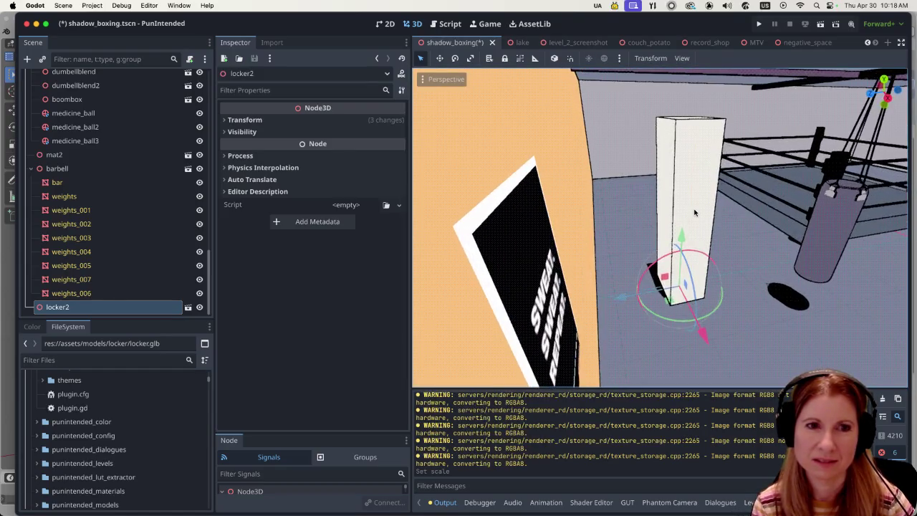
mouse_move(687, 513)
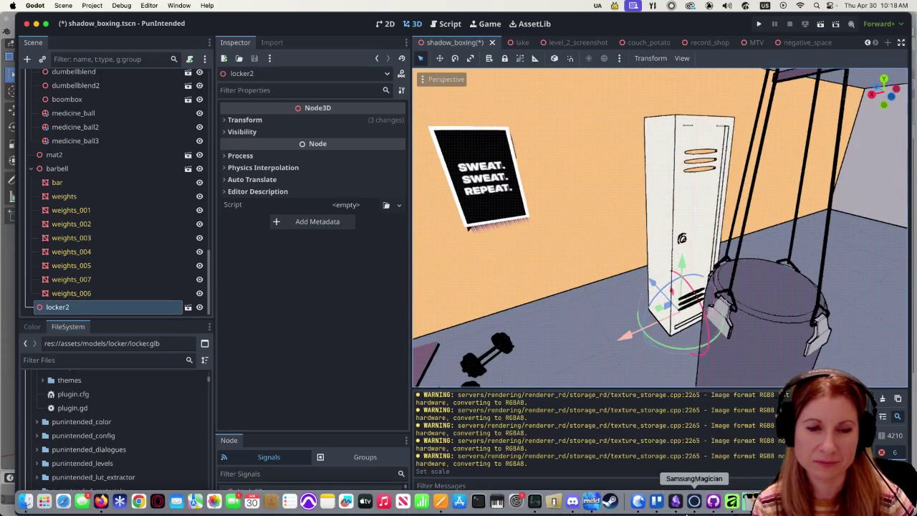
Back in Blender, select the locker's plain back face in Edit Mode.
click(727, 508)
mouse_move(564, 320)
middle_down()
mouse_move(358, 301)
mouse_move(560, 308)
mouse_move(349, 294)
mouse_move(500, 291)
middle_up()
key(Tab)
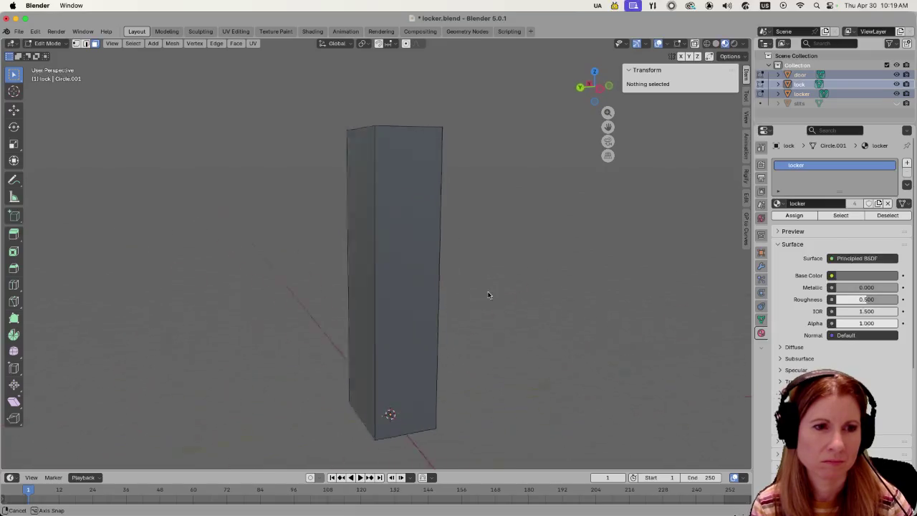
middle_drag(274, 287, 525, 281)
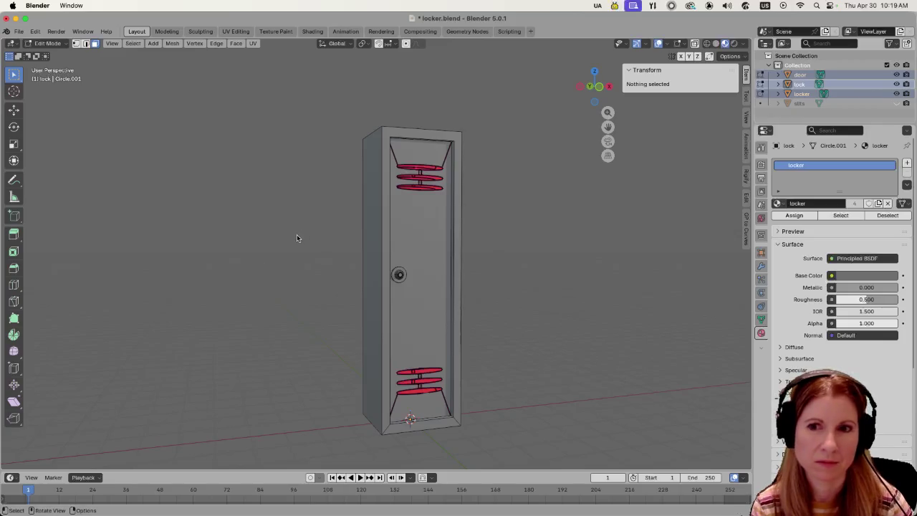
middle_drag(296, 238, 385, 270)
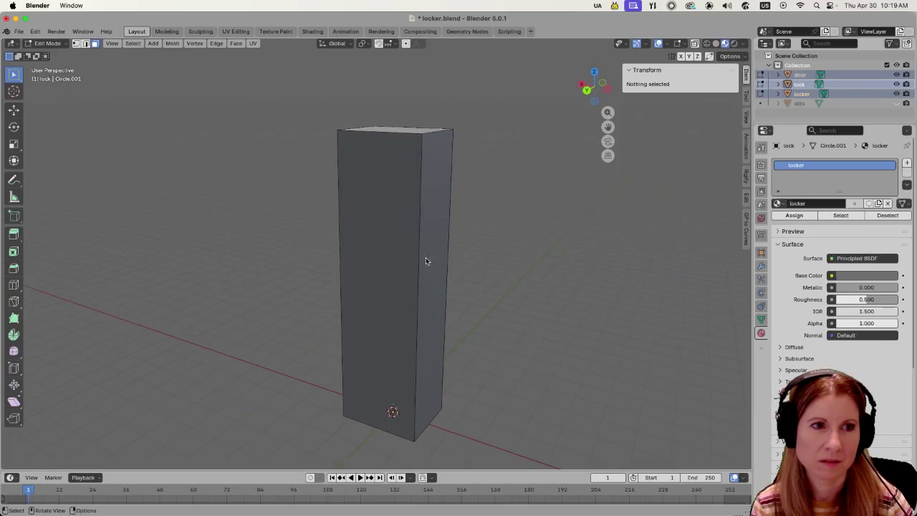
click(384, 270)
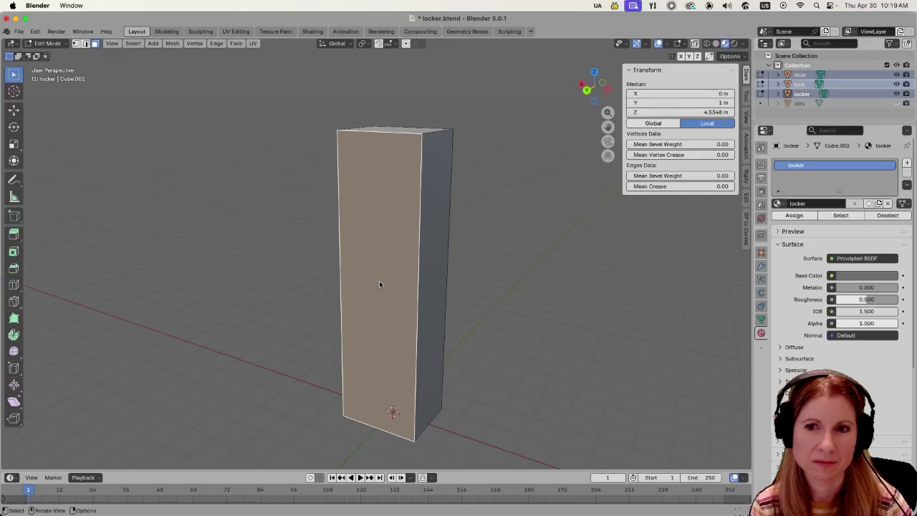
key(Tab)
click(379, 280)
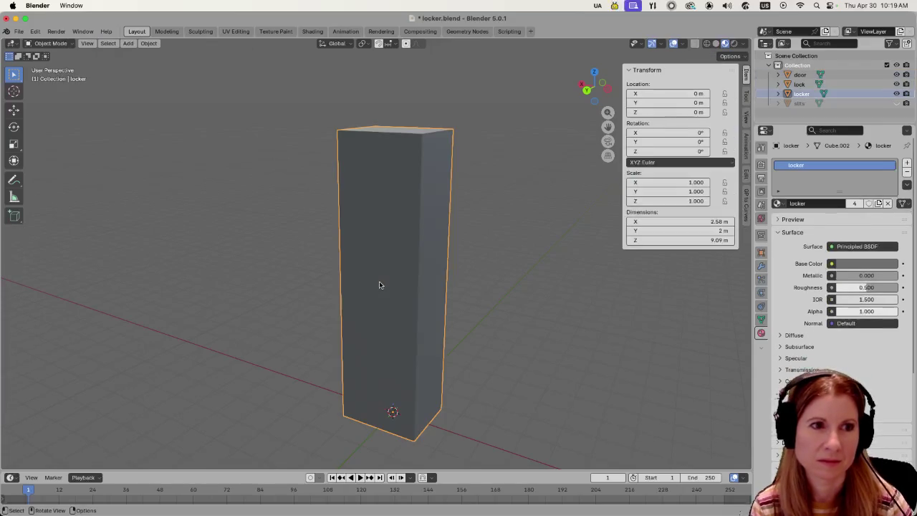
key(Tab)
Recalculate the back face normal to point Inside, save locker.blend, and return to Godot.
key(shift+n)
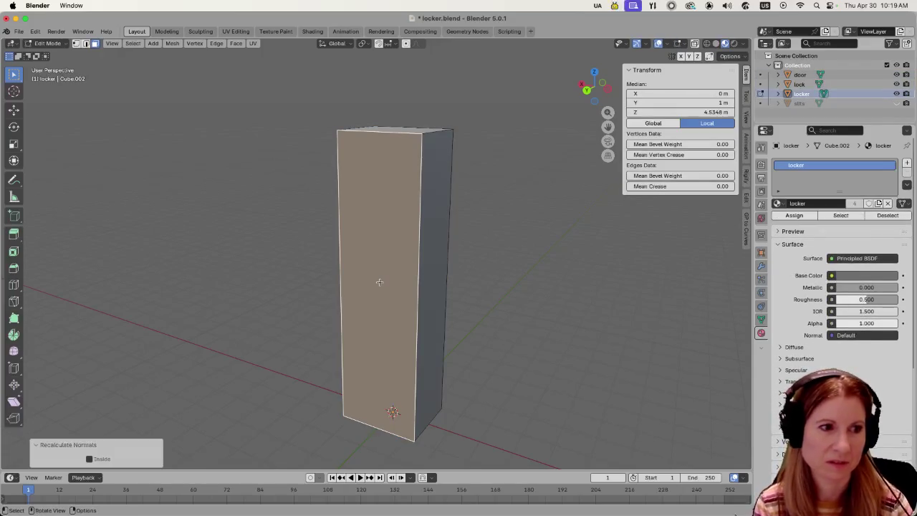
click(90, 459)
click(188, 362)
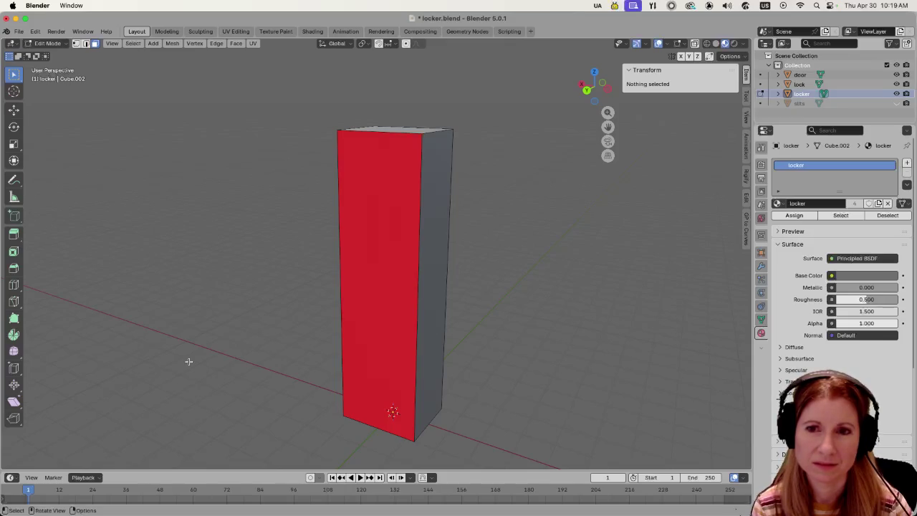
key(ctrl+s)
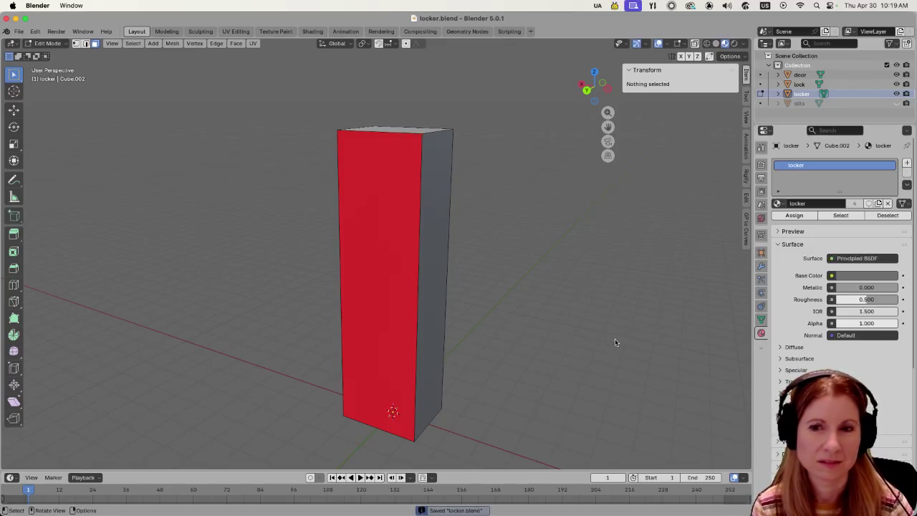
mouse_move(642, 362)
middle_down()
mouse_move(469, 357)
mouse_move(511, 351)
middle_up()
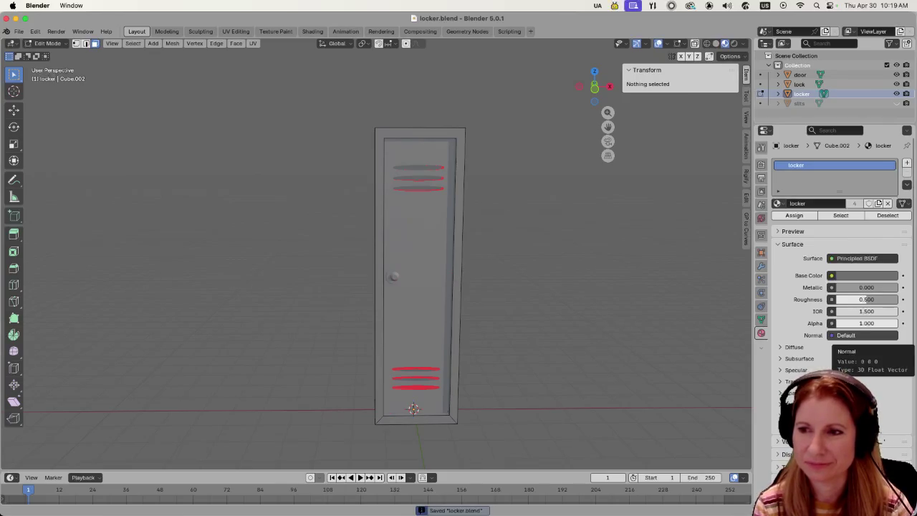
click(880, 439)
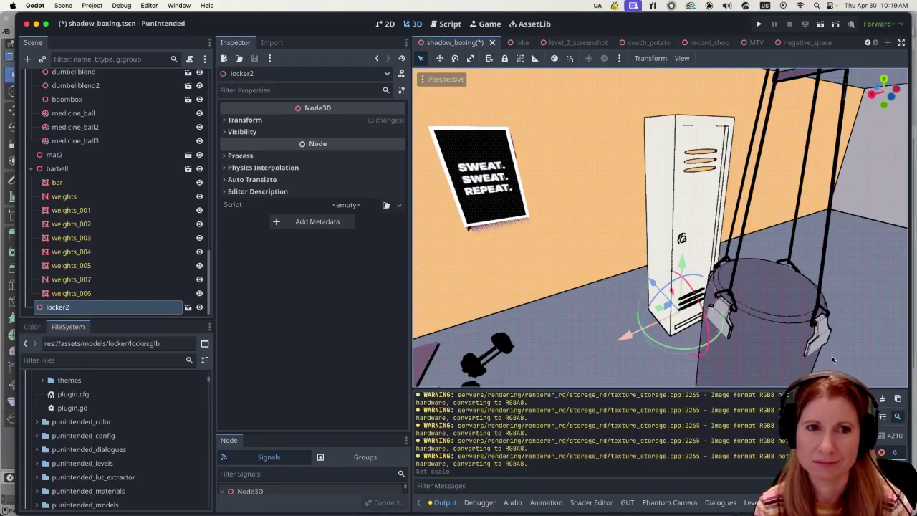
mouse_move(659, 243)
middle_down()
mouse_move(640, 232)
mouse_move(448, 280)
mouse_move(794, 282)
mouse_move(762, 272)
middle_up()
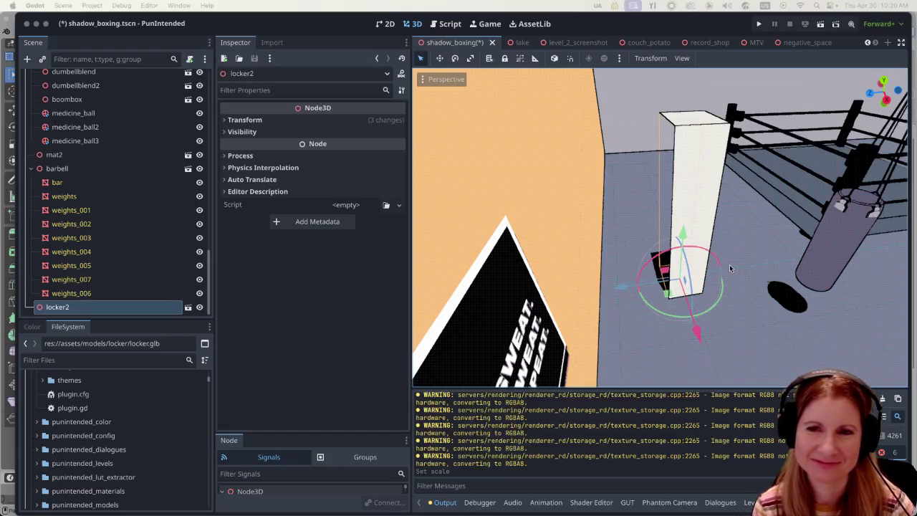
mouse_move(730, 268)
middle_down()
mouse_move(686, 258)
mouse_move(687, 248)
middle_up()
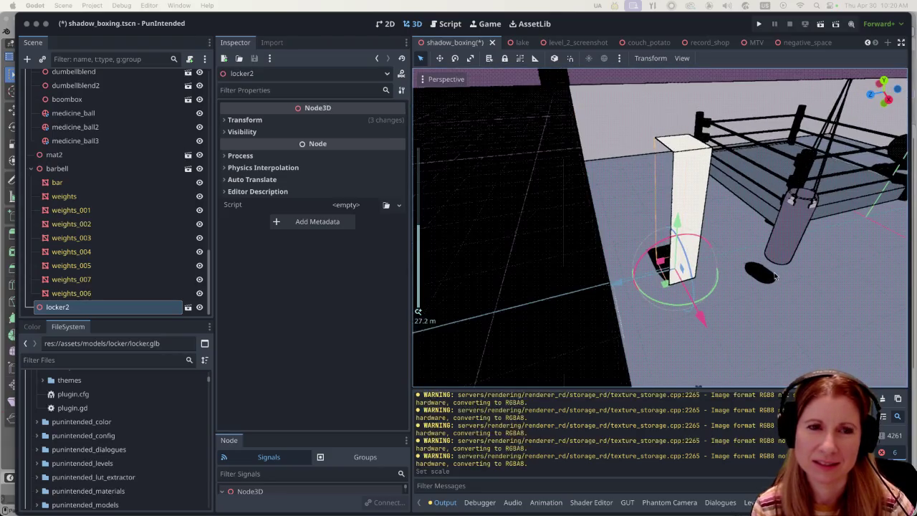
mouse_move(761, 330)
middle_down()
mouse_move(529, 275)
mouse_move(579, 280)
middle_up()
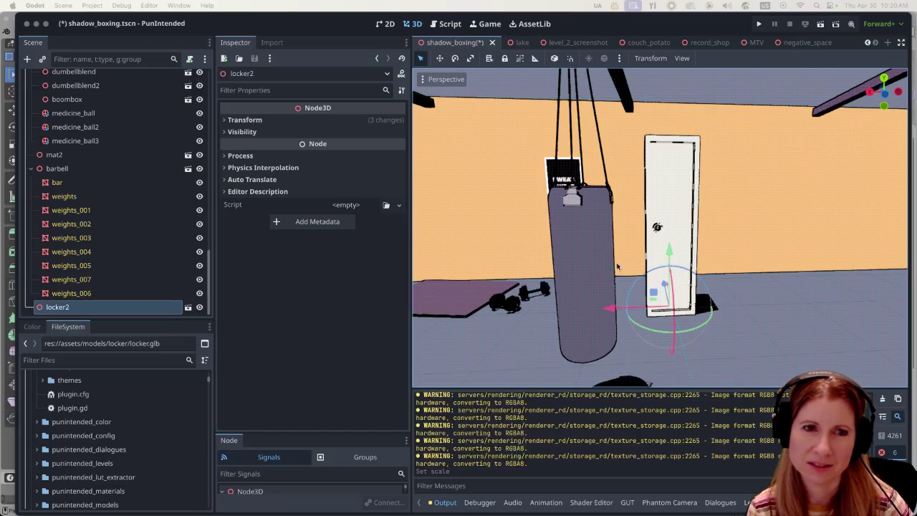
mouse_move(771, 289)
middle_down()
mouse_move(815, 300)
mouse_move(795, 297)
middle_up()
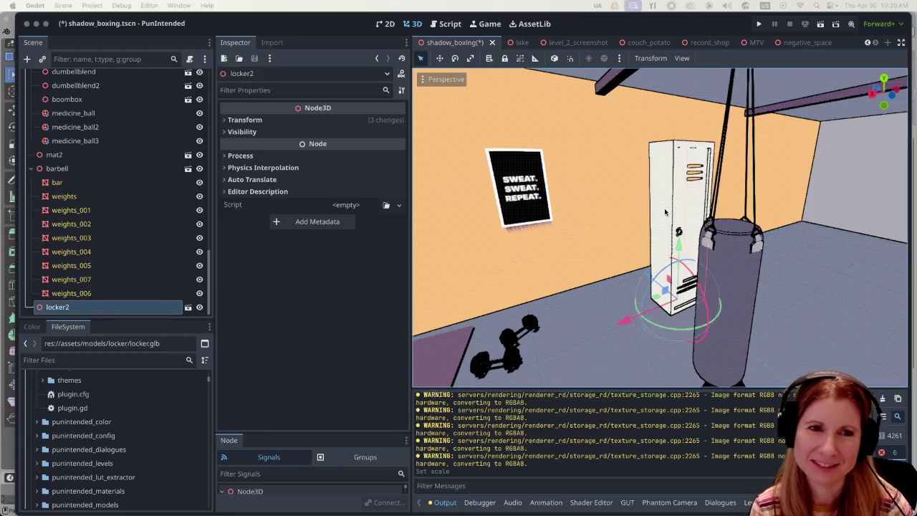
scroll(663, 194, up, 1)
scroll(665, 215, up, 2)
middle_drag(664, 219, 776, 251)
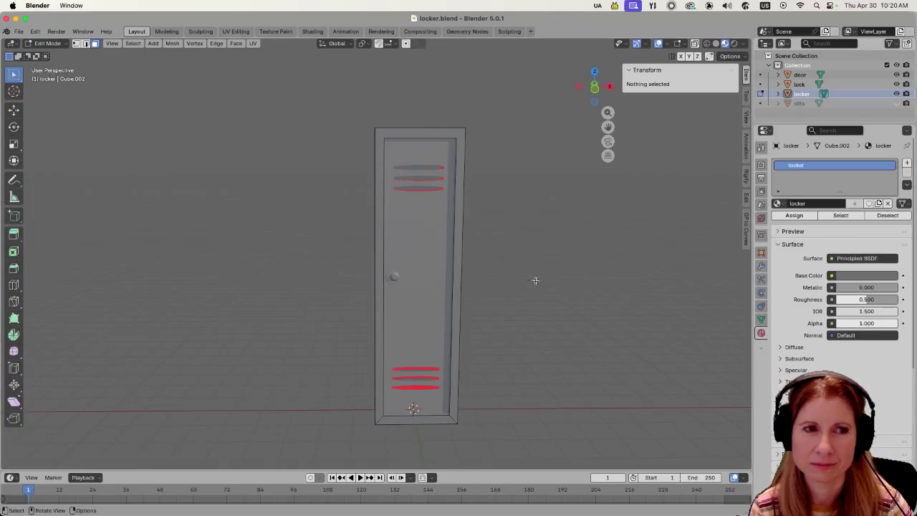
Recalculate the red back face's normal so it points outward again.
middle_drag(508, 262, 489, 265)
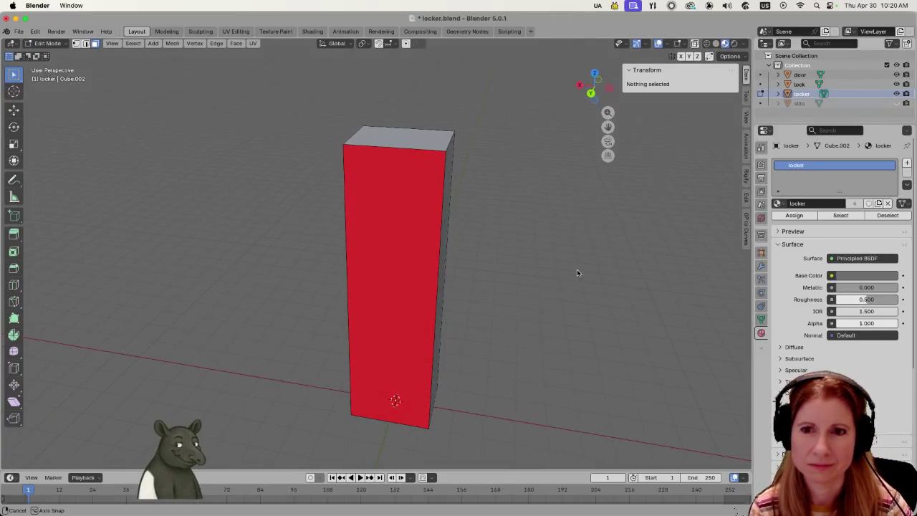
middle_drag(581, 273, 522, 271)
click(370, 296)
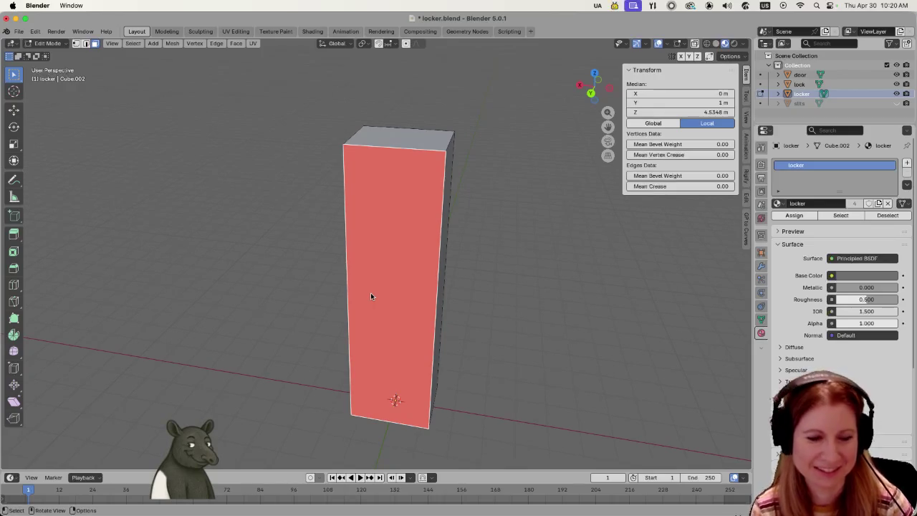
key(shift+n)
click(538, 293)
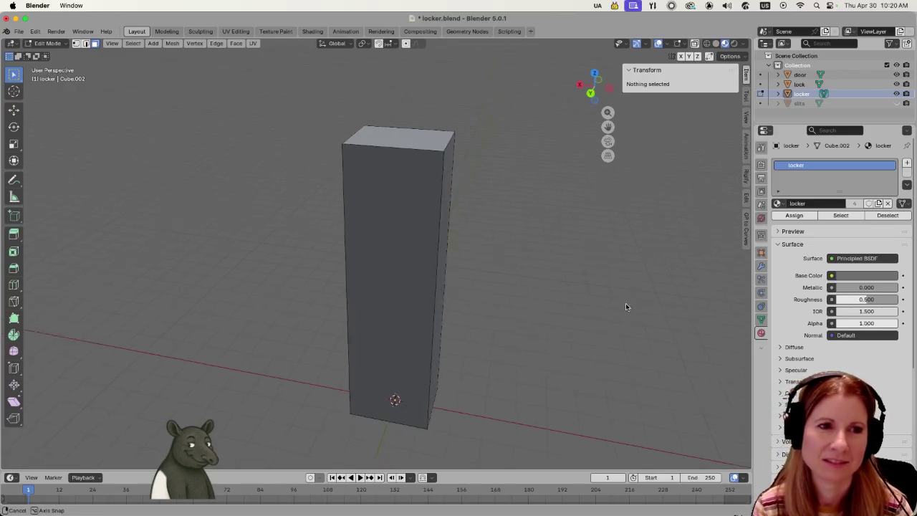
Reselect the back face and orbit around the locker to check the door side.
middle_drag(630, 303, 537, 297)
middle_drag(441, 294, 590, 278)
click(394, 248)
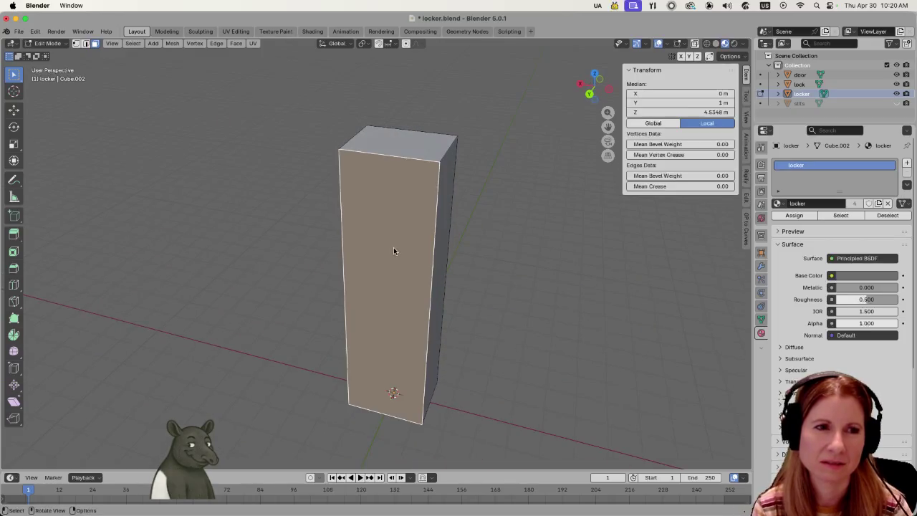
mouse_move(392, 247)
middle_down()
mouse_move(496, 272)
mouse_move(388, 253)
middle_up()
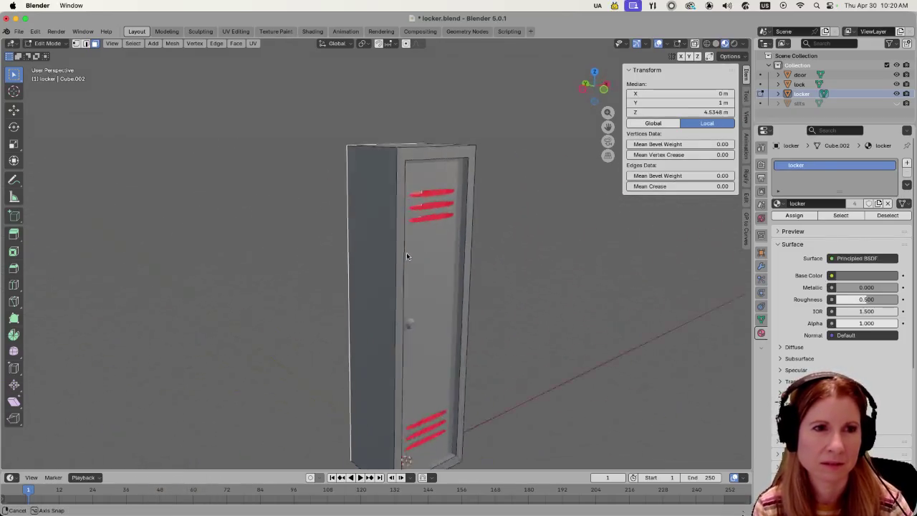
scroll(385, 255, down, 2)
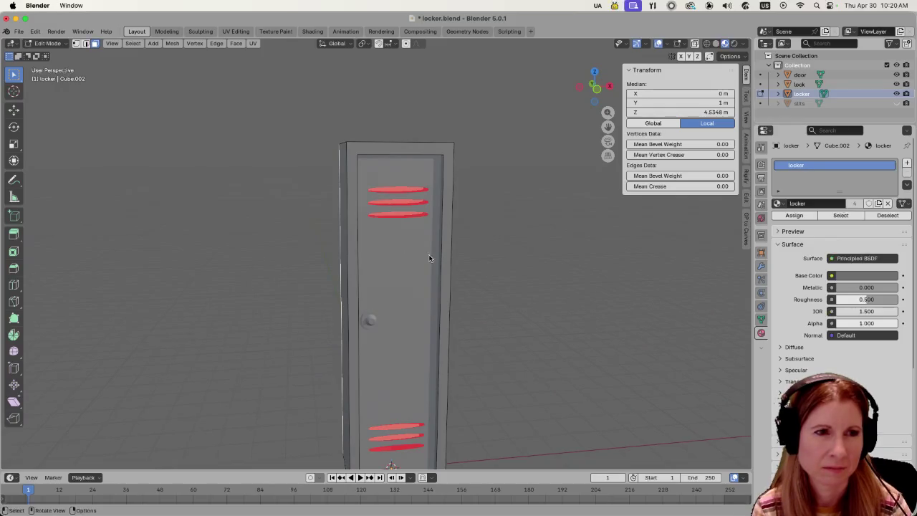
scroll(430, 255, down, 2)
middle_drag(402, 255, 558, 266)
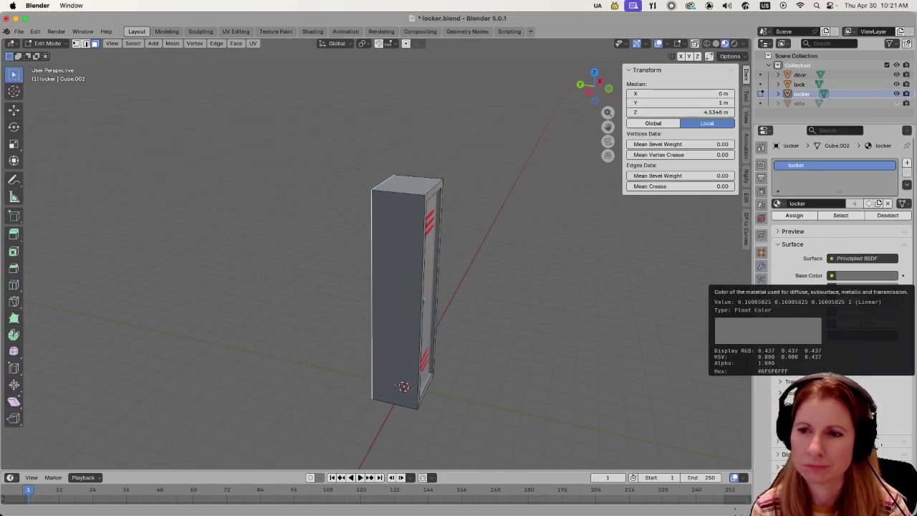
key(super+Tab)
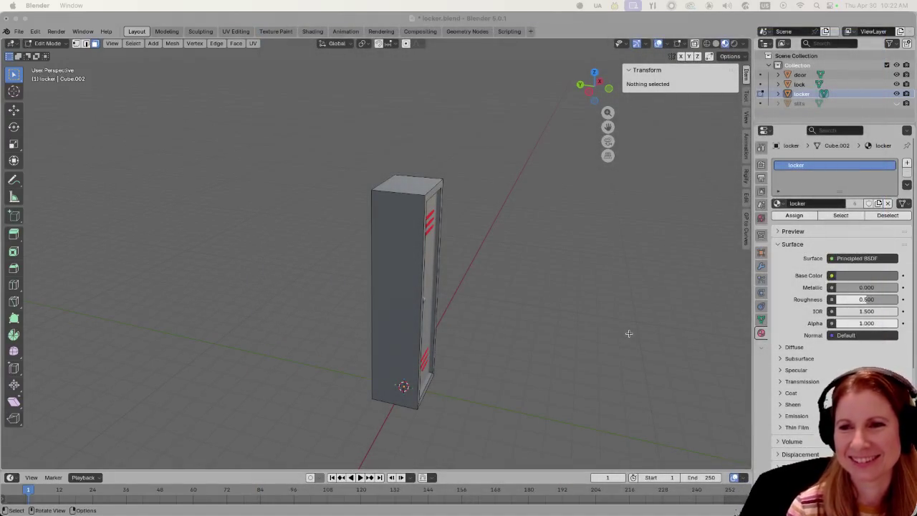
click(514, 315)
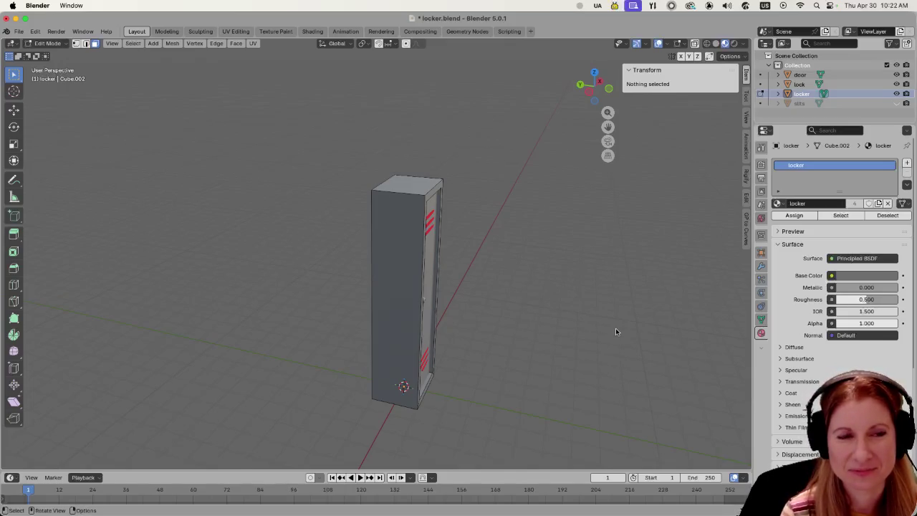
middle_drag(616, 327, 524, 308)
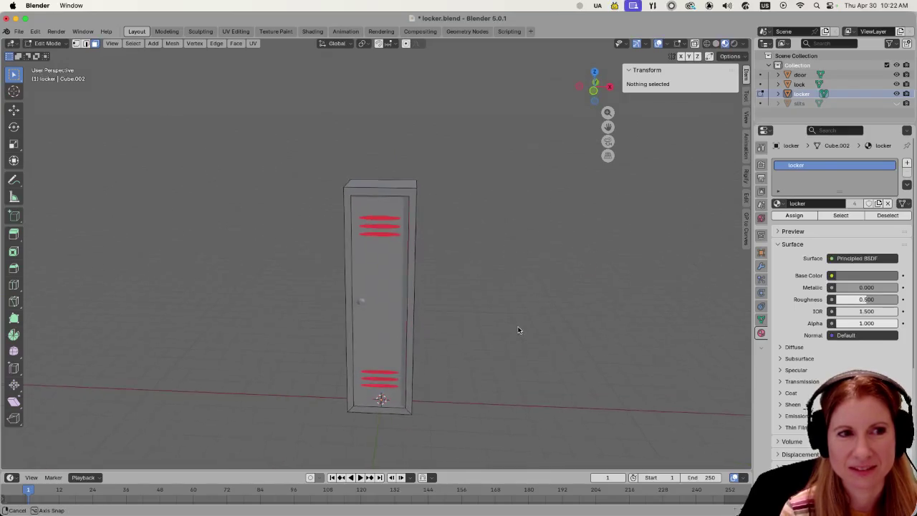
key(KP_1)
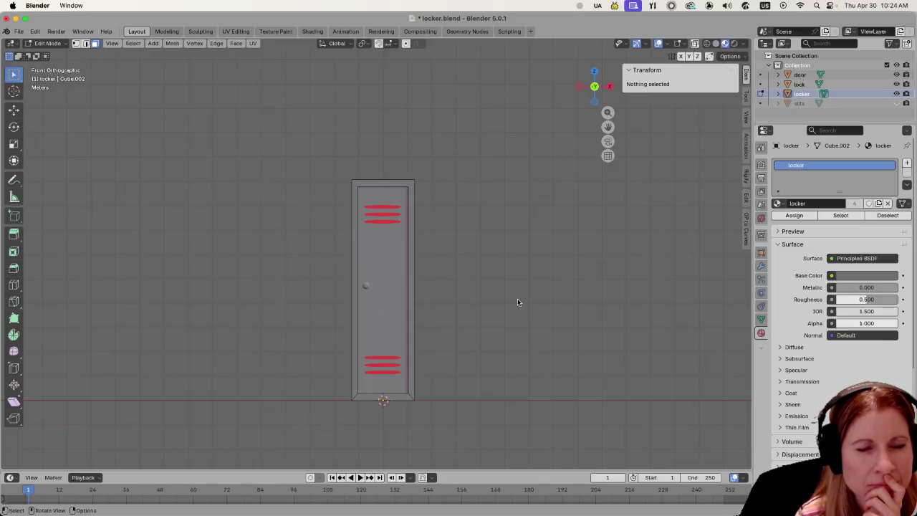
mouse_move(502, 311)
middle_down()
mouse_move(432, 312)
mouse_move(542, 303)
mouse_move(527, 300)
middle_up()
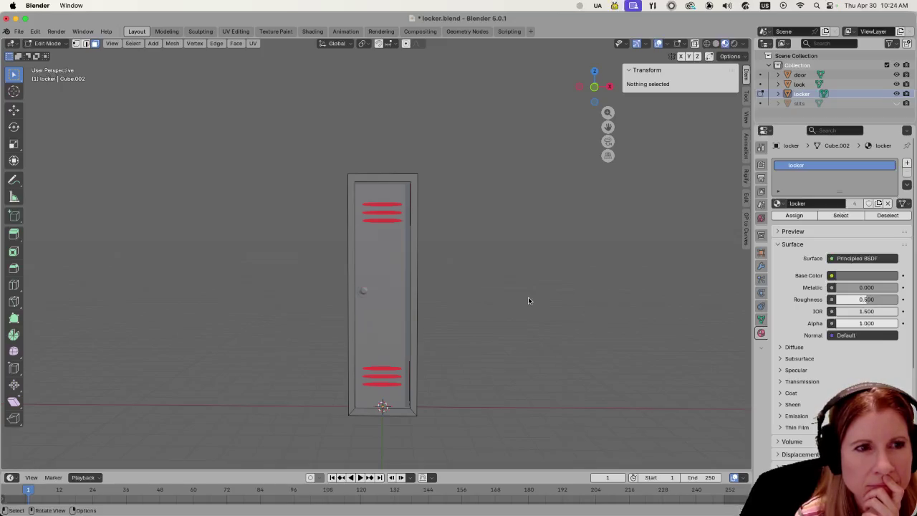
middle_drag(528, 298, 499, 301)
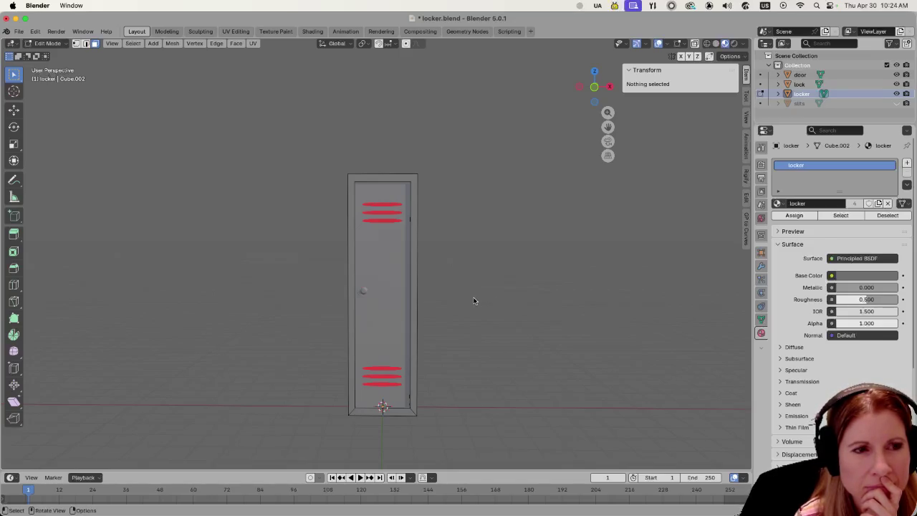
mouse_move(242, 305)
middle_down()
mouse_move(432, 307)
mouse_move(354, 349)
middle_up()
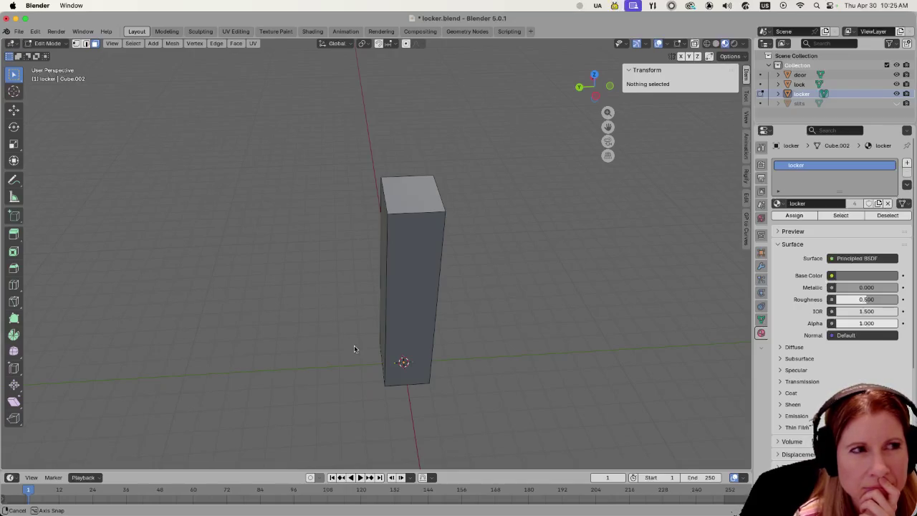
Orbit round to the locker's left side and select that face.
middle_drag(353, 349, 353, 271)
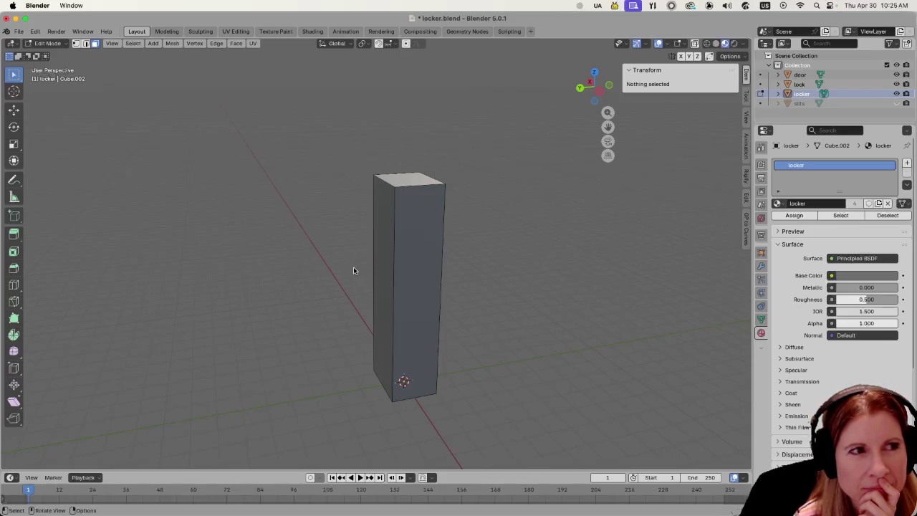
click(385, 241)
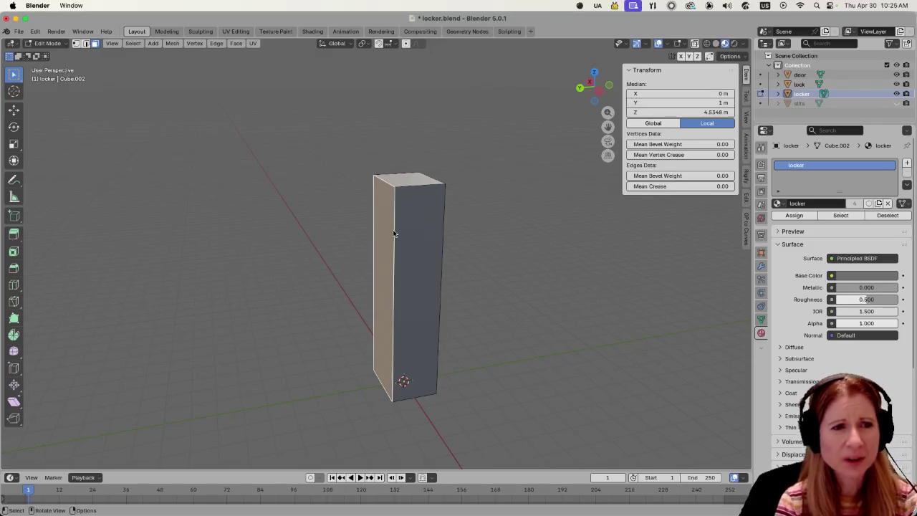
Orbit to view the locker's red door vents and left side, then switch to Godot.
mouse_move(409, 265)
middle_down()
mouse_move(437, 272)
mouse_move(477, 250)
mouse_move(470, 260)
mouse_move(390, 254)
mouse_move(384, 263)
middle_up()
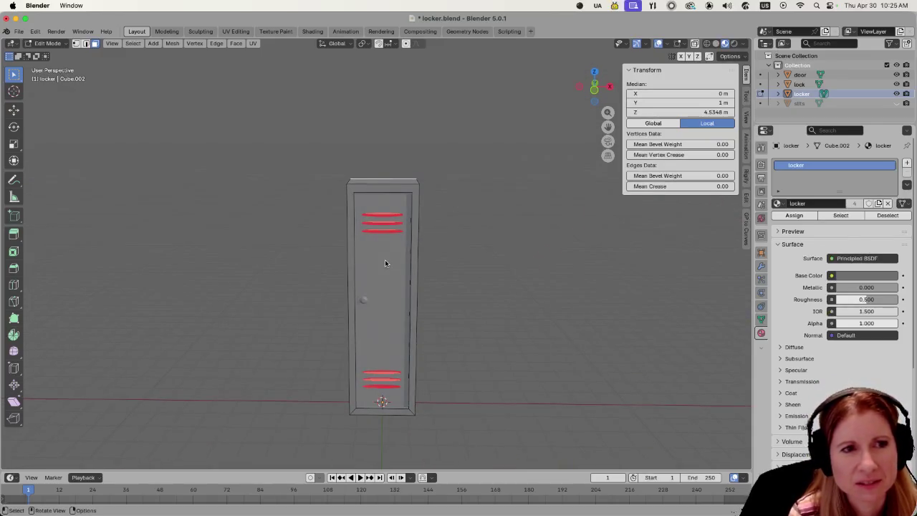
mouse_move(478, 240)
middle_down()
mouse_move(489, 207)
mouse_move(494, 225)
mouse_move(409, 322)
mouse_move(355, 318)
mouse_move(364, 294)
middle_up()
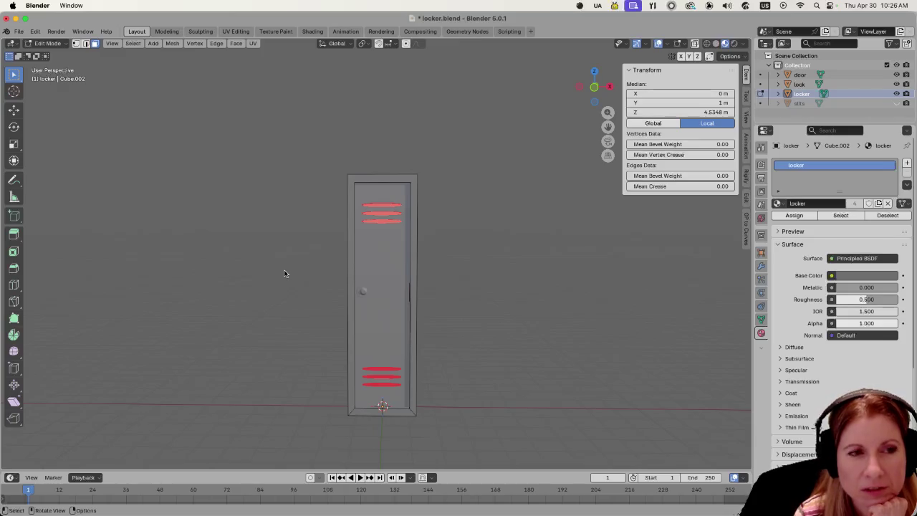
middle_drag(317, 258, 333, 271)
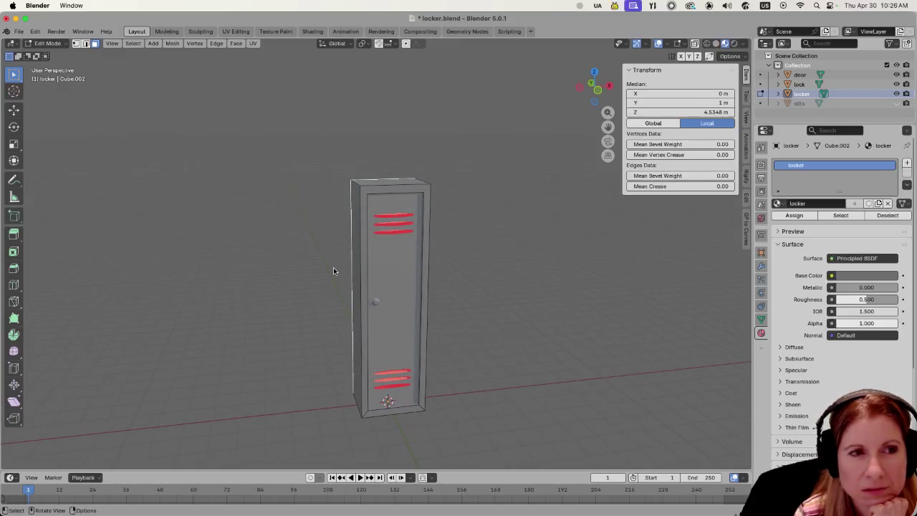
mouse_move(713, 510)
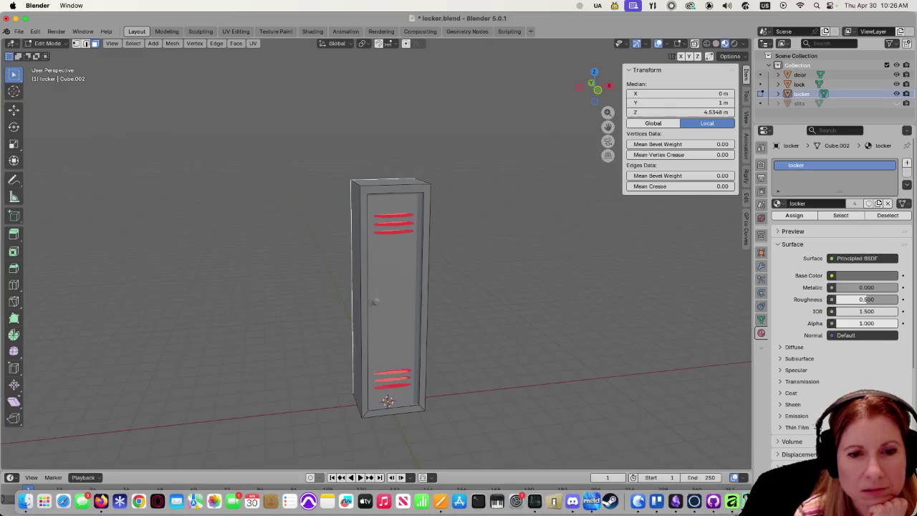
key(super+Tab)
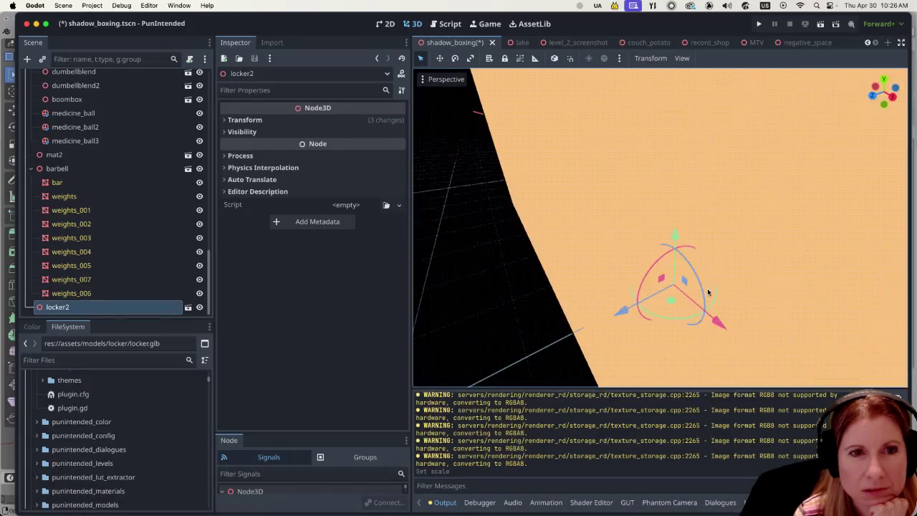
Orbit and zoom out around locker2 in the gym scene, then return to Blender.
middle_drag(659, 324, 675, 306)
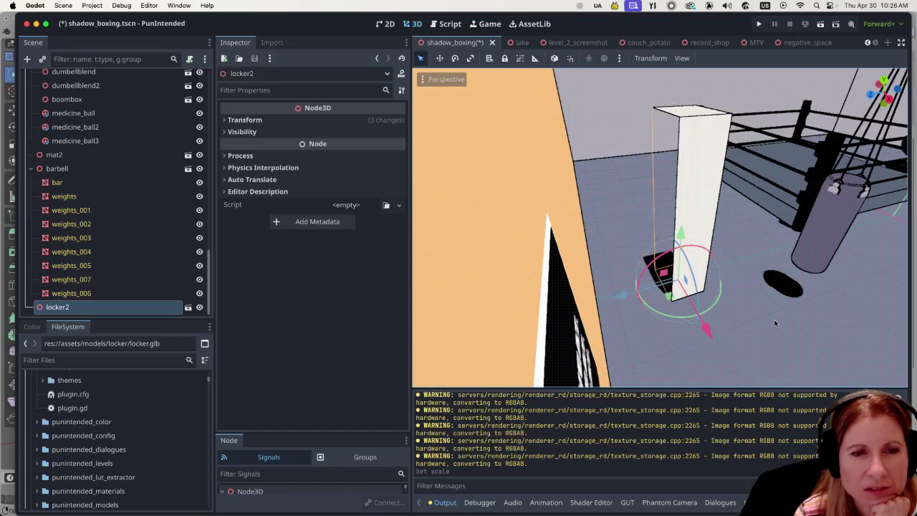
mouse_move(779, 318)
middle_down()
mouse_move(563, 284)
mouse_move(555, 264)
mouse_move(610, 306)
mouse_move(644, 316)
mouse_move(647, 306)
middle_up()
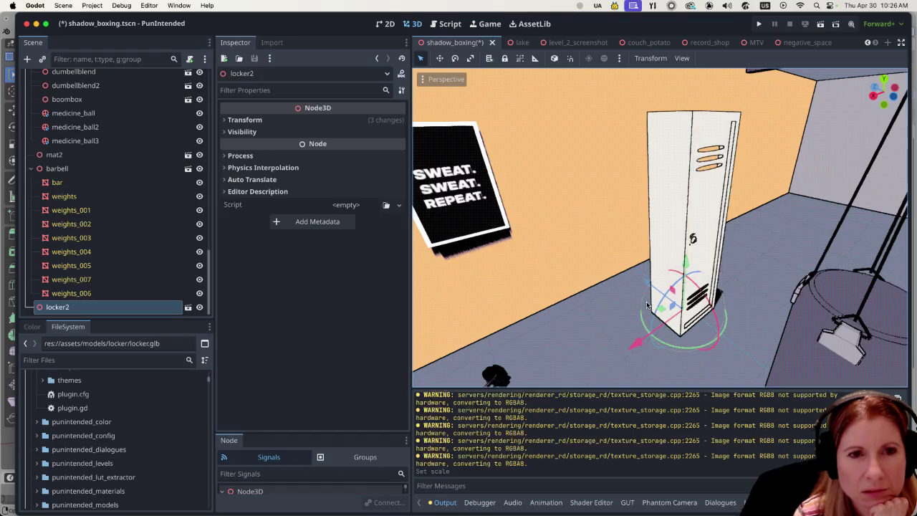
middle_drag(647, 306, 646, 307)
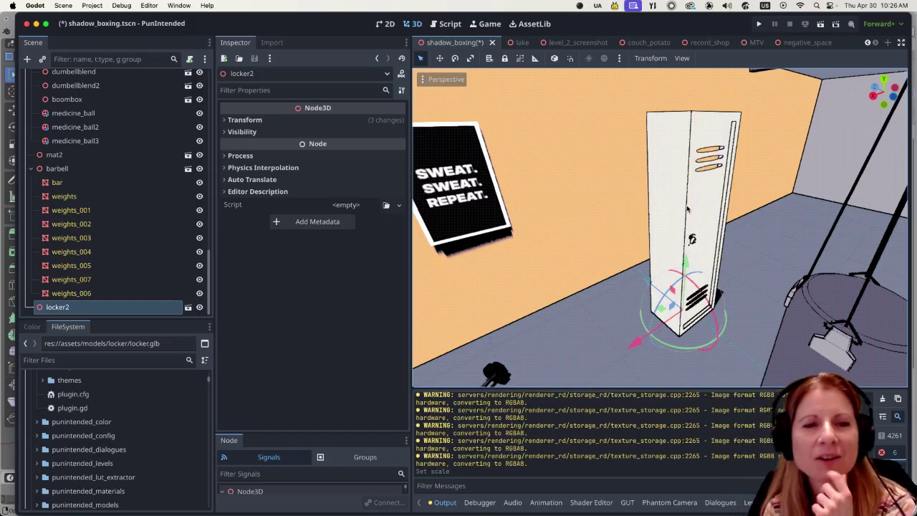
middle_drag(783, 226, 679, 201)
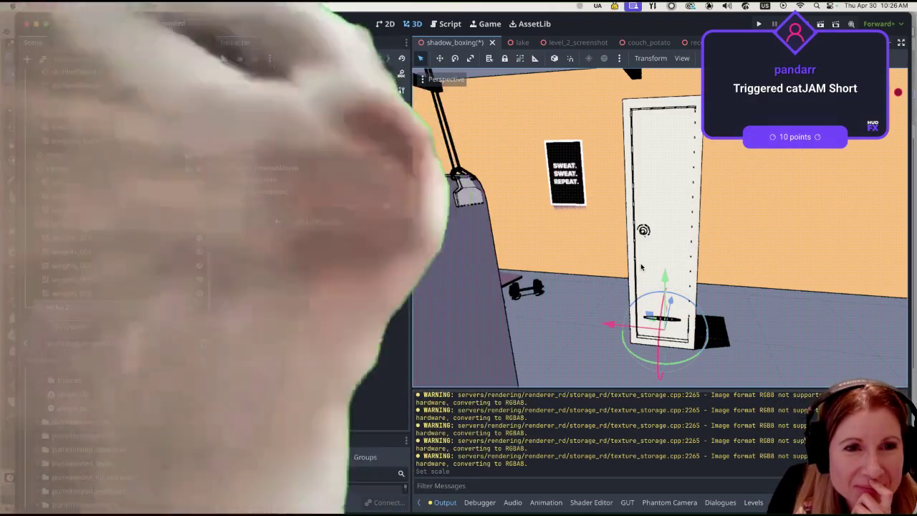
middle_drag(641, 263, 634, 258)
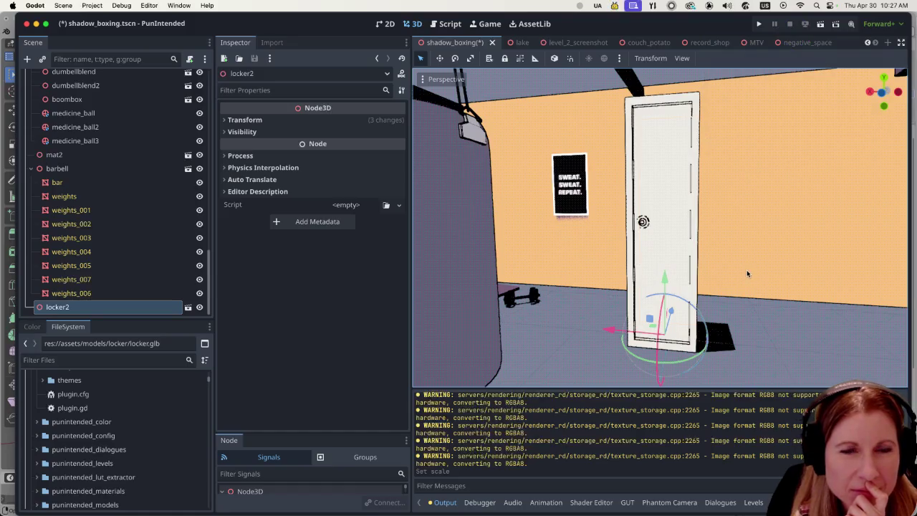
scroll(746, 273, down, 2)
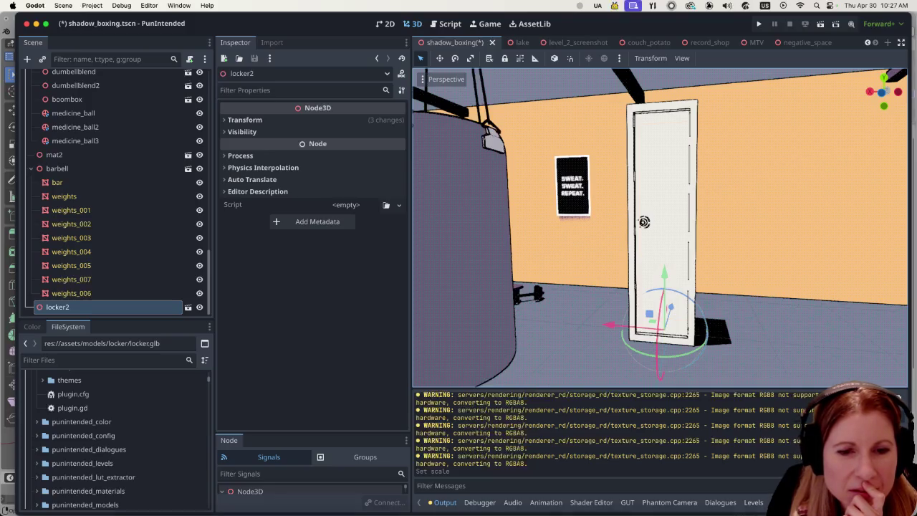
key(super+Tab)
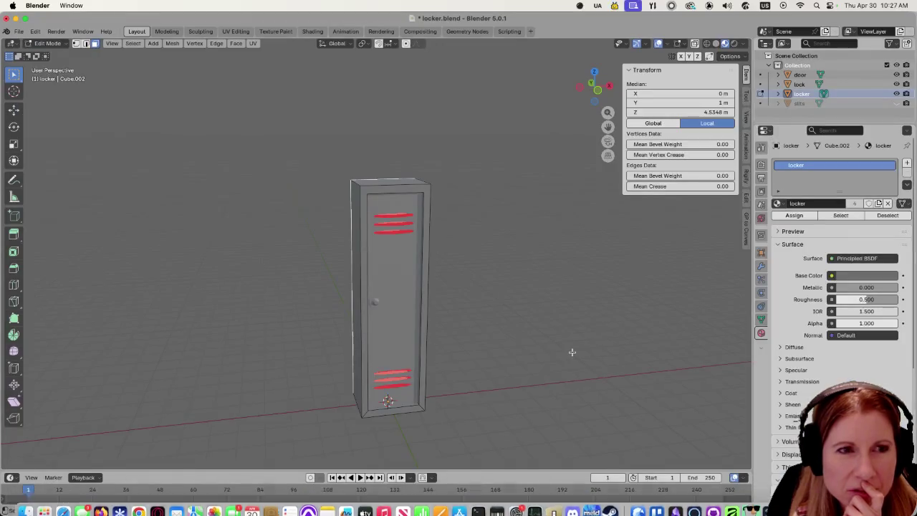
Recalculate the selected side faces' normals with Inside checked.
mouse_move(562, 326)
middle_down()
mouse_move(388, 242)
mouse_move(509, 261)
mouse_move(385, 271)
middle_up()
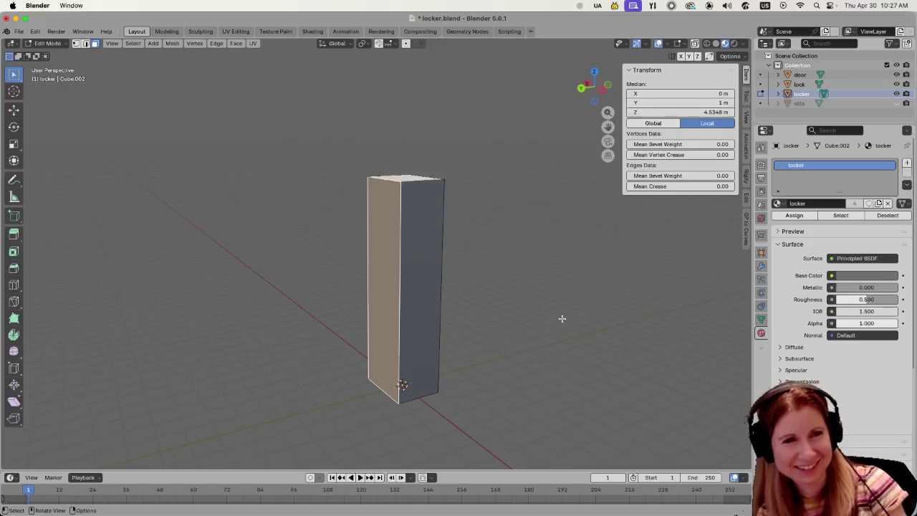
key(shift+n)
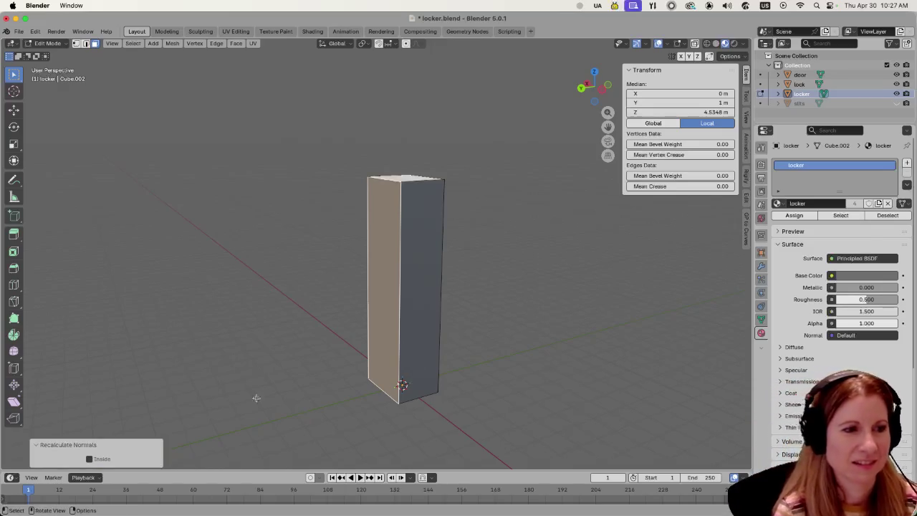
click(89, 459)
click(650, 342)
mouse_move(650, 342)
middle_down()
mouse_move(475, 341)
mouse_move(502, 300)
mouse_move(440, 338)
middle_up()
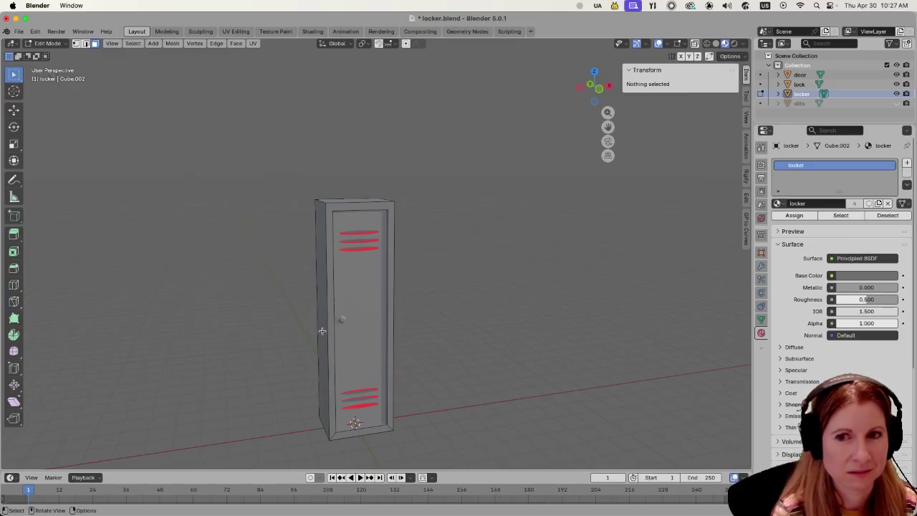
Select the locker's other side face and recalculate its normals to point Inside.
click(368, 321)
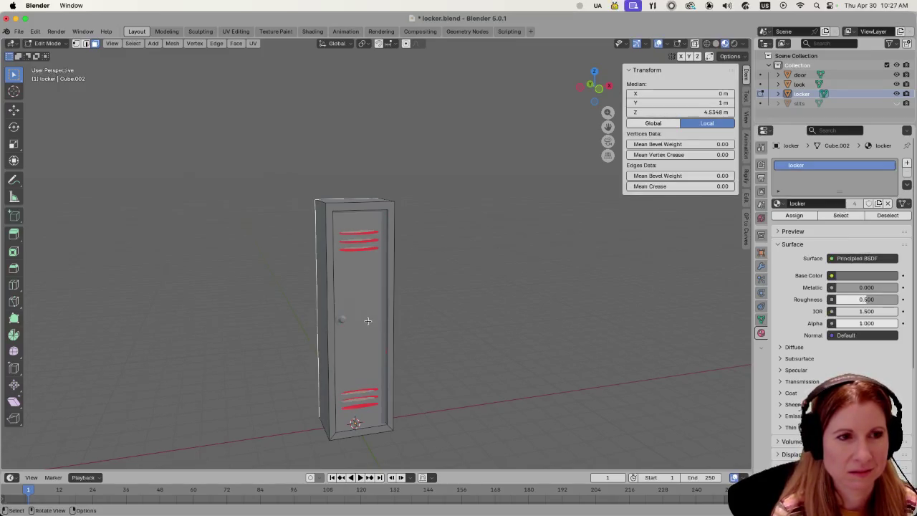
click(451, 313)
mouse_move(403, 328)
middle_down()
mouse_move(345, 317)
mouse_move(325, 336)
middle_up()
click(344, 316)
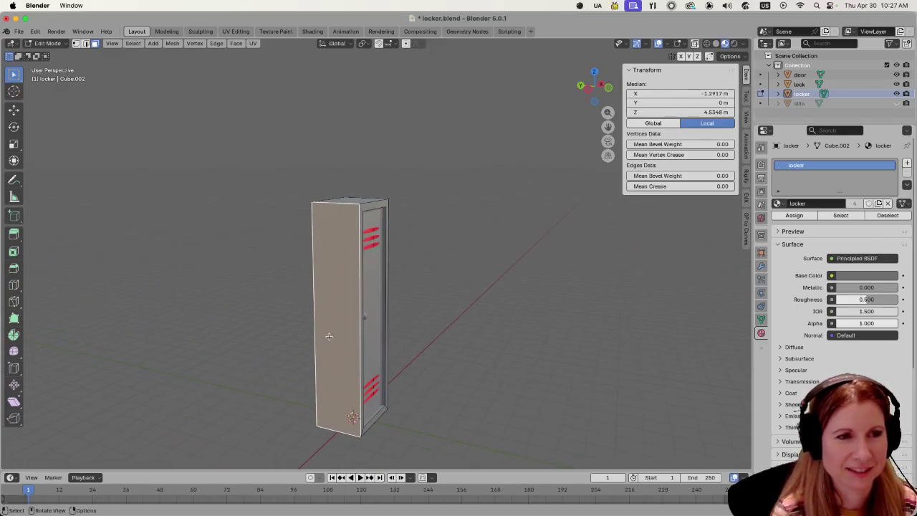
key(shift+n)
click(90, 459)
click(466, 377)
Save locker.blend and switch to Godot so the locker reimports.
scroll(467, 377, left, 5)
scroll(467, 379, left, 5)
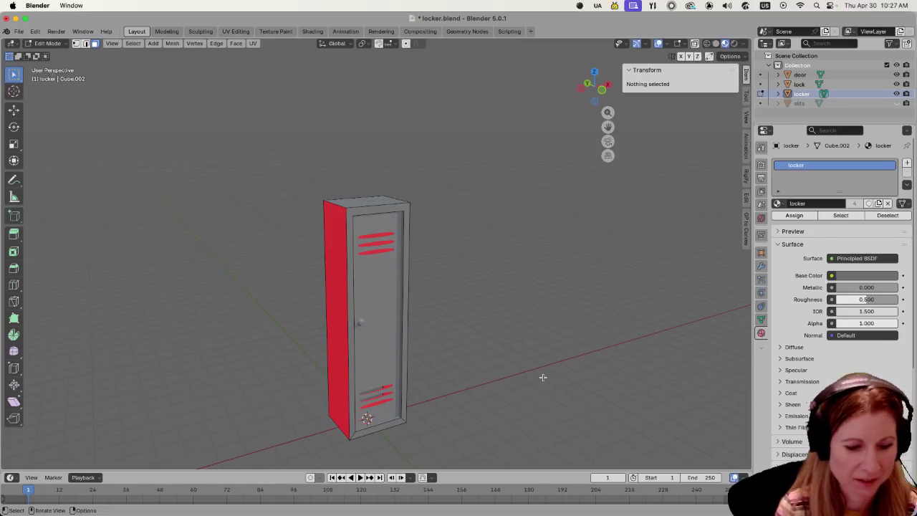
key(ctrl+s)
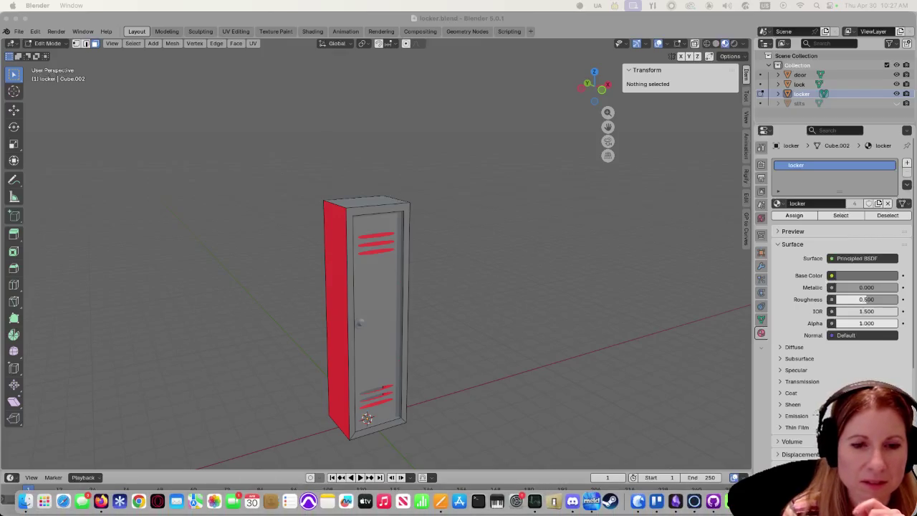
click(638, 501)
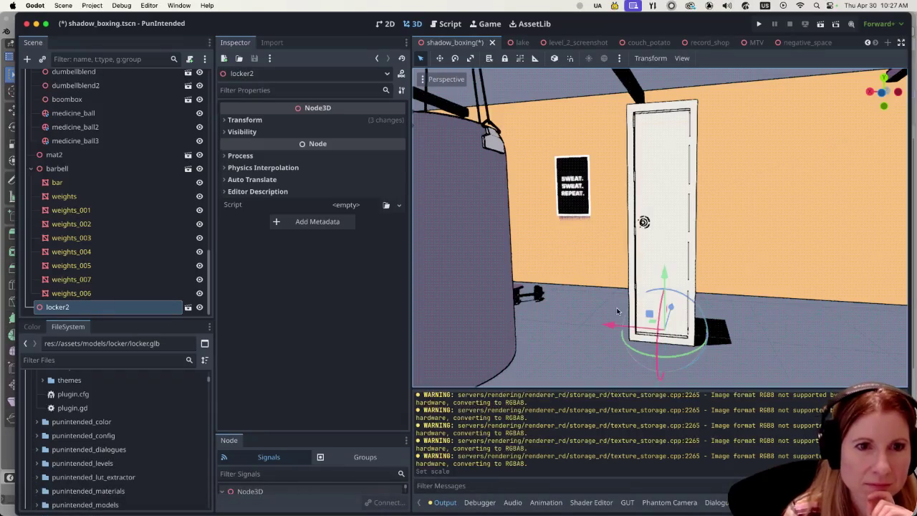
Orbit around locker2 by the NO GUTS wall and poster to check the reimport from many angles.
middle_drag(615, 289, 762, 303)
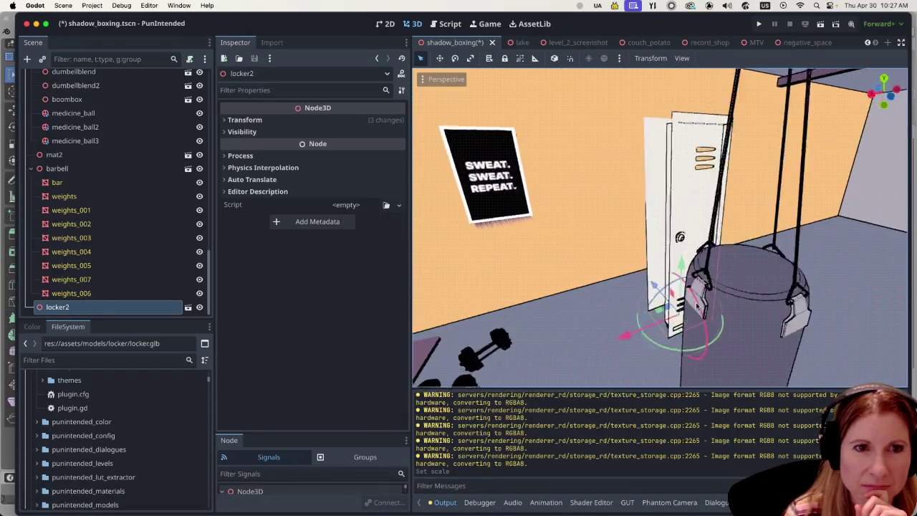
mouse_move(762, 303)
middle_down()
mouse_move(831, 308)
mouse_move(721, 307)
mouse_move(837, 286)
mouse_move(816, 351)
middle_up()
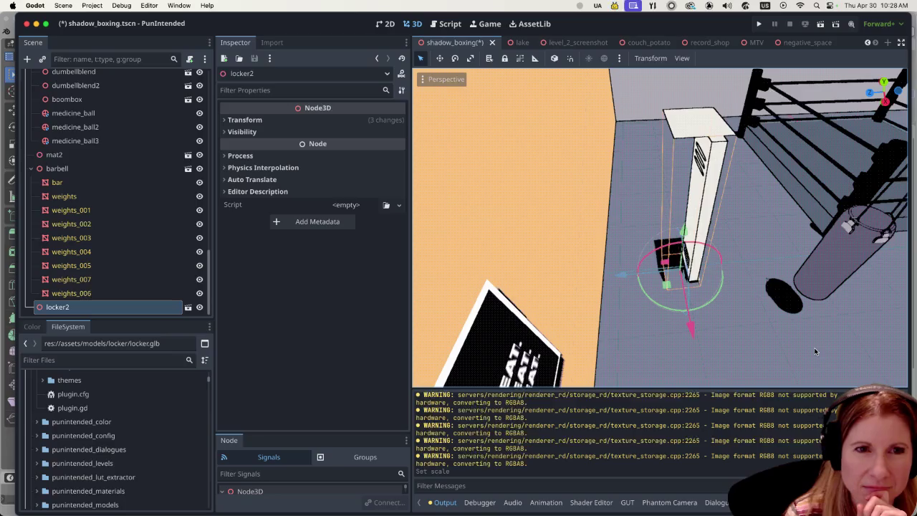
mouse_move(815, 351)
middle_down()
mouse_move(490, 290)
mouse_move(420, 302)
middle_up()
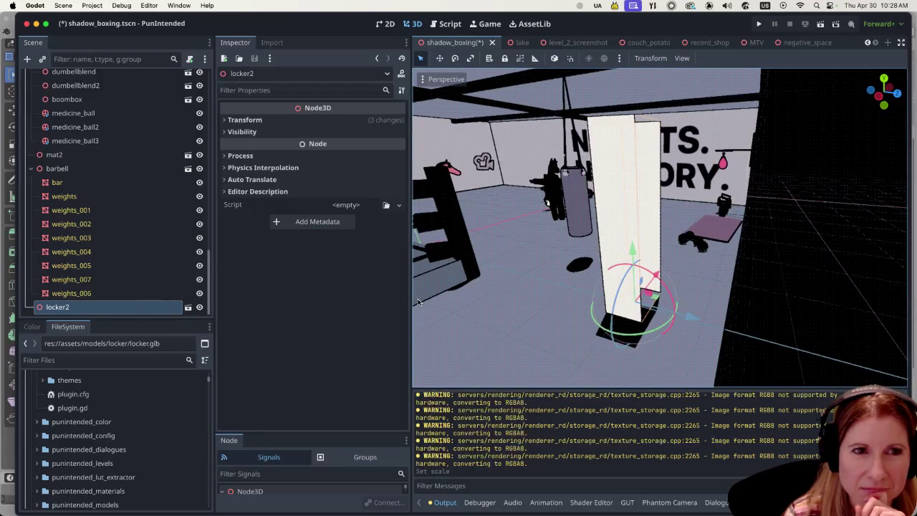
mouse_move(419, 302)
middle_down()
mouse_move(757, 280)
mouse_move(811, 335)
mouse_move(830, 329)
mouse_move(650, 290)
middle_up()
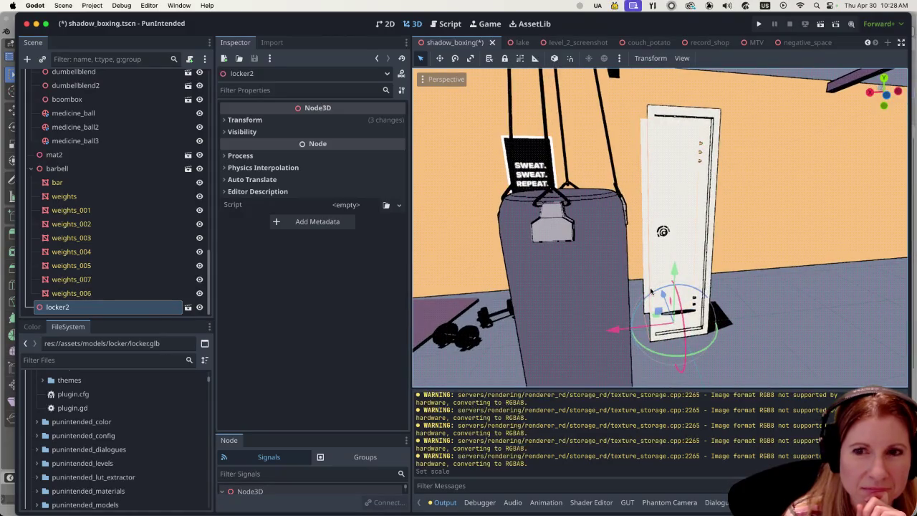
mouse_move(650, 288)
middle_down()
mouse_move(820, 320)
mouse_move(467, 265)
mouse_move(458, 303)
middle_up()
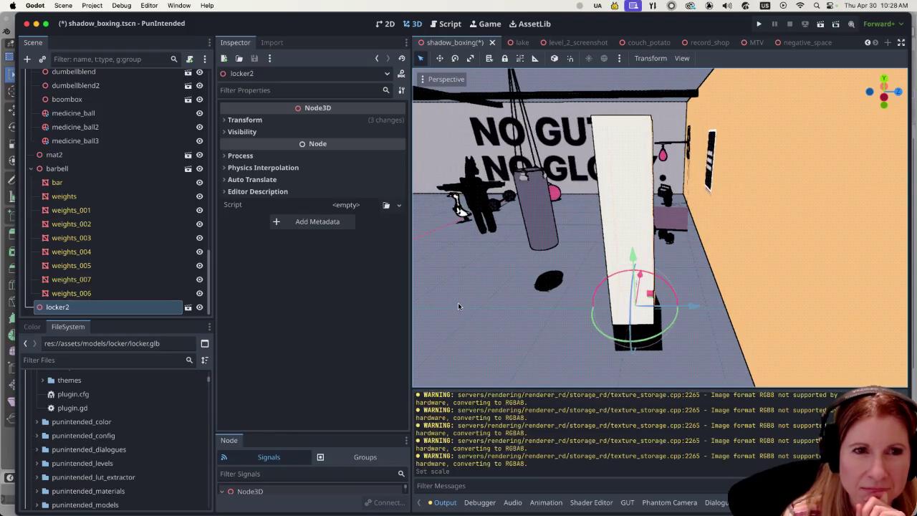
mouse_move(458, 302)
middle_down()
mouse_move(419, 313)
mouse_move(906, 340)
middle_up()
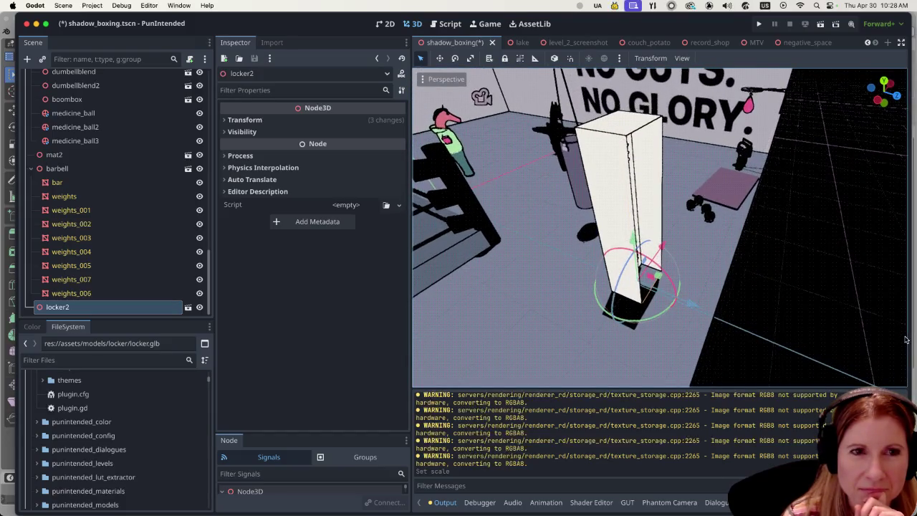
mouse_move(910, 340)
middle_down()
mouse_move(419, 341)
mouse_move(696, 310)
mouse_move(535, 316)
middle_up()
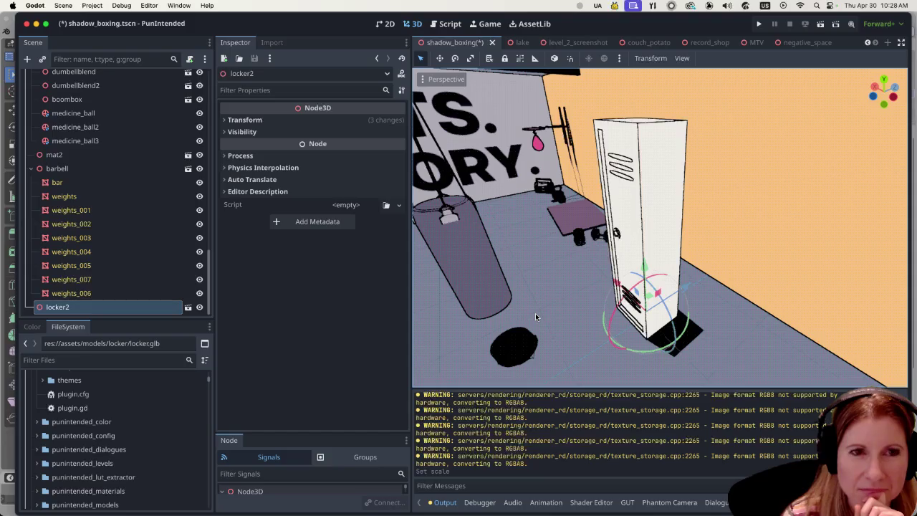
mouse_move(535, 313)
middle_down()
mouse_move(677, 311)
mouse_move(552, 309)
mouse_move(672, 319)
middle_up()
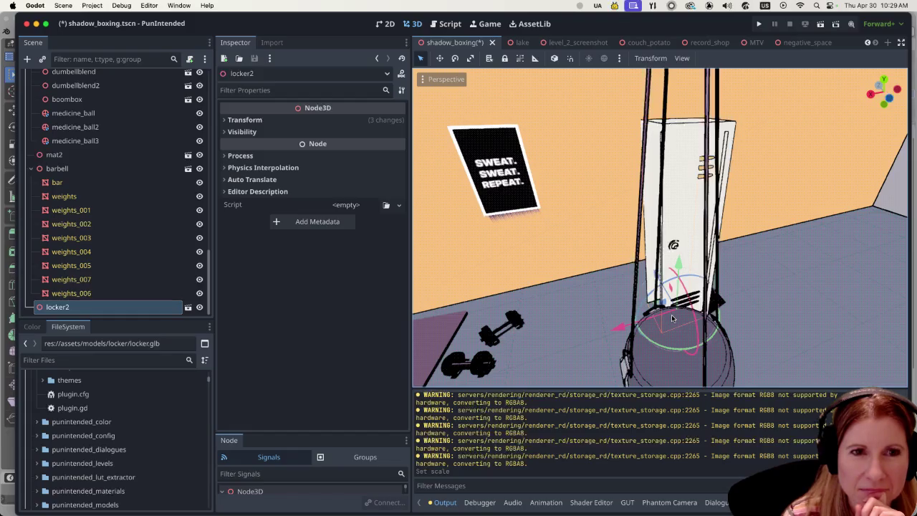
mouse_move(672, 319)
middle_down()
mouse_move(578, 309)
mouse_move(687, 311)
middle_up()
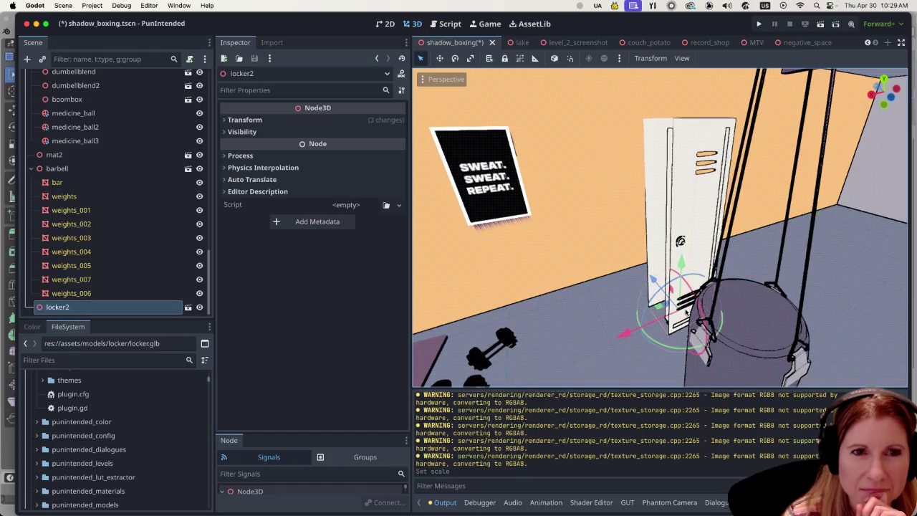
middle_drag(686, 310, 702, 312)
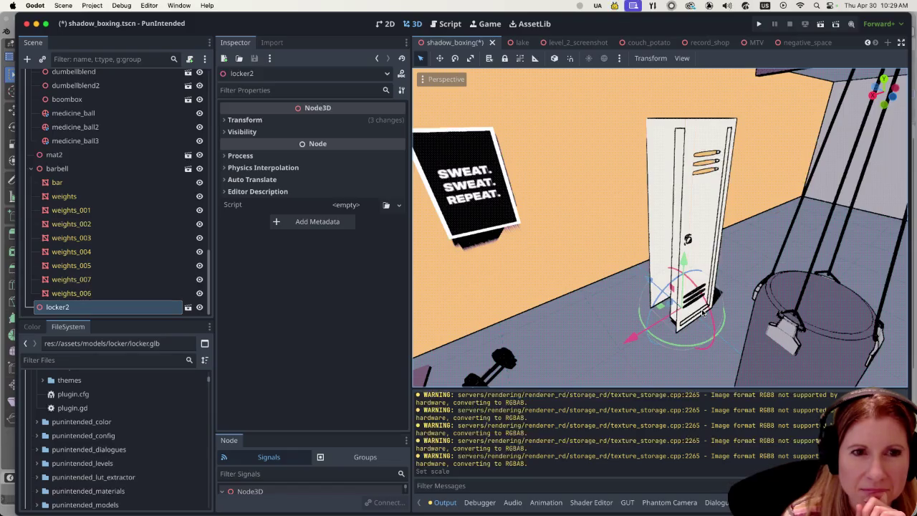
mouse_move(703, 313)
middle_down()
mouse_move(611, 305)
mouse_move(698, 306)
middle_up()
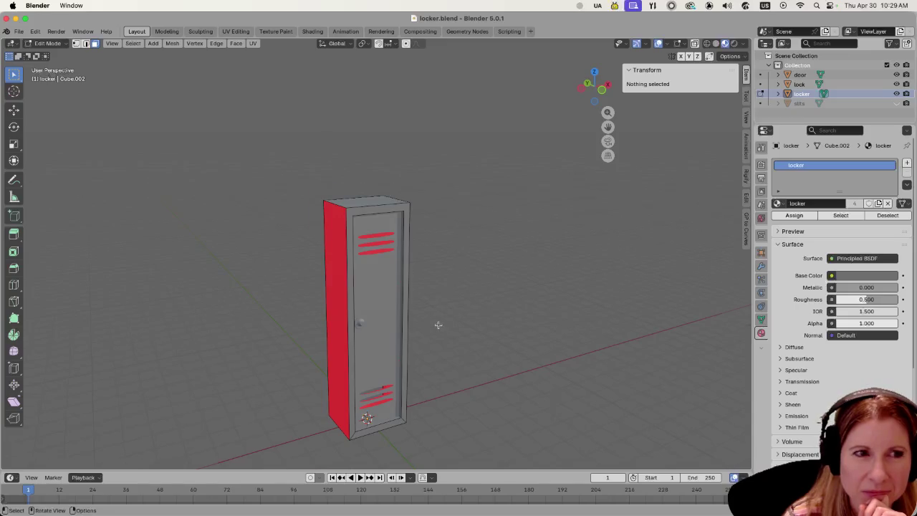
Face the locker's red left side and recalculate the mesh normals outward.
scroll(437, 325, up, 3)
scroll(437, 325, down, 3)
click(338, 316)
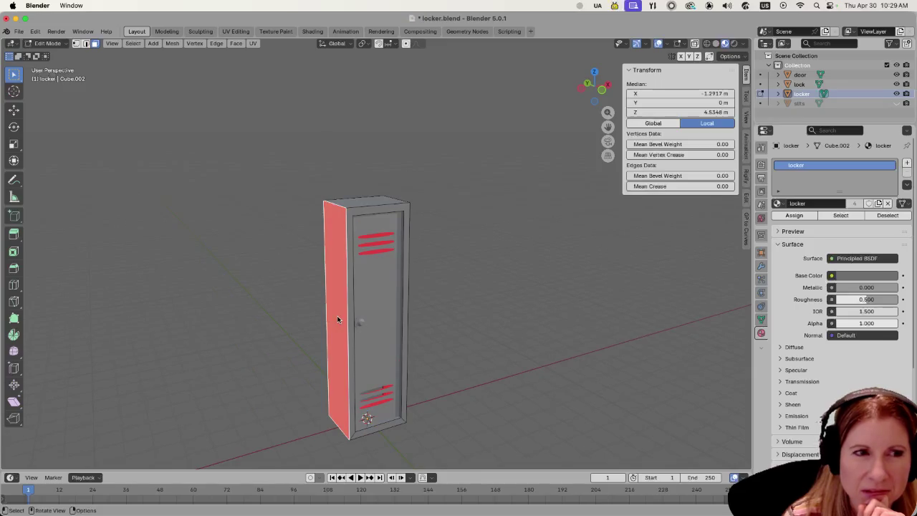
shift+middle_drag(261, 267, 309, 261)
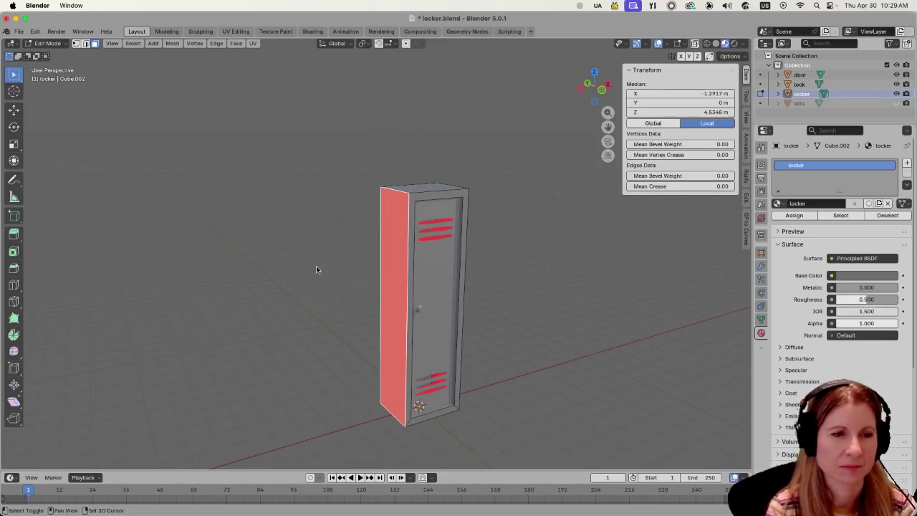
scroll(454, 380, up, 3)
scroll(517, 354, down, 1)
scroll(347, 312, down, 3)
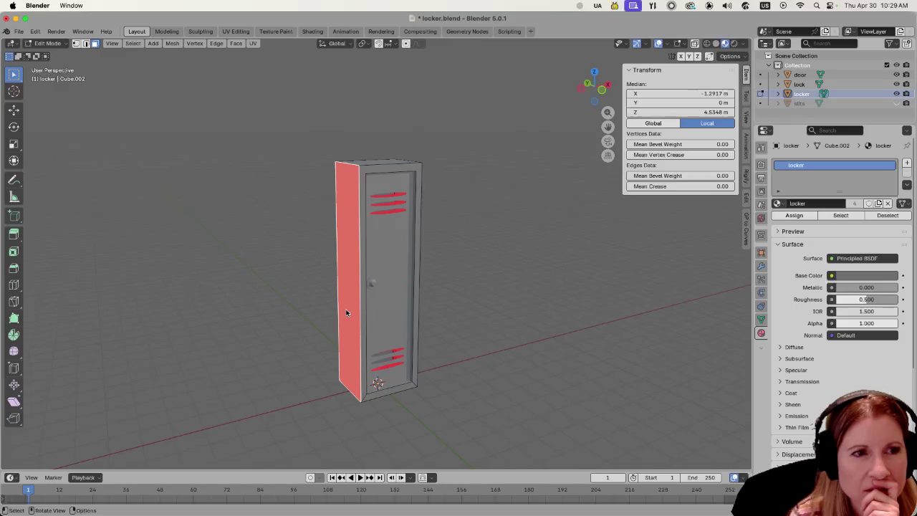
mouse_move(346, 313)
middle_down()
mouse_move(291, 314)
mouse_move(286, 303)
middle_up()
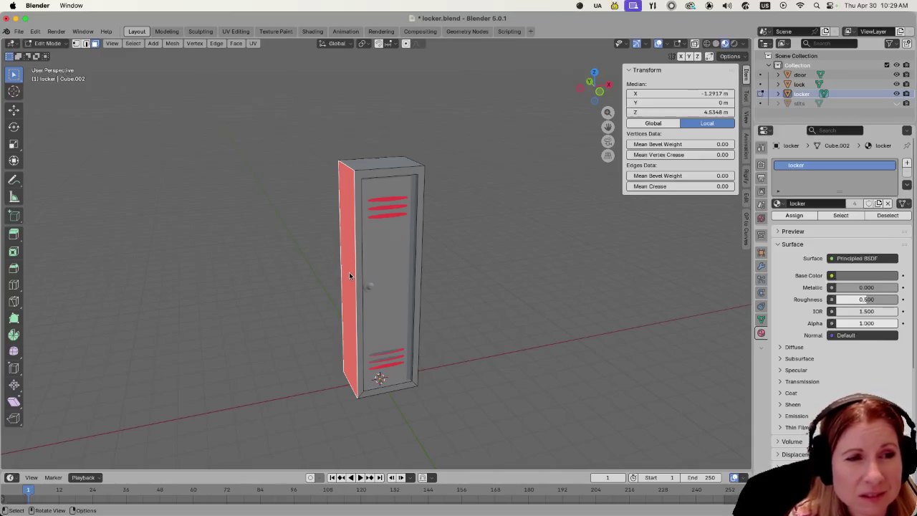
mouse_move(438, 268)
middle_down()
mouse_move(424, 276)
mouse_move(448, 266)
middle_up()
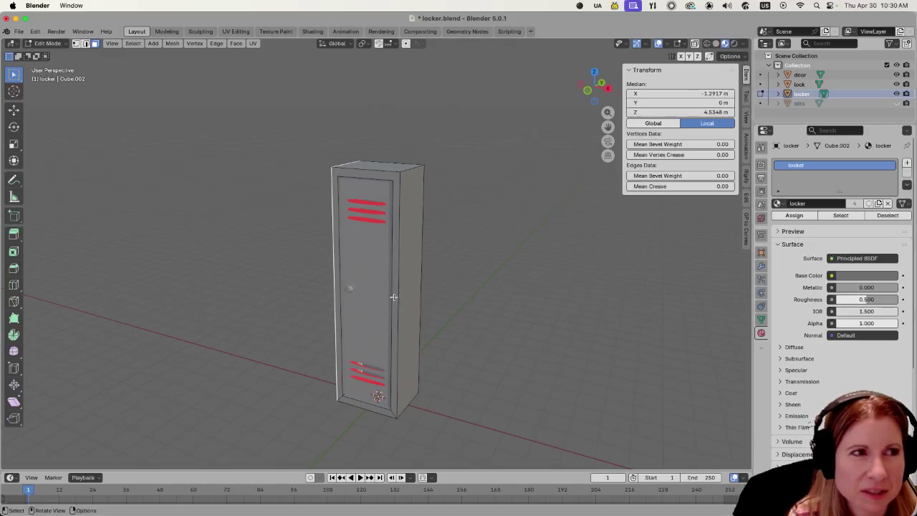
middle_drag(266, 293, 344, 308)
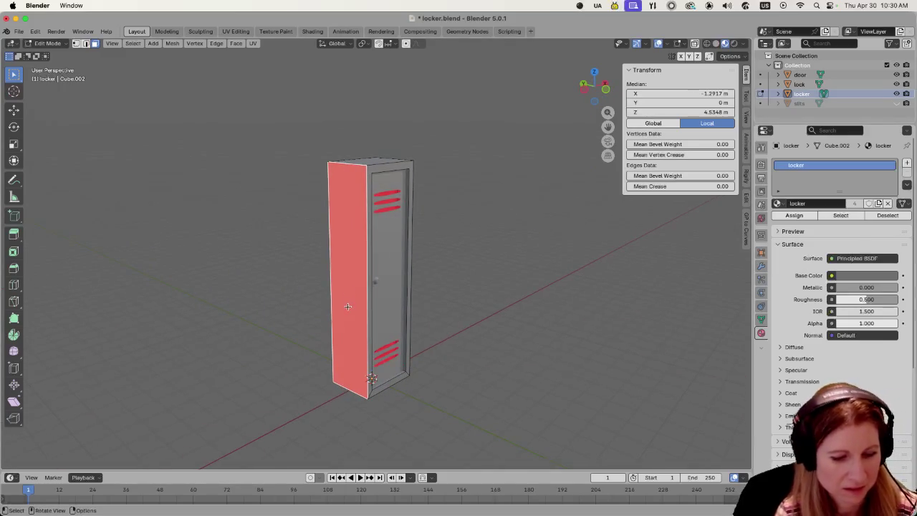
key(shift+n)
Flip the red side face's normal, then return to Object Mode.
middle_drag(343, 346, 386, 348)
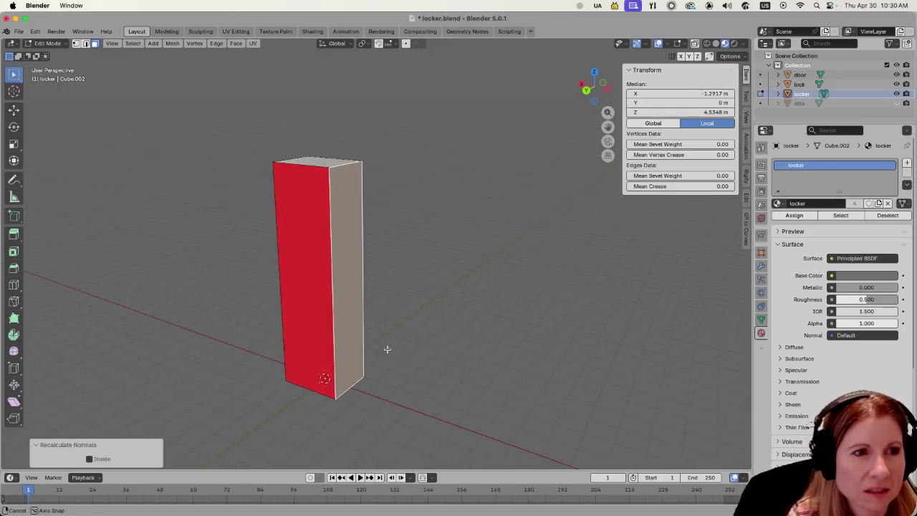
click(320, 298)
key(shift+n)
mouse_move(318, 301)
middle_down()
mouse_move(403, 308)
mouse_move(311, 310)
mouse_move(416, 334)
mouse_move(497, 293)
mouse_move(410, 290)
mouse_move(363, 272)
middle_up()
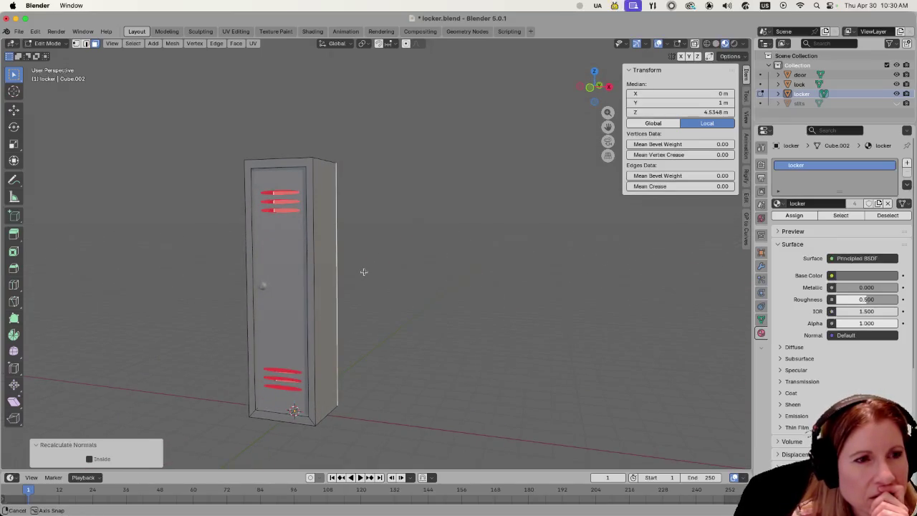
click(327, 292)
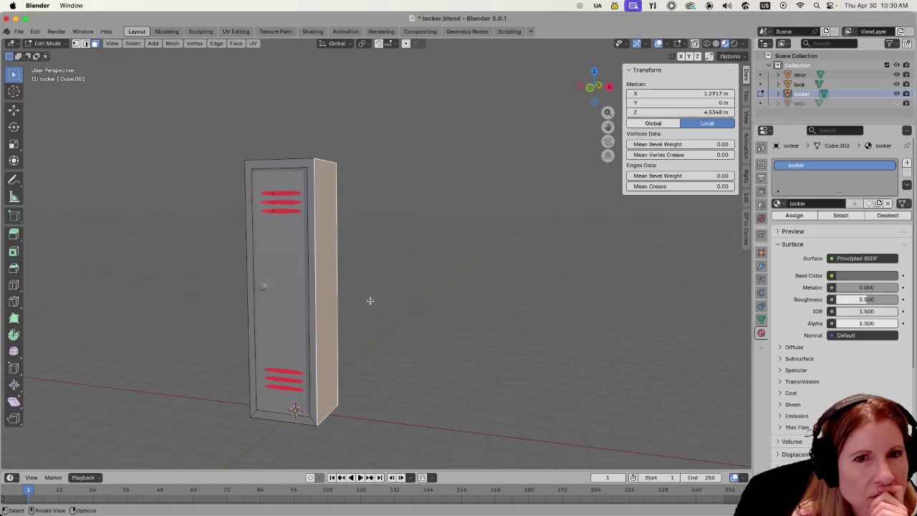
key(a)
mouse_move(375, 299)
middle_down()
mouse_move(450, 297)
mouse_move(416, 300)
middle_up()
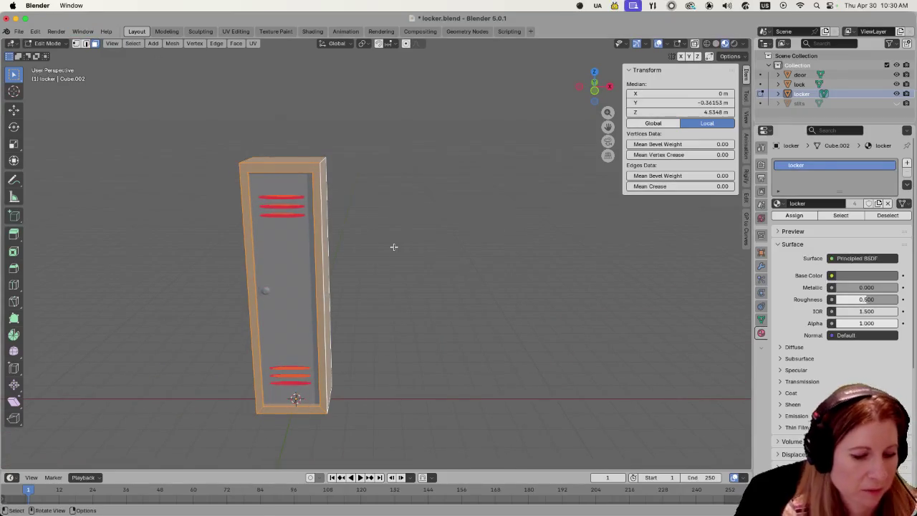
key(Tab)
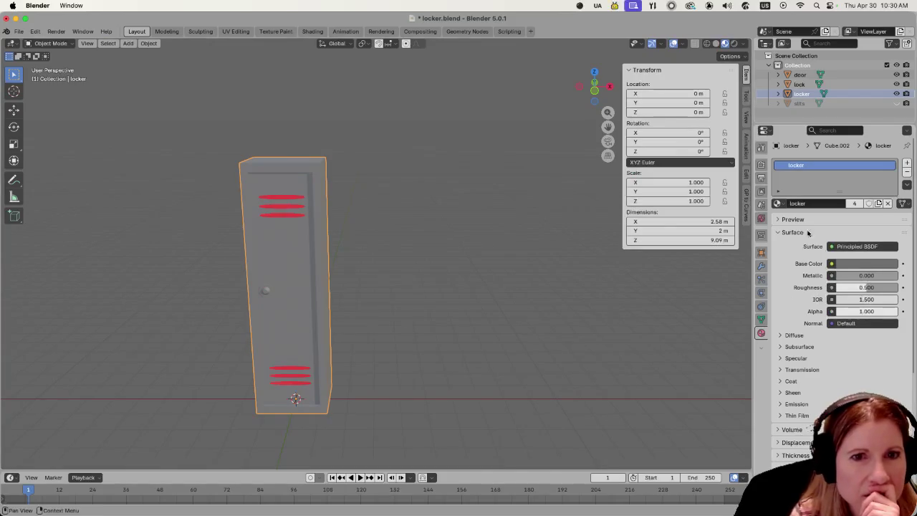
Add a Solidify modifier to the locker.
click(761, 266)
click(783, 163)
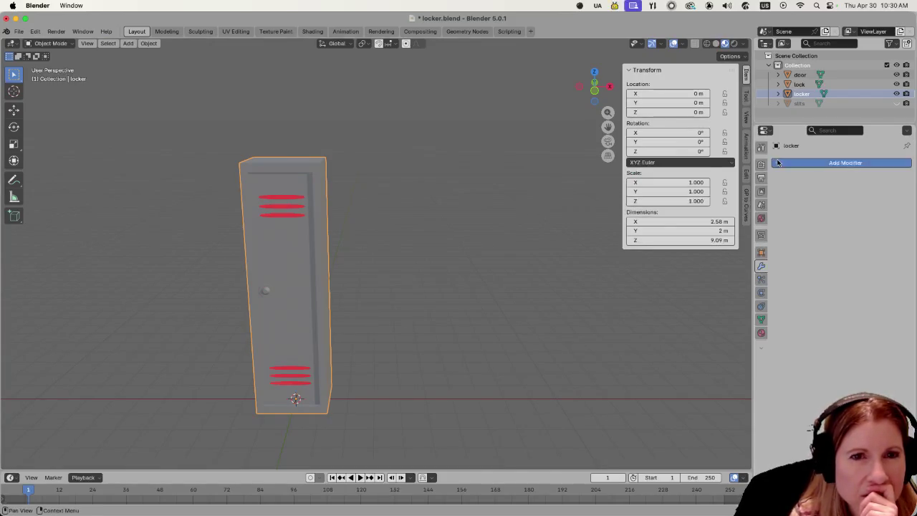
click(821, 303)
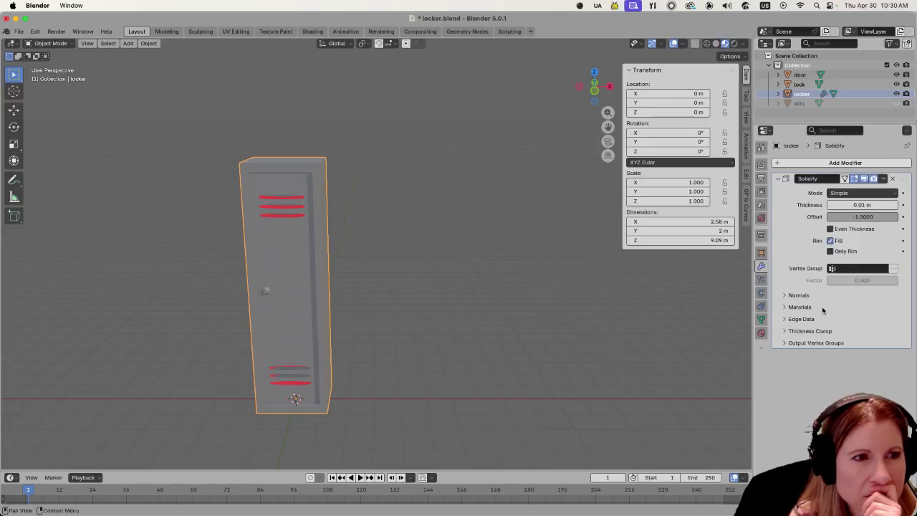
middle_drag(408, 306, 421, 316)
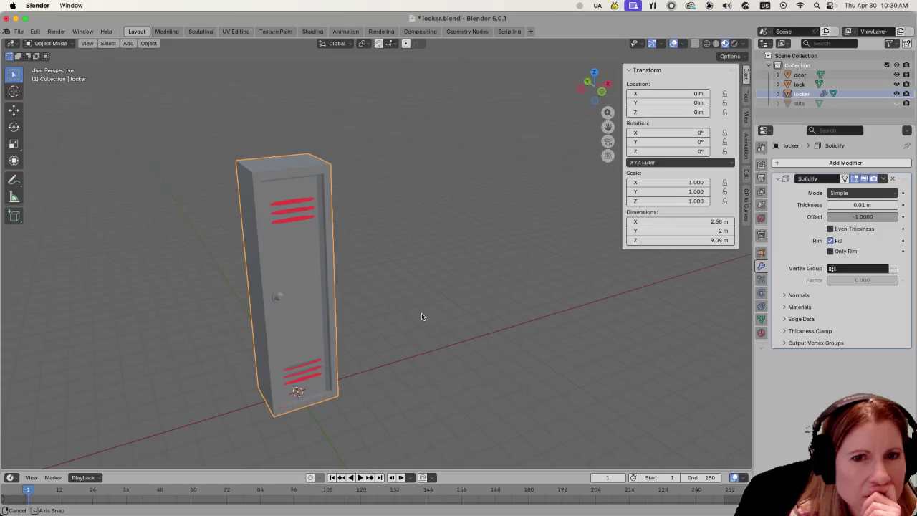
mouse_move(422, 316)
middle_down()
mouse_move(409, 287)
mouse_move(357, 292)
mouse_move(331, 333)
middle_up()
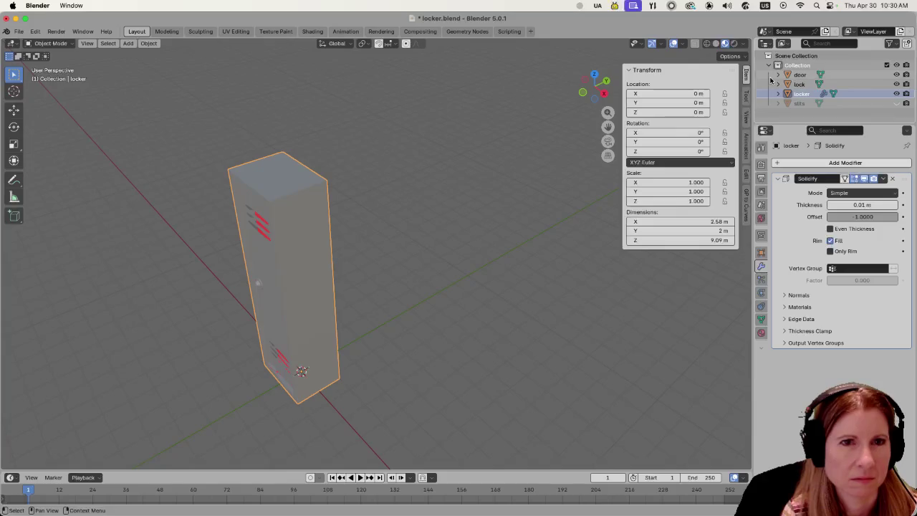
Hide the Solidify effect in the viewport and save locker.blend.
click(682, 43)
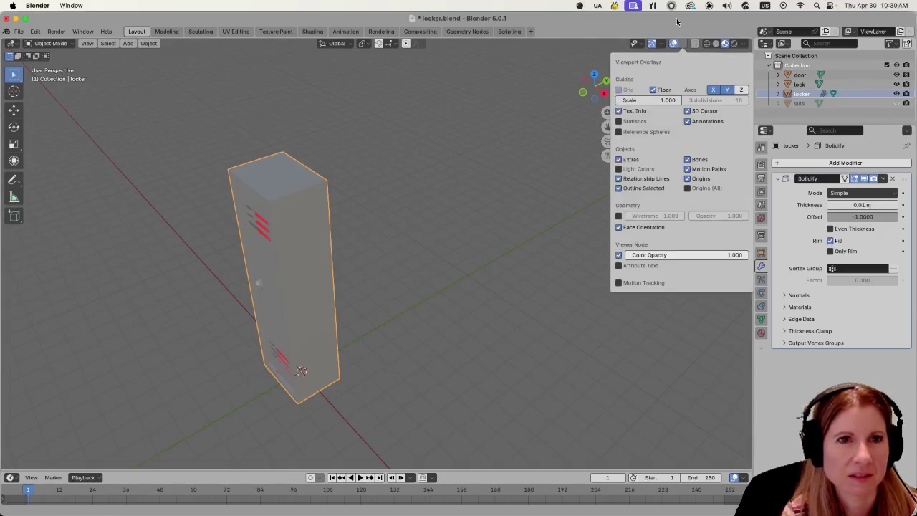
mouse_move(423, 326)
middle_down()
mouse_move(499, 308)
mouse_move(191, 298)
mouse_move(467, 295)
mouse_move(471, 306)
mouse_move(519, 304)
mouse_move(511, 285)
mouse_move(533, 291)
mouse_move(516, 307)
mouse_move(457, 319)
mouse_move(449, 295)
mouse_move(498, 306)
middle_up()
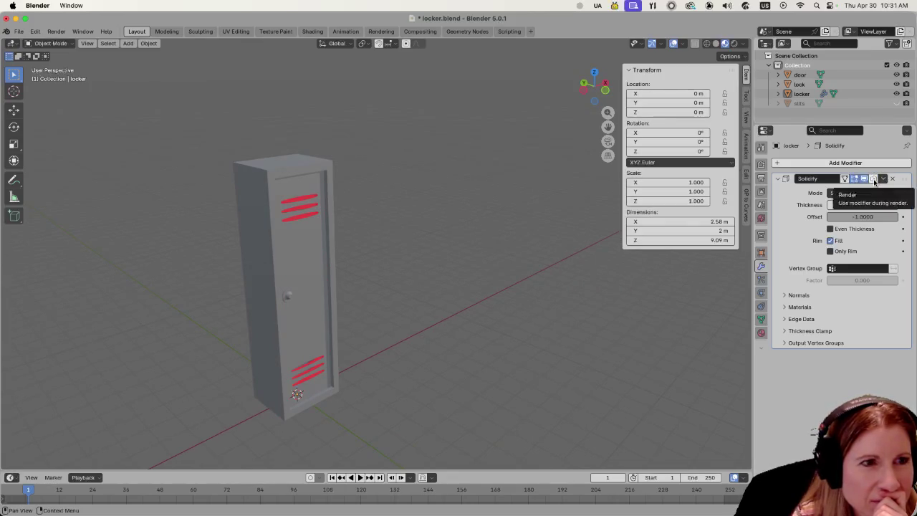
click(864, 179)
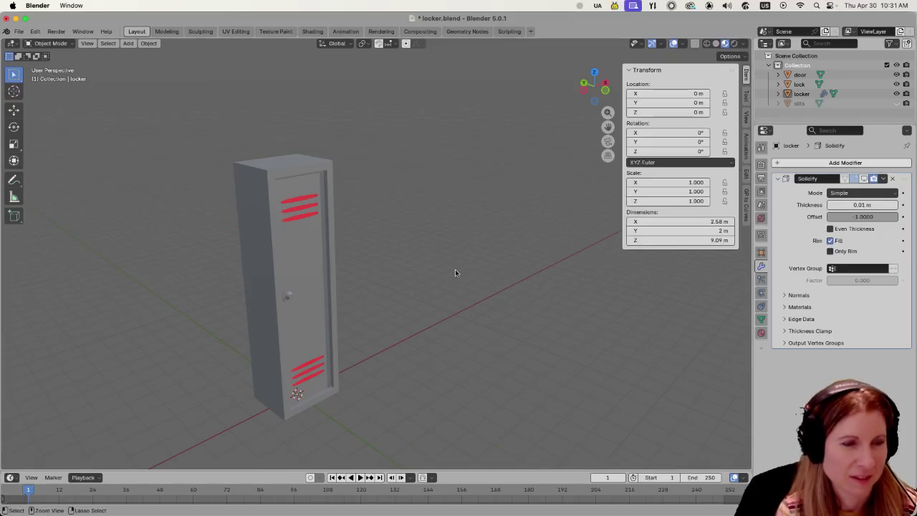
key(ctrl+s)
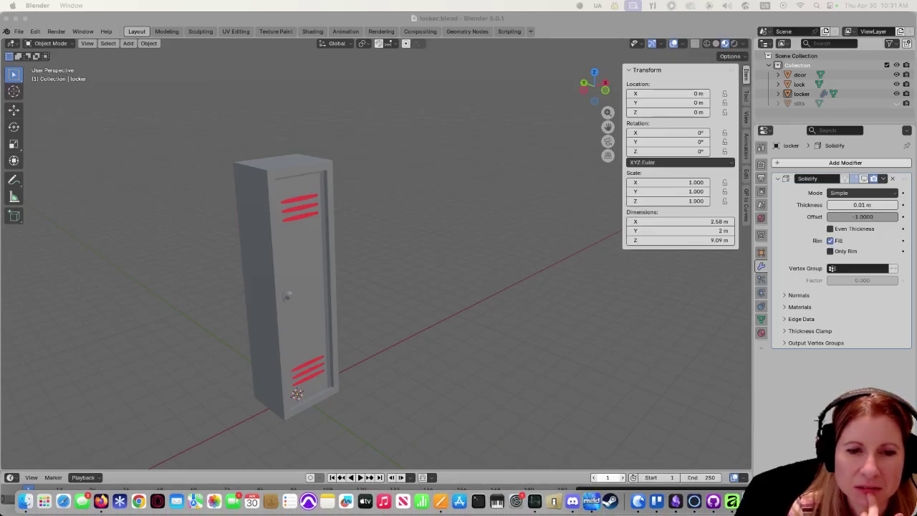
key(super+Tab)
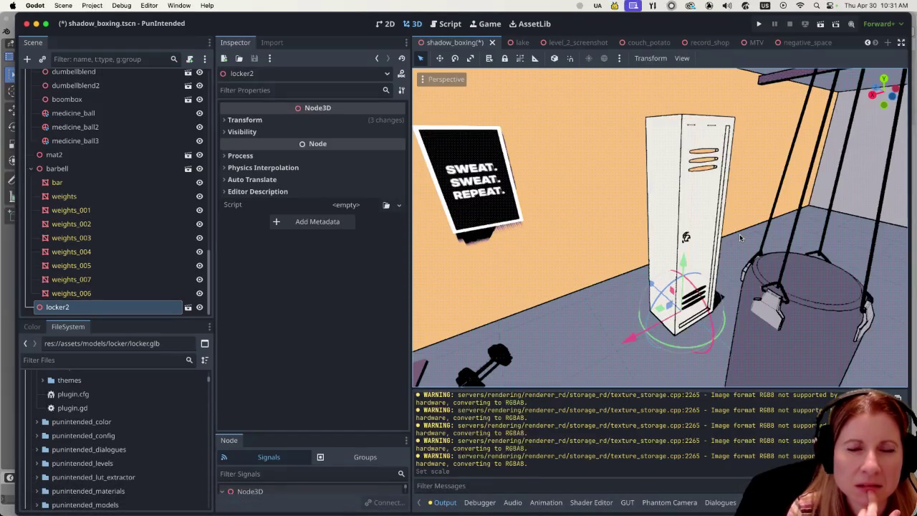
Inspect the reimported locker2 in Godot's shadow_boxing scene, then select the locker back in Blender.
mouse_move(740, 234)
middle_down()
mouse_move(575, 226)
mouse_move(670, 224)
middle_up()
scroll(575, 227, up, 2)
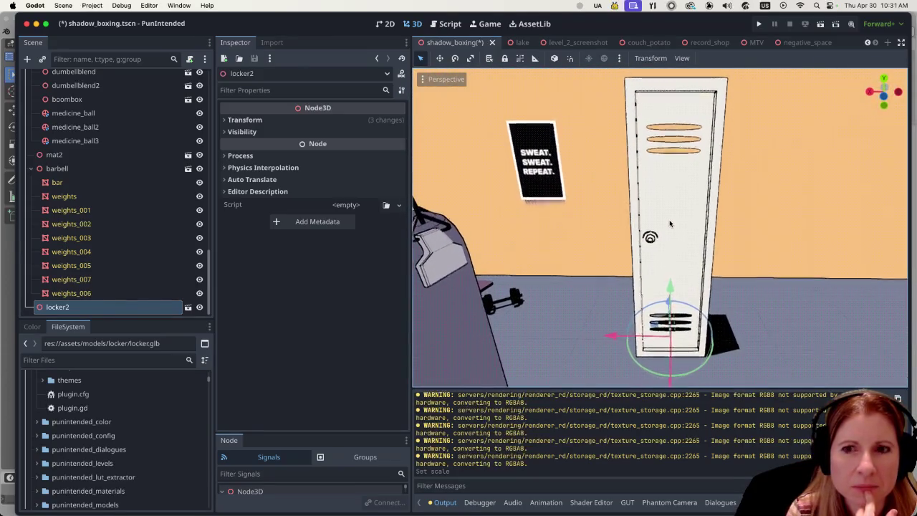
mouse_move(656, 229)
middle_down()
mouse_move(674, 167)
mouse_move(634, 249)
mouse_move(710, 250)
middle_up()
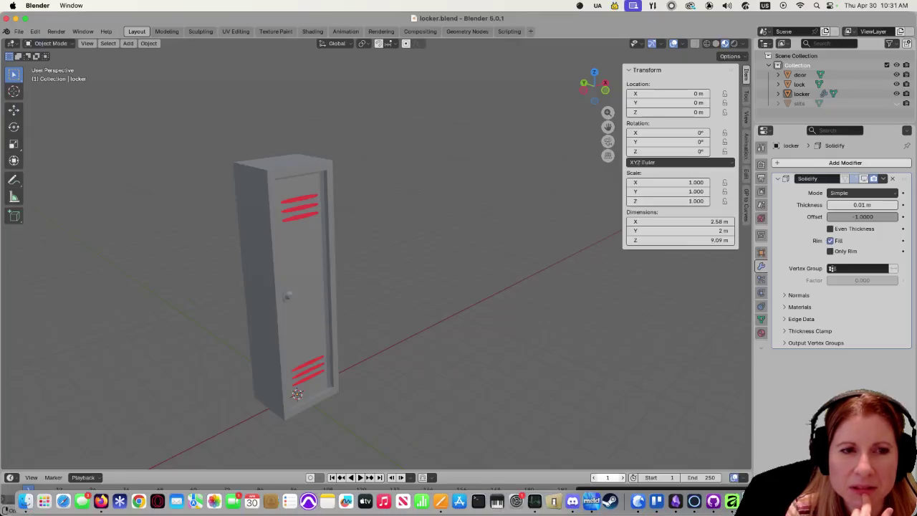
key(super+Tab)
click(254, 251)
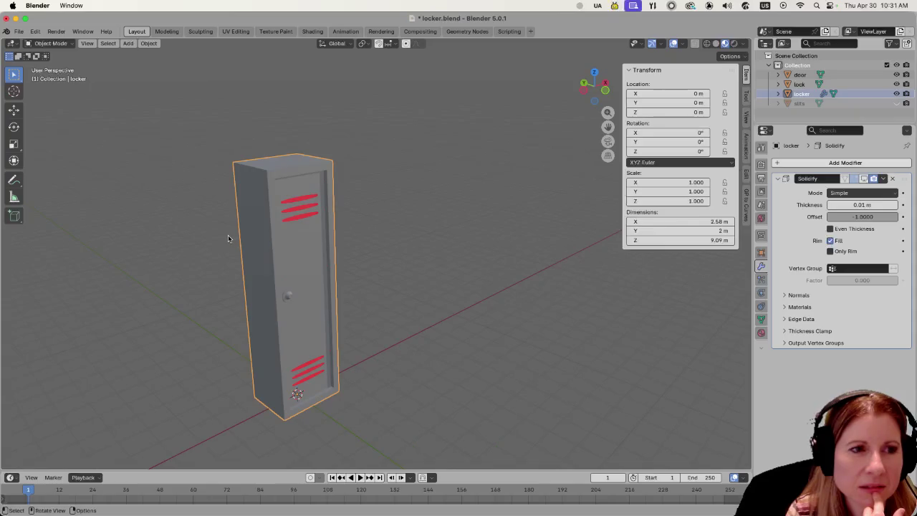
Look over the locker's left side face in Edit Mode from a few angles.
click(383, 266)
mouse_move(302, 222)
middle_down()
mouse_move(454, 297)
mouse_move(402, 313)
middle_up()
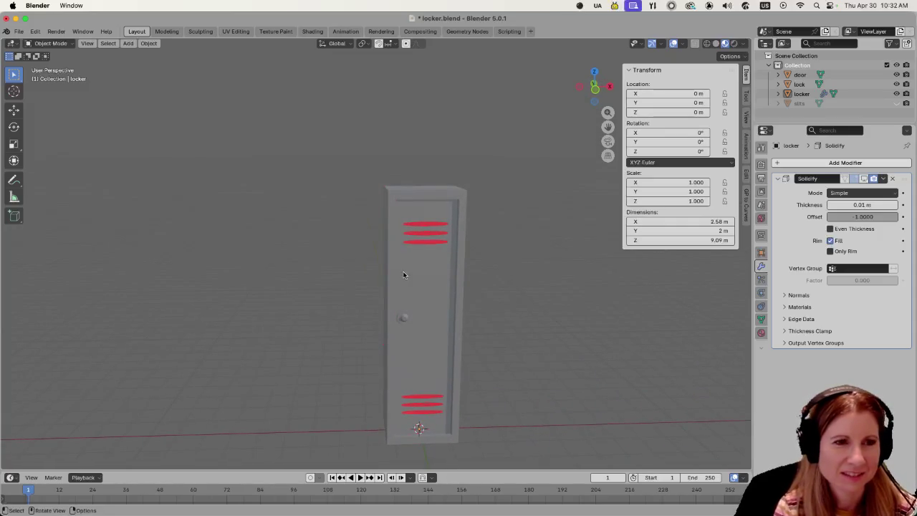
middle_drag(379, 282, 389, 284)
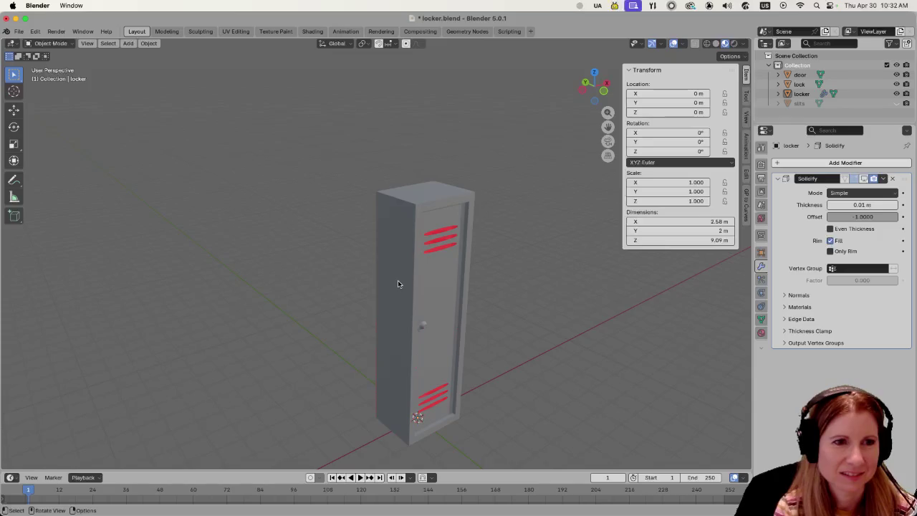
key(Tab)
click(396, 283)
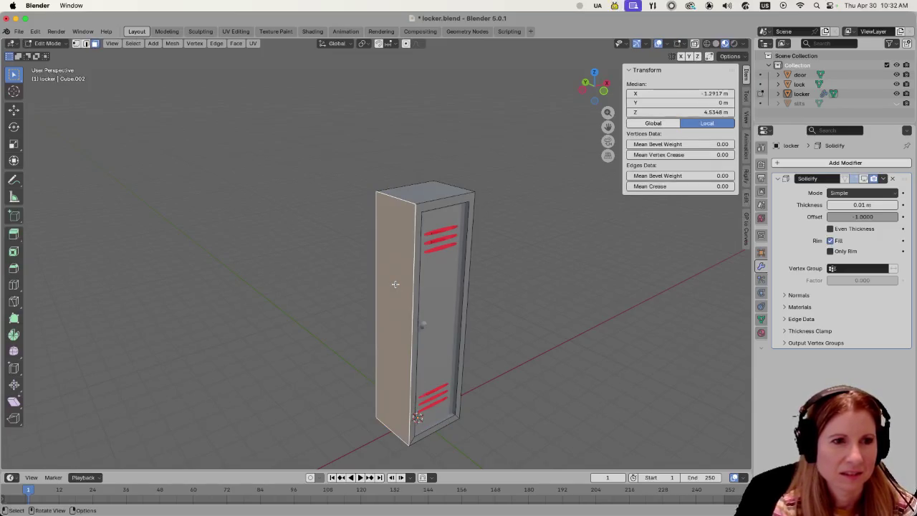
key(Tab)
key(Tab)
mouse_move(587, 318)
middle_down()
mouse_move(483, 328)
mouse_move(402, 262)
mouse_move(463, 273)
middle_up()
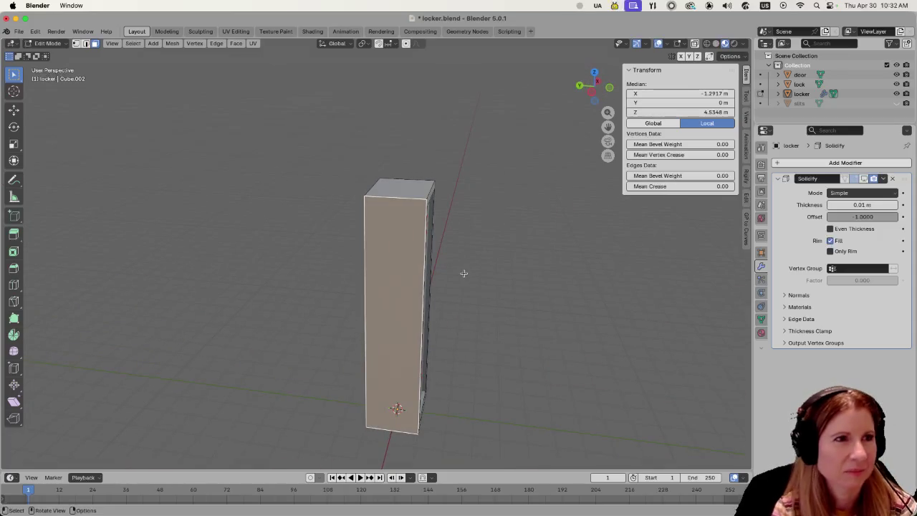
Back in Object Mode, delete the locker's Solidify modifier.
key(Tab)
click(405, 285)
key(Tab)
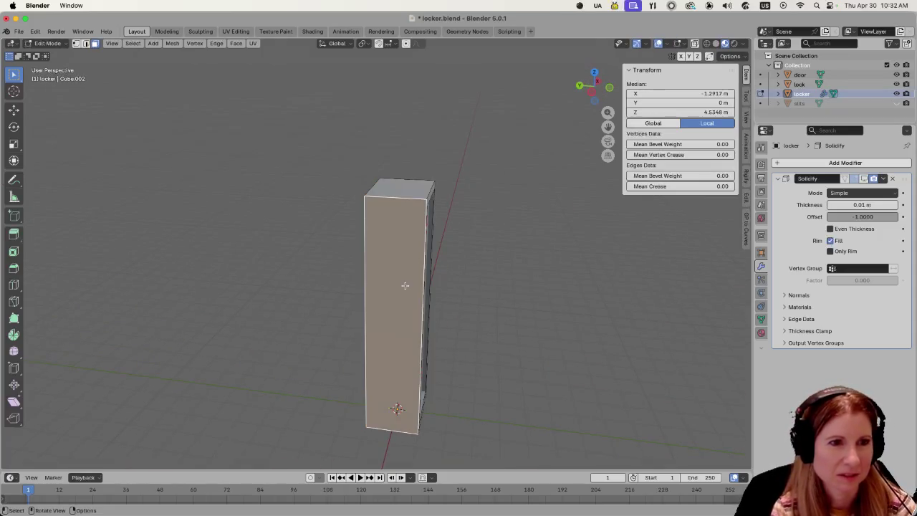
mouse_move(405, 285)
middle_down()
mouse_move(485, 301)
mouse_move(458, 293)
middle_up()
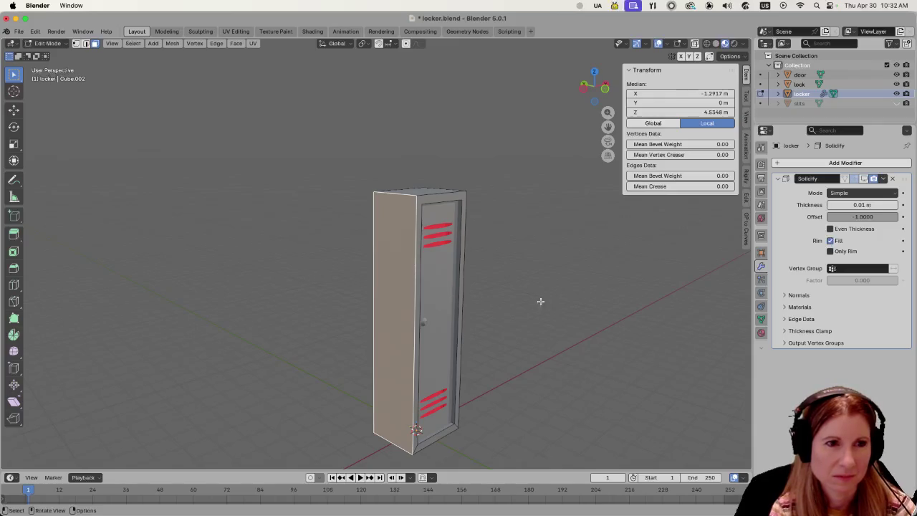
middle_drag(546, 303, 531, 314)
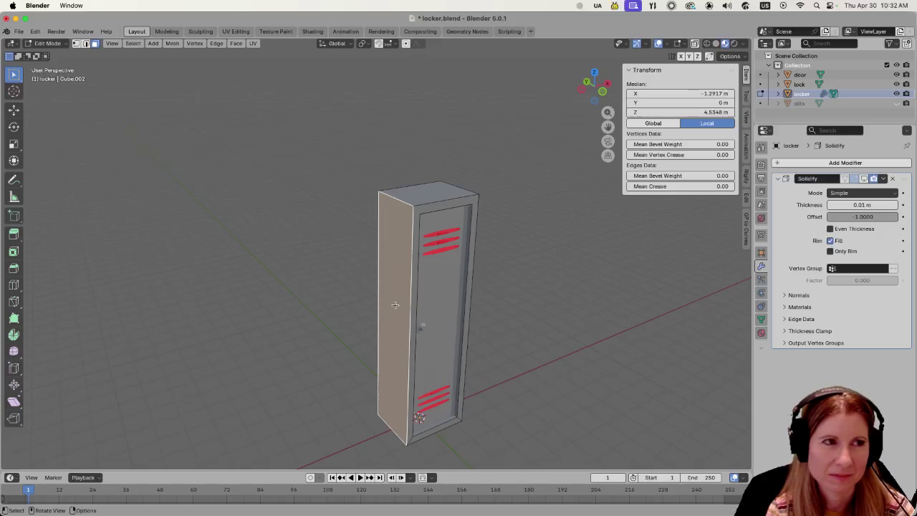
key(Tab)
key(Tab)
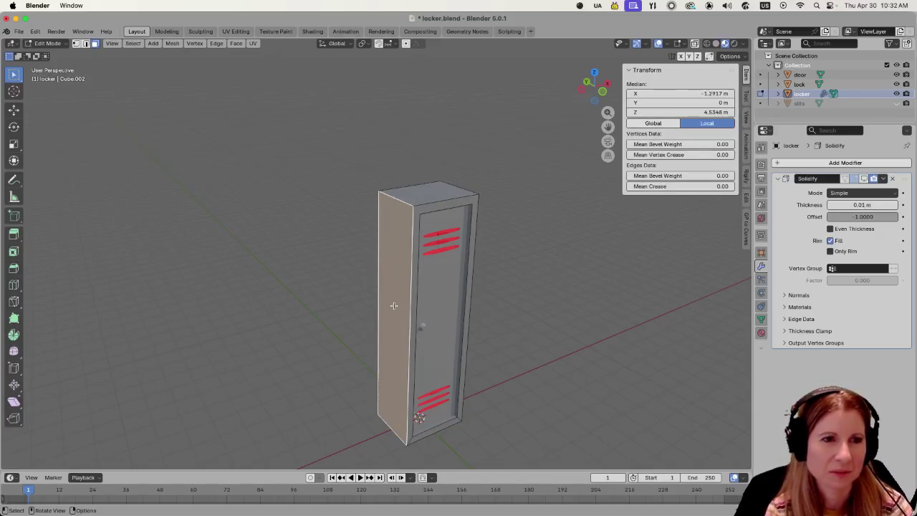
click(559, 309)
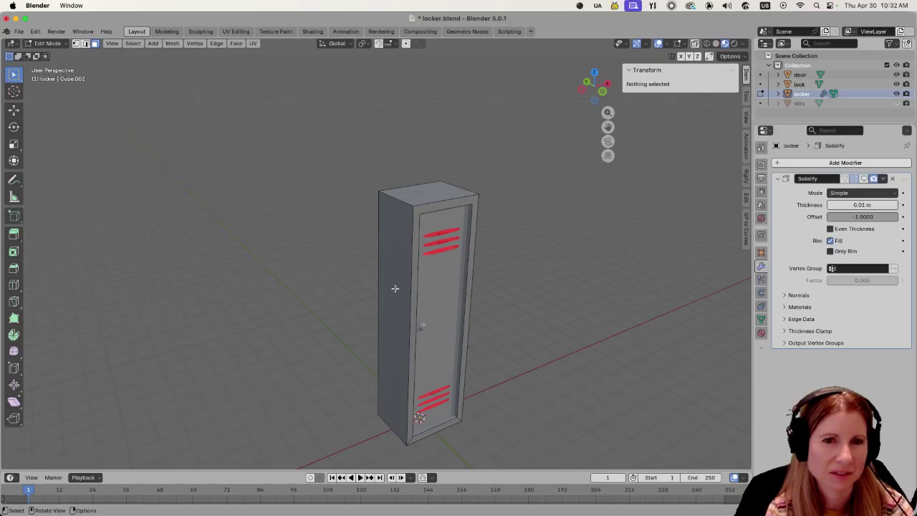
click(892, 180)
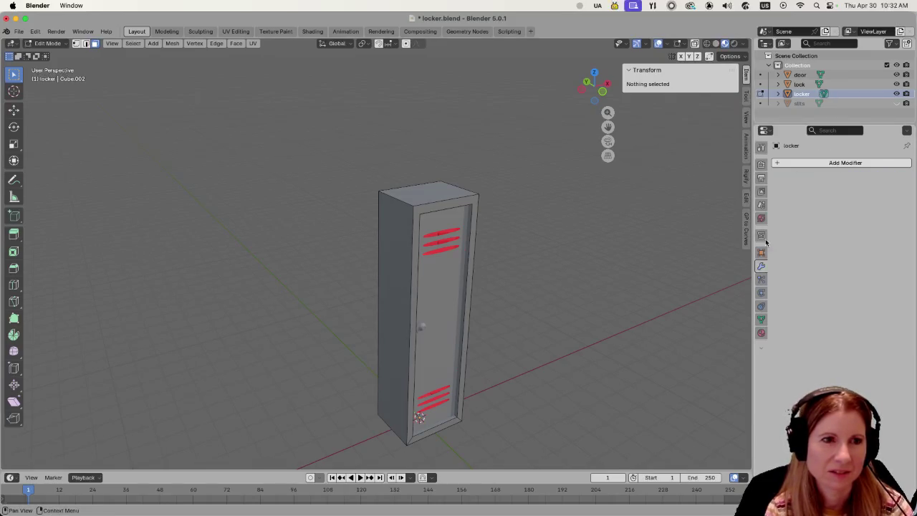
Add a Solidify modifier to the locker again.
click(394, 296)
key(Tab)
key(Tab)
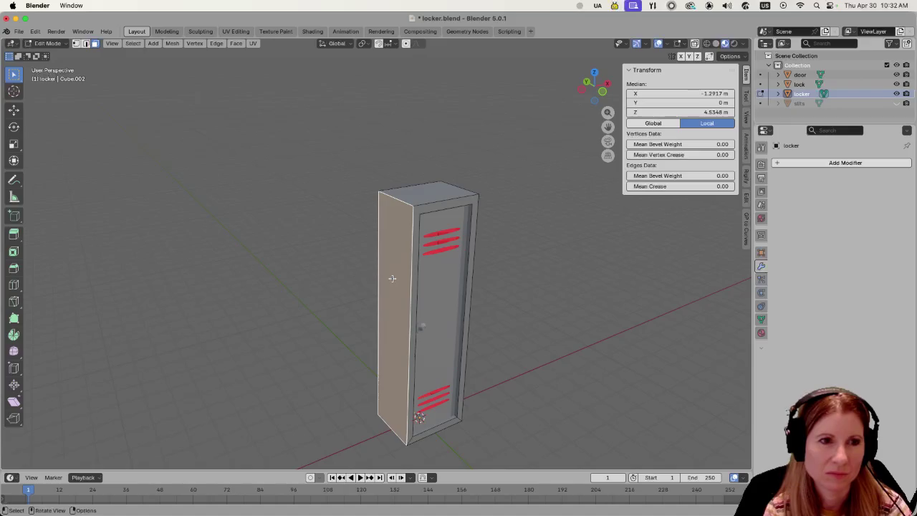
key(Tab)
key(Tab)
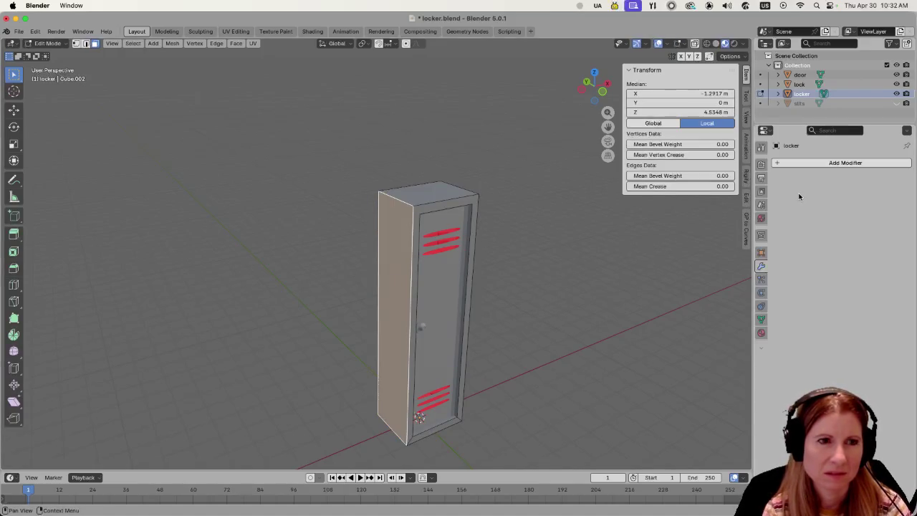
click(776, 163)
mouse_move(745, 163)
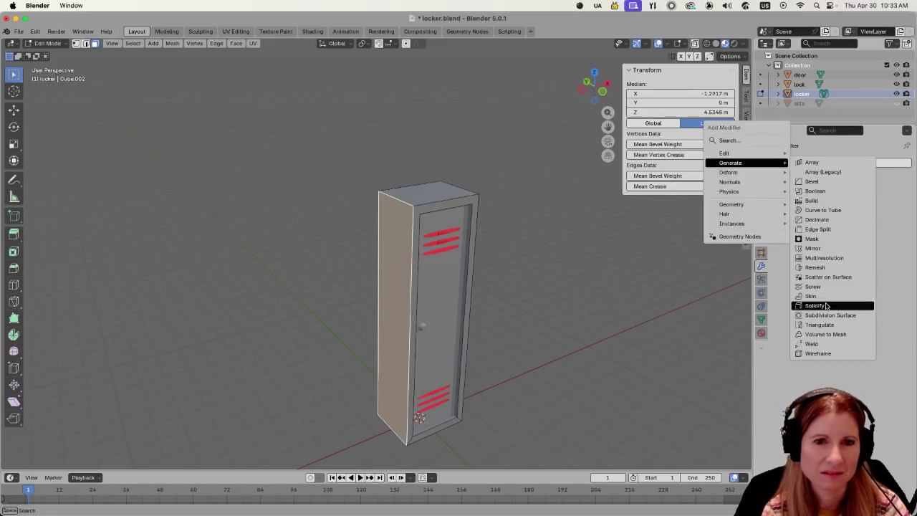
click(824, 306)
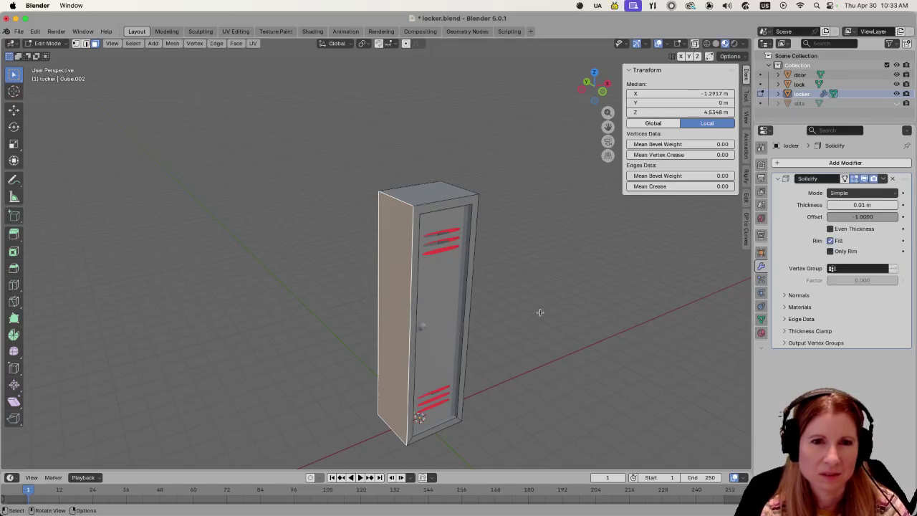
Inspect the thickened locker from several sides, then remove the Solidify modifier.
mouse_move(539, 313)
middle_down()
mouse_move(590, 313)
mouse_move(454, 286)
middle_up()
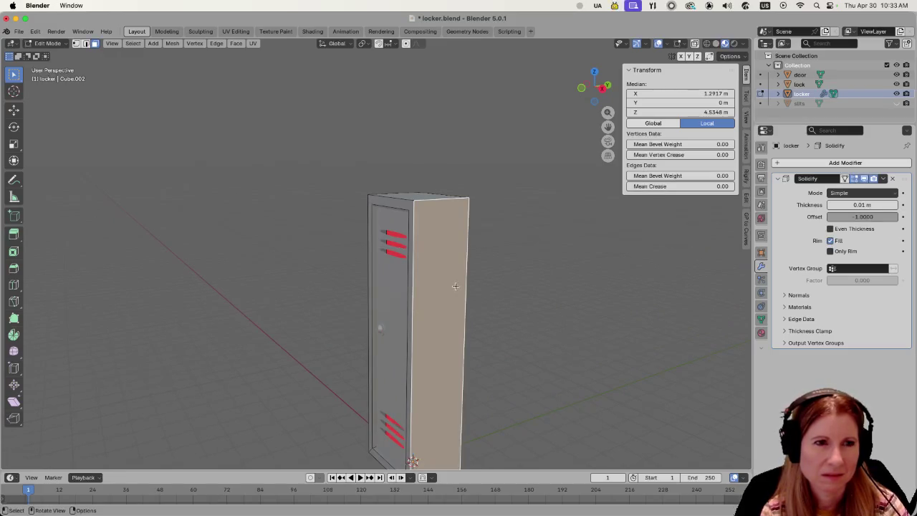
middle_drag(455, 285, 602, 307)
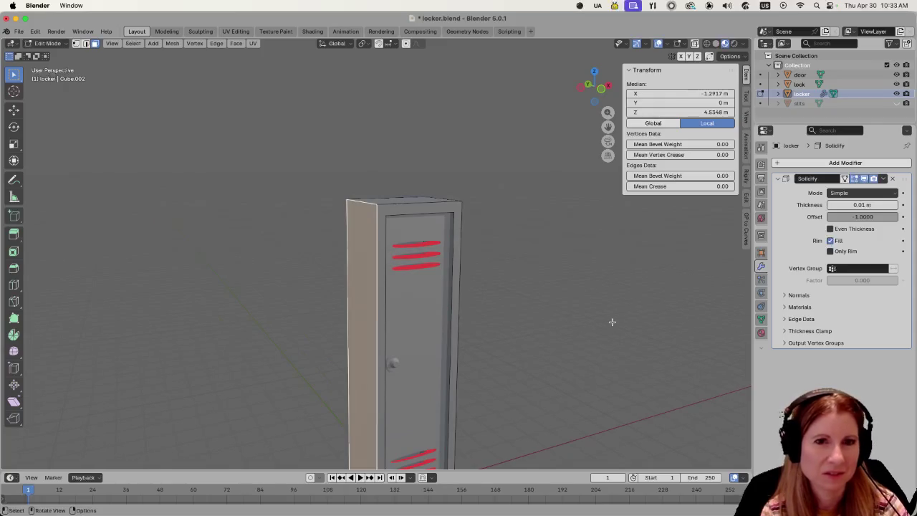
scroll(554, 323, down, 3)
middle_drag(434, 290, 417, 285)
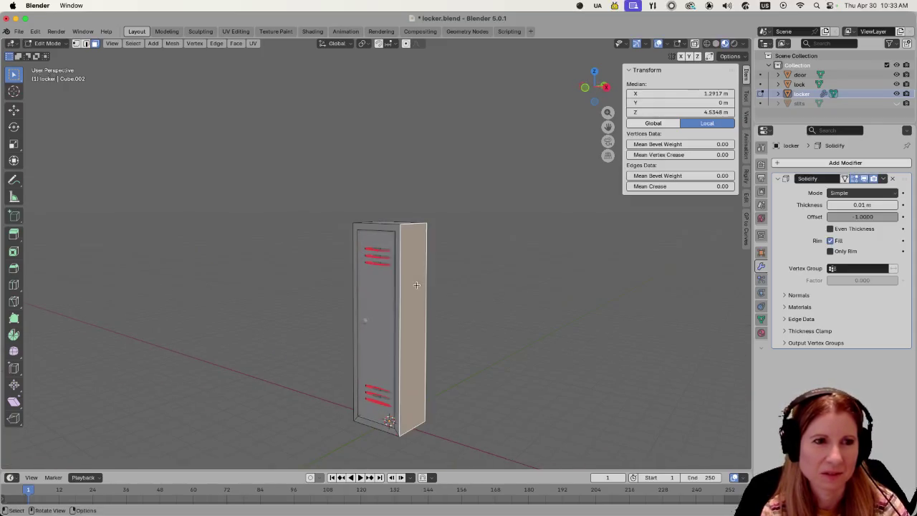
mouse_move(313, 282)
middle_down()
mouse_move(436, 301)
mouse_move(448, 293)
mouse_move(411, 301)
mouse_move(326, 286)
mouse_move(546, 233)
middle_up()
middle_drag(444, 261, 516, 244)
click(889, 180)
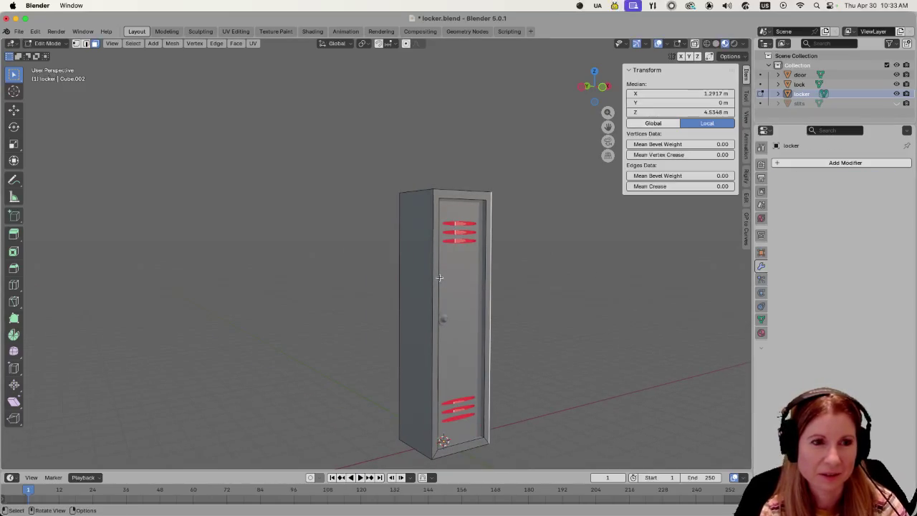
Separate the selected left side face into its own object.
click(420, 261)
key(p)
click(421, 263)
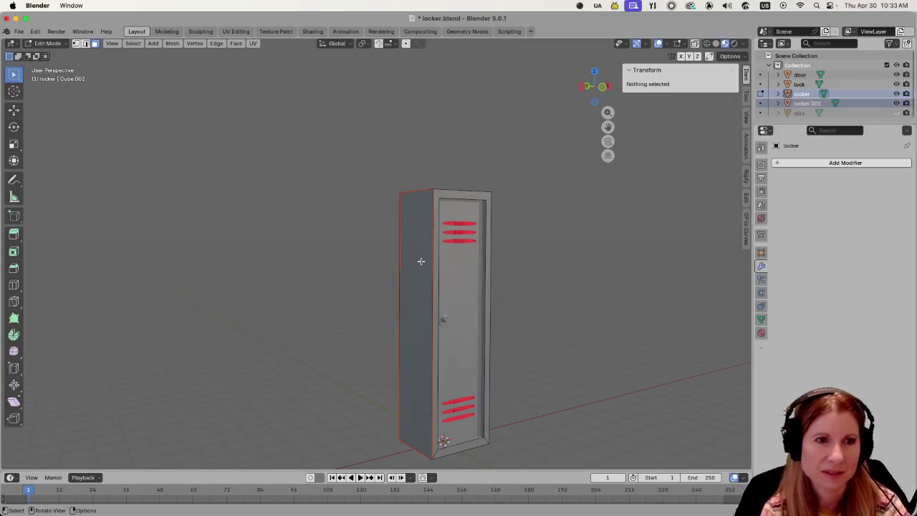
Make the side panel locker.001 active and add a Solidify modifier to it.
click(420, 261)
key(Tab)
click(421, 269)
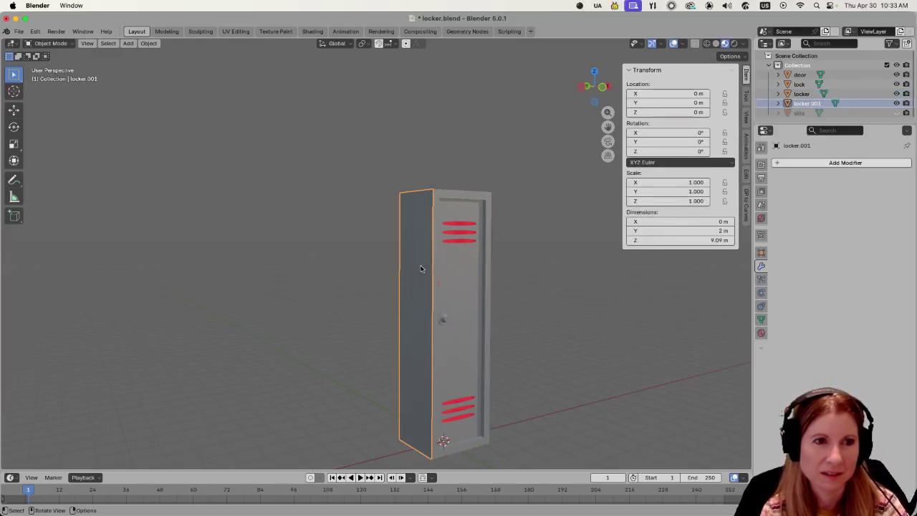
key(Tab)
click(420, 269)
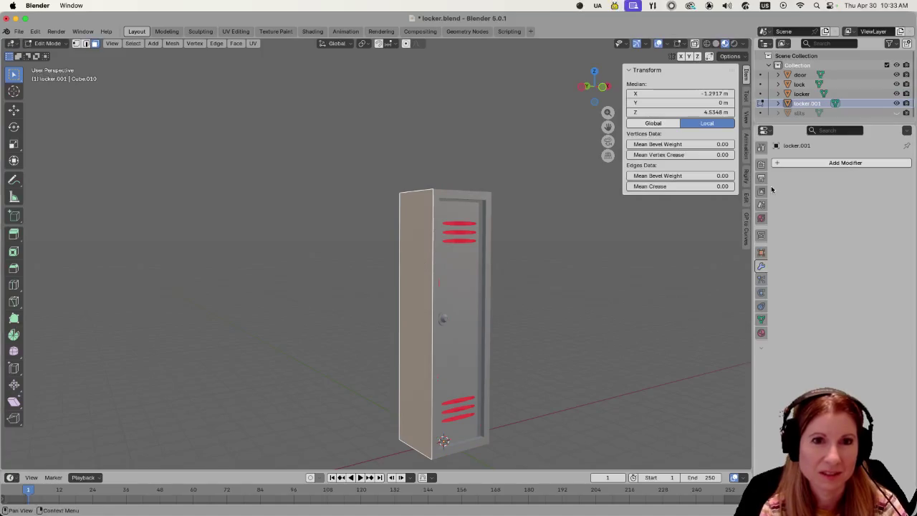
click(778, 162)
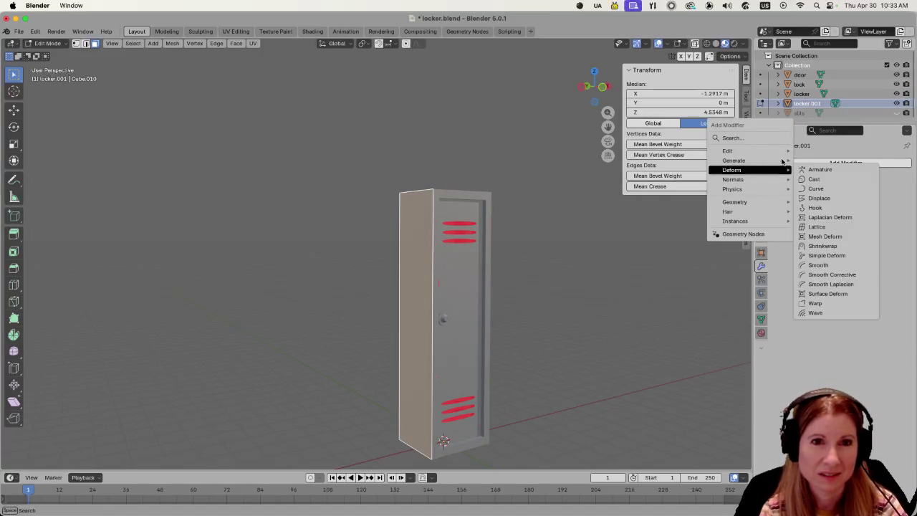
mouse_move(734, 161)
click(817, 306)
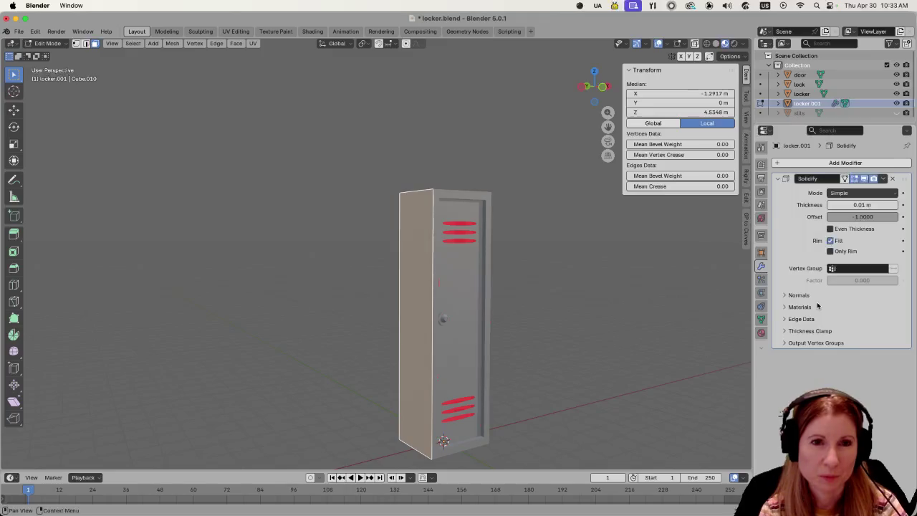
Flip the Solidify offset and set the side panel's thickness to 0.09 m.
mouse_move(555, 321)
middle_down()
mouse_move(466, 344)
mouse_move(366, 273)
middle_up()
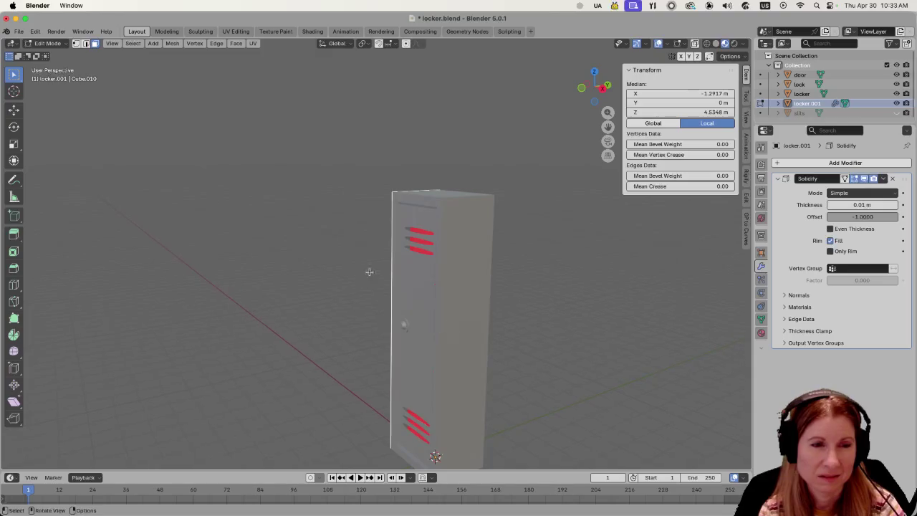
scroll(367, 273, up, 10)
scroll(563, 222, down, 10)
mouse_move(564, 222)
middle_down()
mouse_move(521, 283)
mouse_move(430, 259)
middle_up()
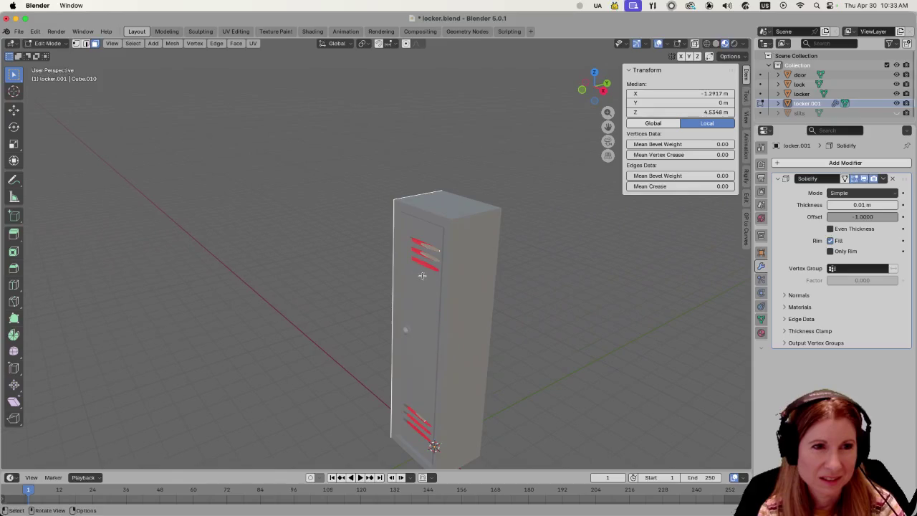
scroll(430, 259, up, 5)
scroll(429, 259, up, 3)
middle_drag(598, 286, 565, 283)
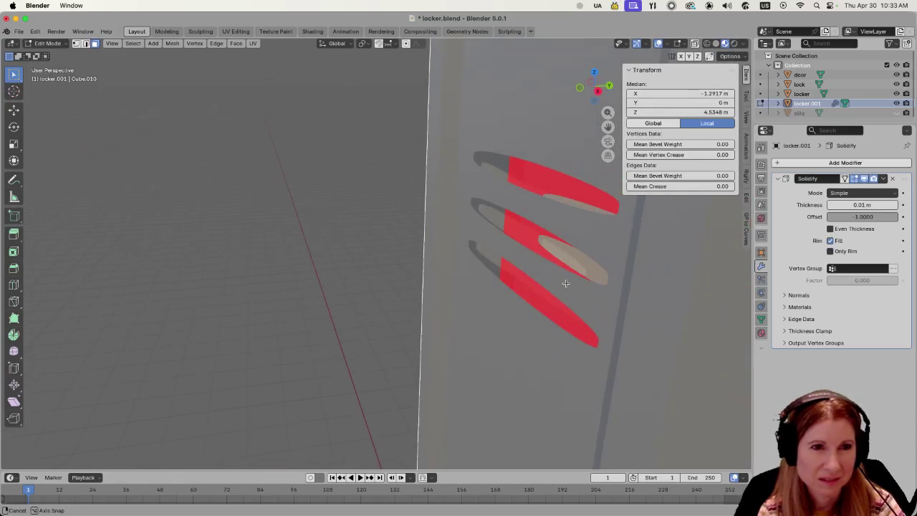
scroll(567, 284, down, 6)
mouse_move(698, 277)
middle_down()
mouse_move(614, 272)
mouse_move(662, 276)
middle_up()
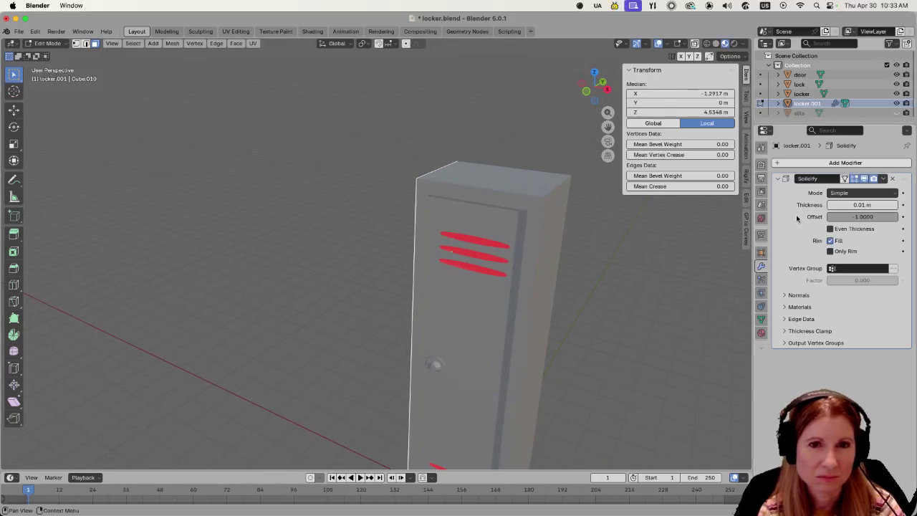
key(minus)
key(minus)
drag(863, 206, 859, 206)
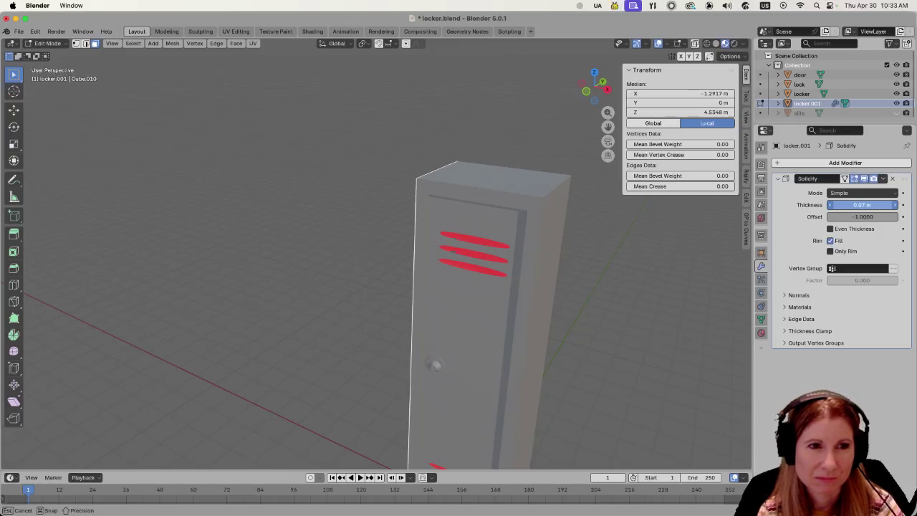
Check the thickened panel from all sides, then select the main locker's back face in Edit Mode.
scroll(534, 277, down, 5)
scroll(575, 256, down, 3)
mouse_move(580, 257)
middle_down()
mouse_move(459, 279)
mouse_move(614, 281)
mouse_move(597, 253)
mouse_move(495, 223)
mouse_move(610, 217)
mouse_move(528, 237)
mouse_move(469, 213)
middle_up()
scroll(459, 279, up, 3)
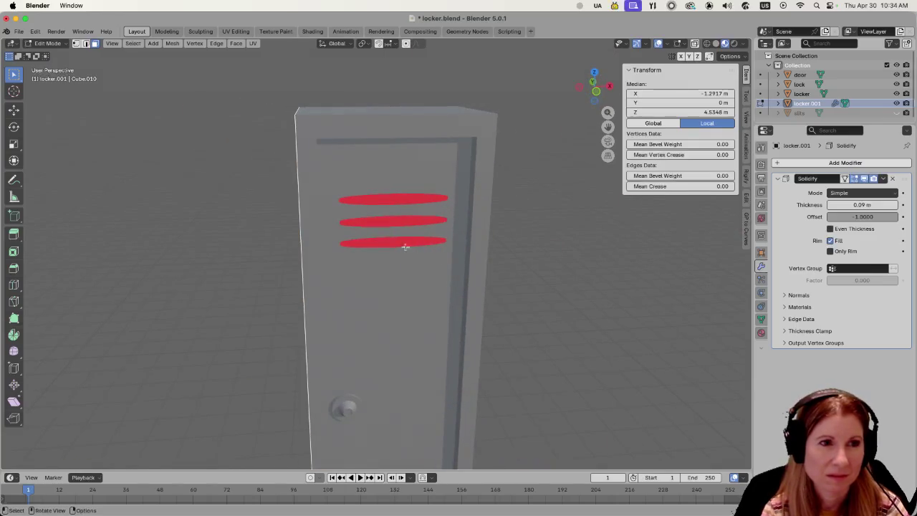
scroll(408, 239, down, 5)
mouse_move(370, 253)
middle_down()
mouse_move(430, 232)
mouse_move(536, 246)
mouse_move(372, 244)
mouse_move(458, 272)
mouse_move(588, 293)
mouse_move(346, 281)
mouse_move(446, 299)
mouse_move(473, 287)
mouse_move(448, 255)
mouse_move(374, 208)
mouse_move(427, 194)
middle_up()
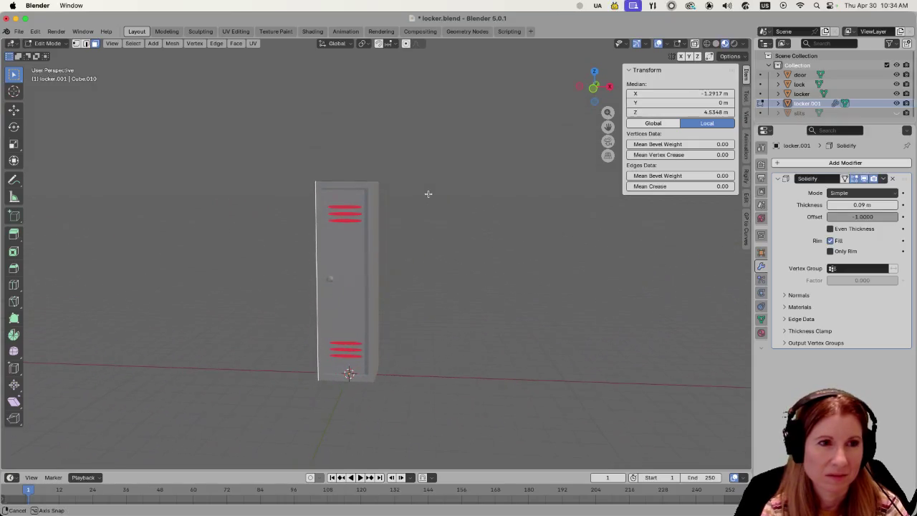
click(371, 256)
mouse_move(357, 212)
middle_down()
mouse_move(408, 227)
mouse_move(315, 250)
mouse_move(403, 235)
mouse_move(295, 239)
middle_up()
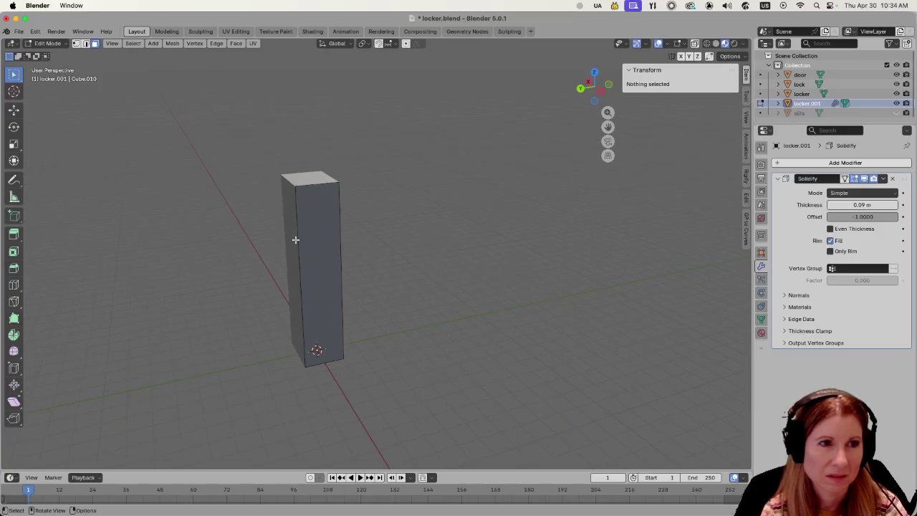
key(Tab)
click(295, 239)
mouse_move(357, 206)
shift+middle_down()
mouse_move(544, 297)
mouse_move(516, 313)
shift+middle_up()
key(Tab)
click(450, 304)
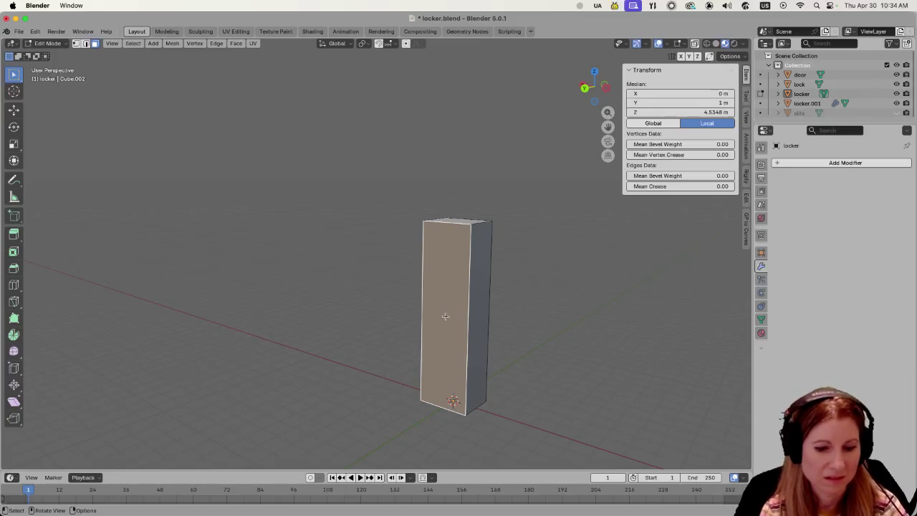
Separate the back face into its own object and give it a Solidify modifier.
key(p)
click(445, 316)
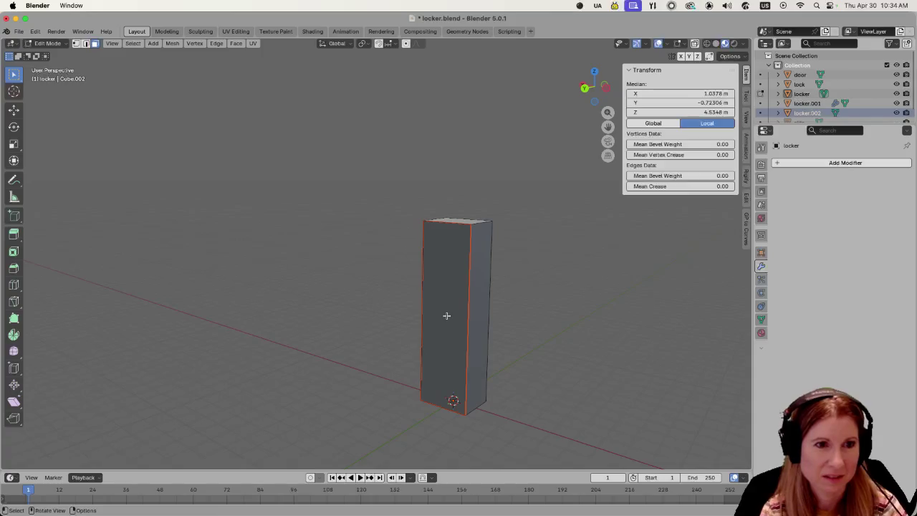
key(Tab)
click(446, 316)
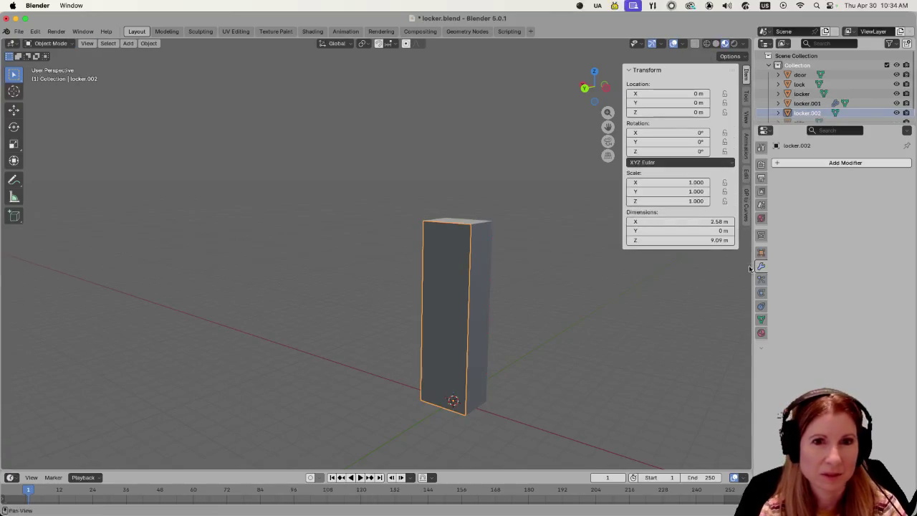
click(795, 163)
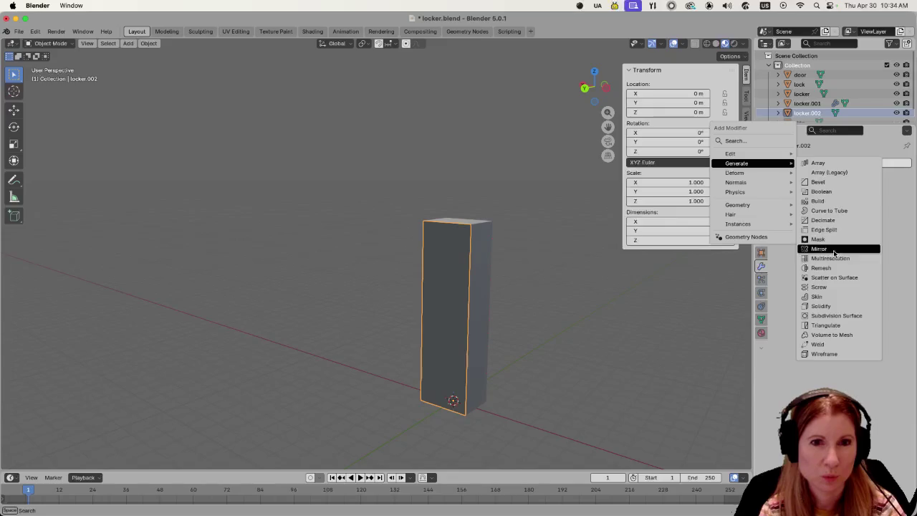
click(826, 306)
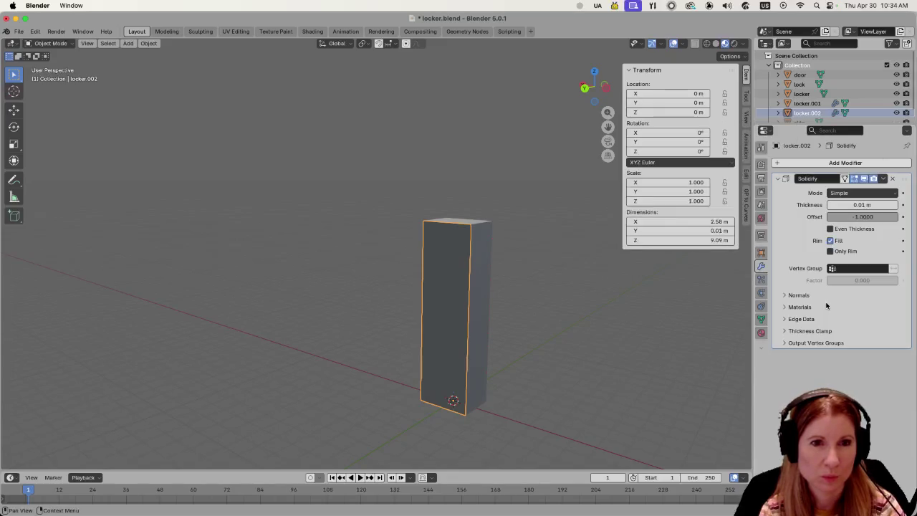
middle_drag(536, 334, 426, 317)
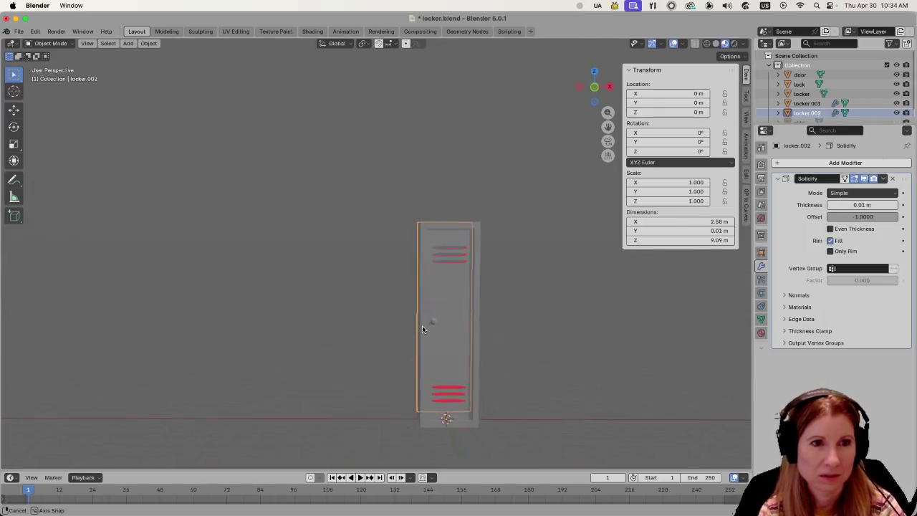
scroll(439, 314, up, 5)
mouse_move(518, 279)
middle_down()
mouse_move(501, 265)
mouse_move(477, 272)
mouse_move(563, 285)
mouse_move(464, 266)
mouse_move(570, 315)
mouse_move(467, 307)
middle_up()
scroll(506, 268, down, 5)
Separate the right side face into locker.003 and add a Solidify modifier to it.
click(467, 306)
key(Tab)
click(479, 336)
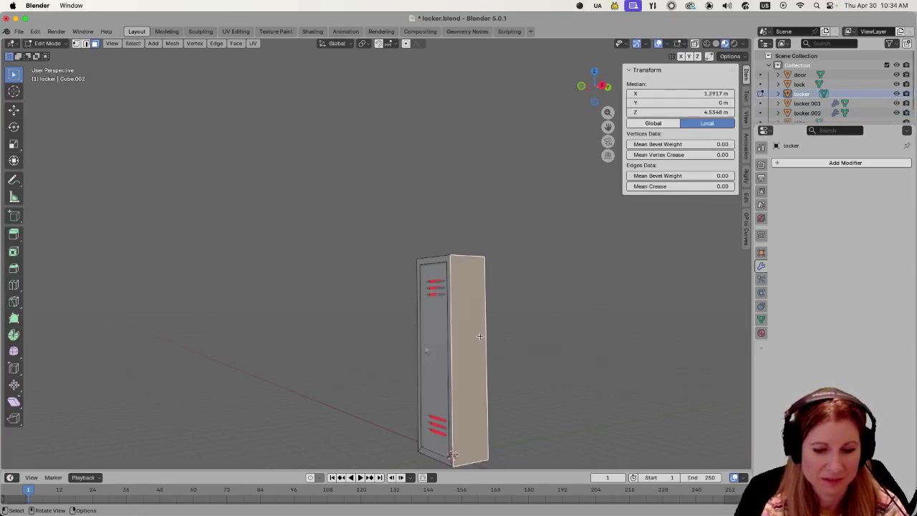
key(p)
click(480, 336)
key(Tab)
click(467, 331)
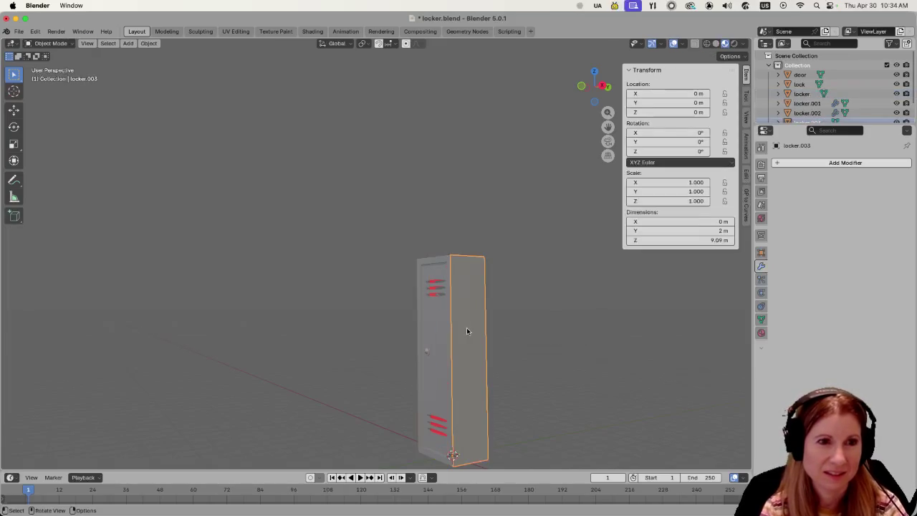
click(783, 163)
mouse_move(845, 162)
mouse_move(745, 161)
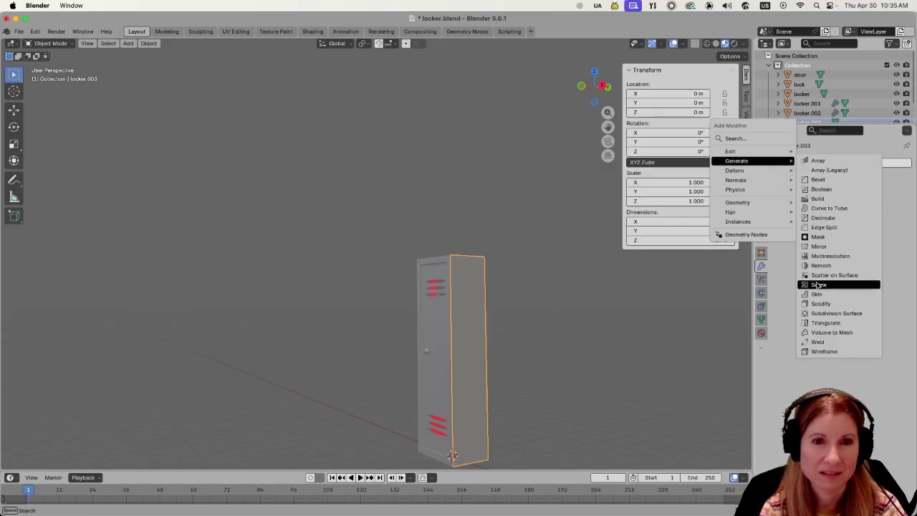
click(821, 304)
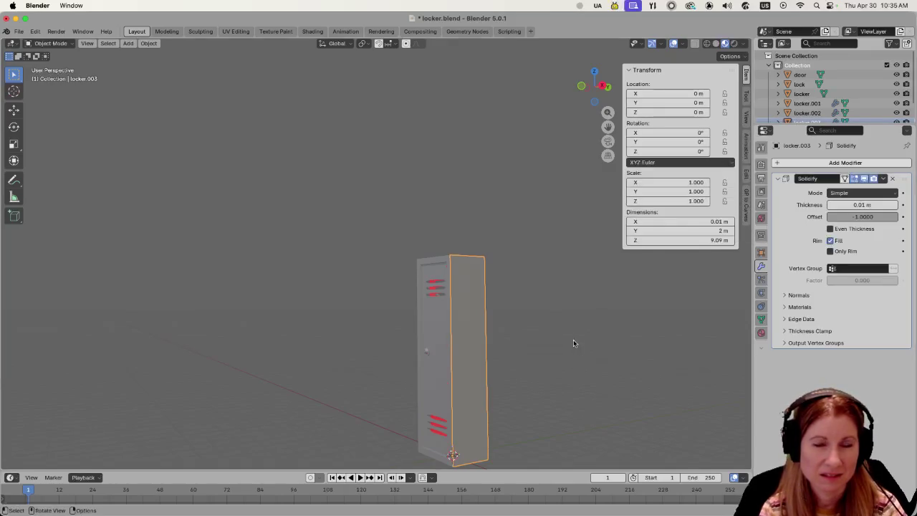
mouse_move(575, 323)
middle_down()
mouse_move(613, 309)
mouse_move(536, 311)
mouse_move(393, 266)
middle_up()
scroll(545, 293, up, 5)
click(393, 266)
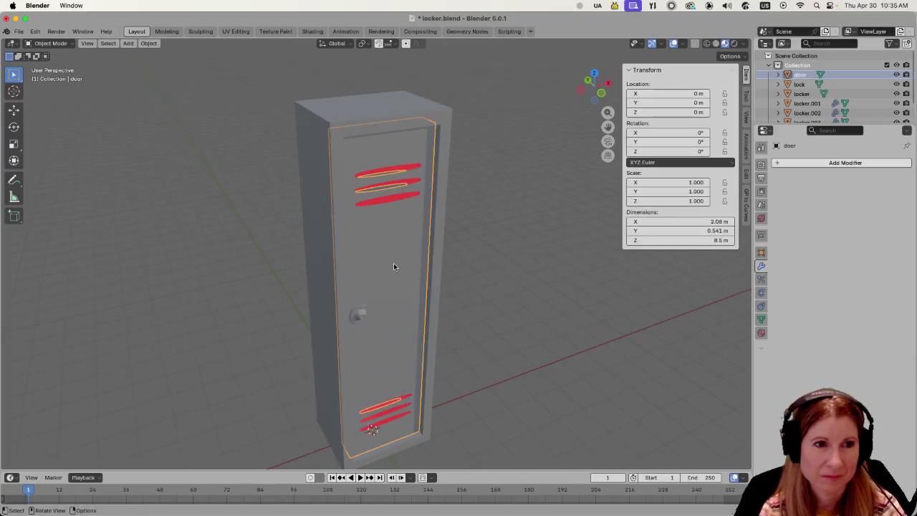
Move the door and lock knob out from the locker body along the Y axis.
click(361, 315)
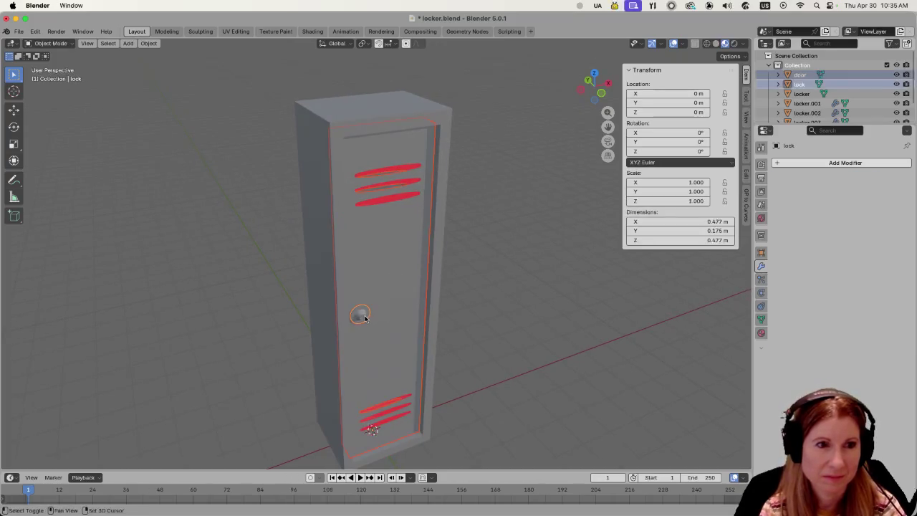
shift+click(380, 276)
middle_drag(379, 277, 403, 274)
key(g)
key(y)
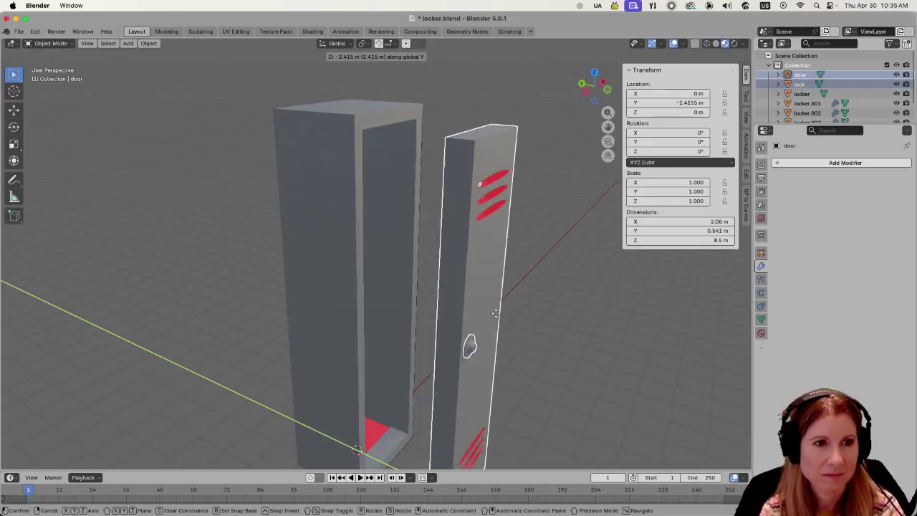
click(472, 322)
mouse_move(472, 322)
middle_down()
mouse_move(385, 293)
mouse_move(388, 351)
middle_up()
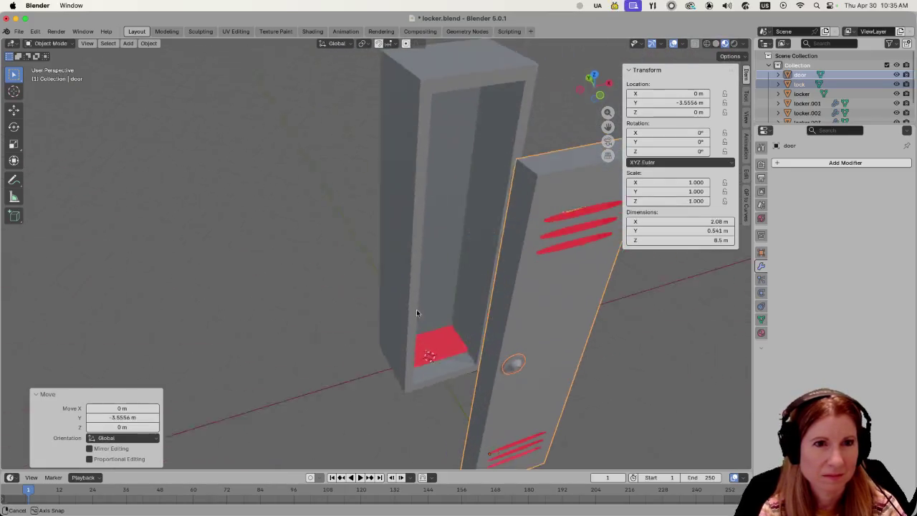
middle_drag(388, 351, 427, 313)
Select the locker body and inspect its bottom face in Edit Mode.
click(411, 361)
click(483, 307)
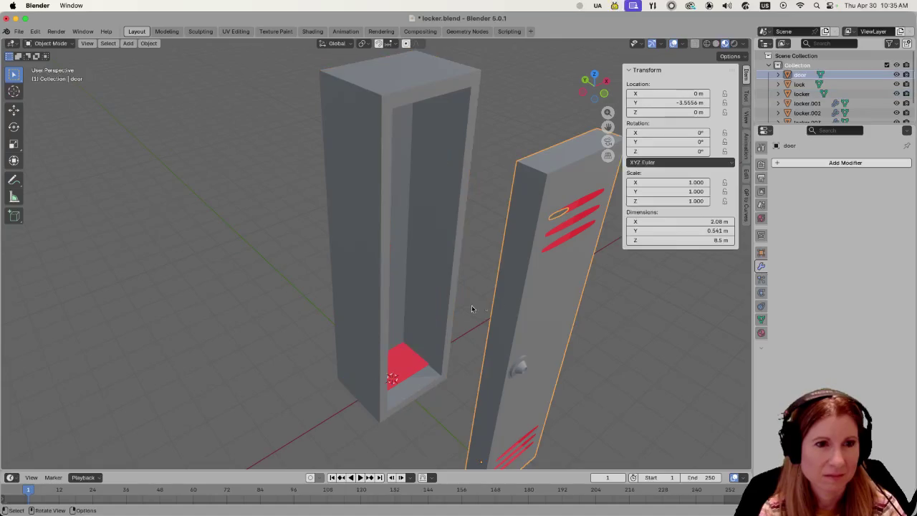
click(407, 366)
key(Tab)
click(403, 361)
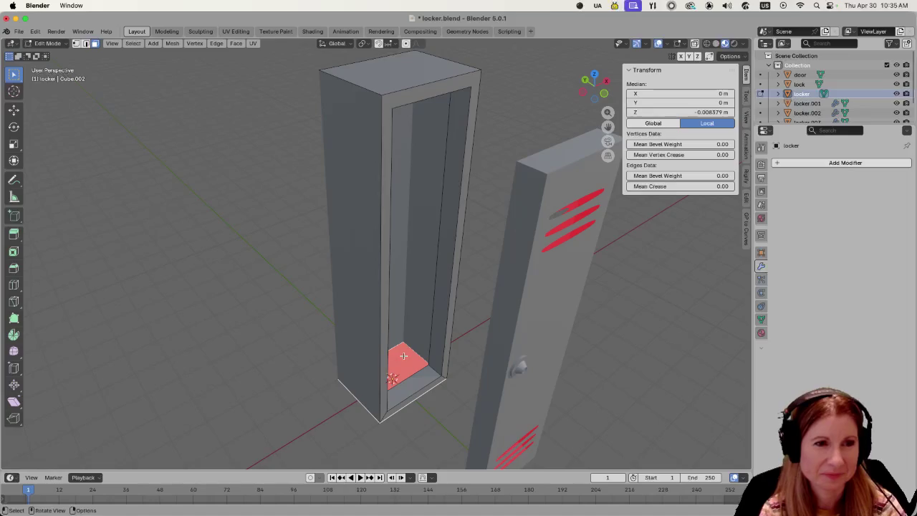
middle_drag(450, 329, 455, 310)
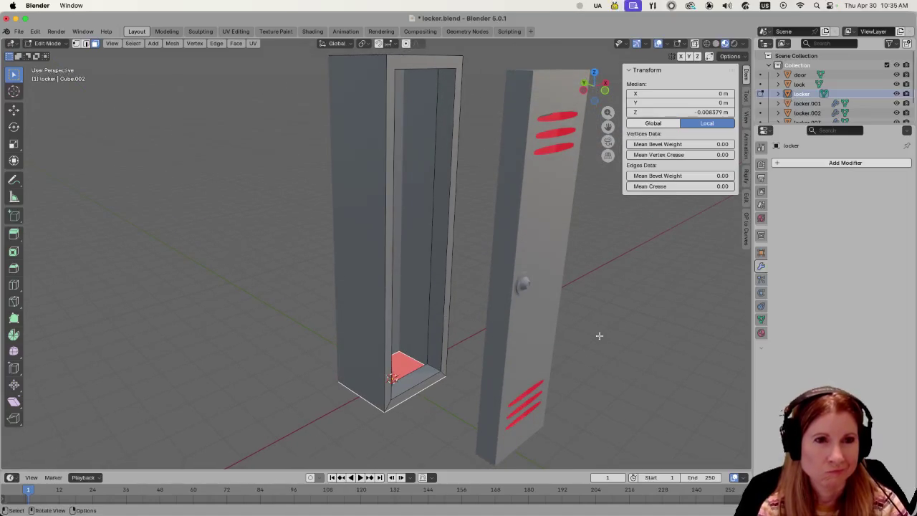
click(521, 341)
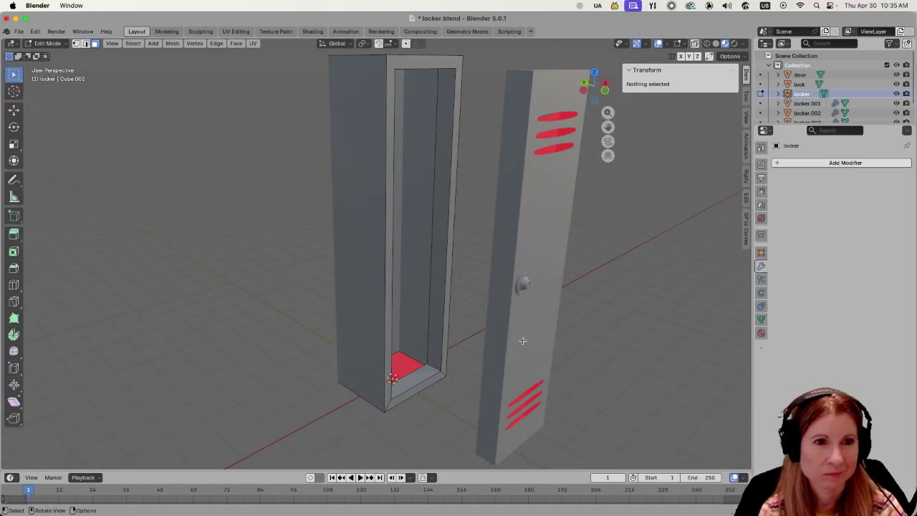
key(Tab)
Join the door and lock knob into one object named lock.
click(519, 235)
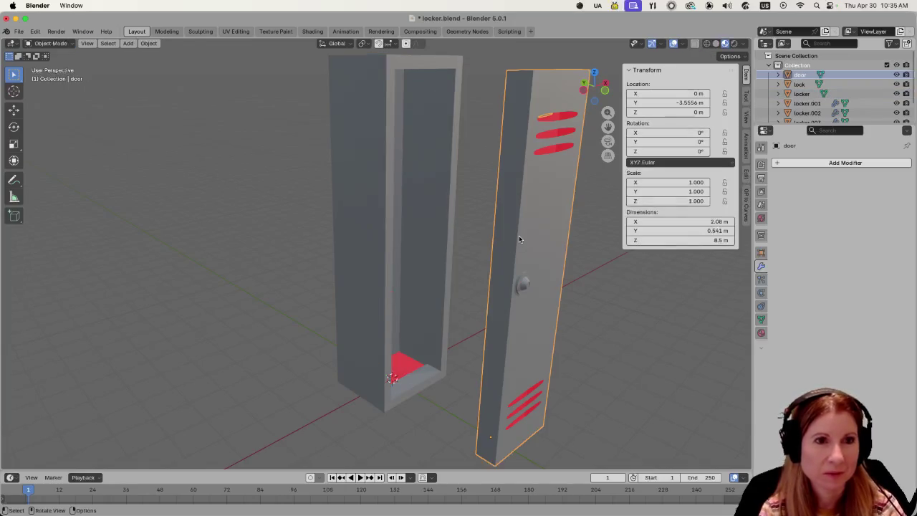
shift+click(525, 286)
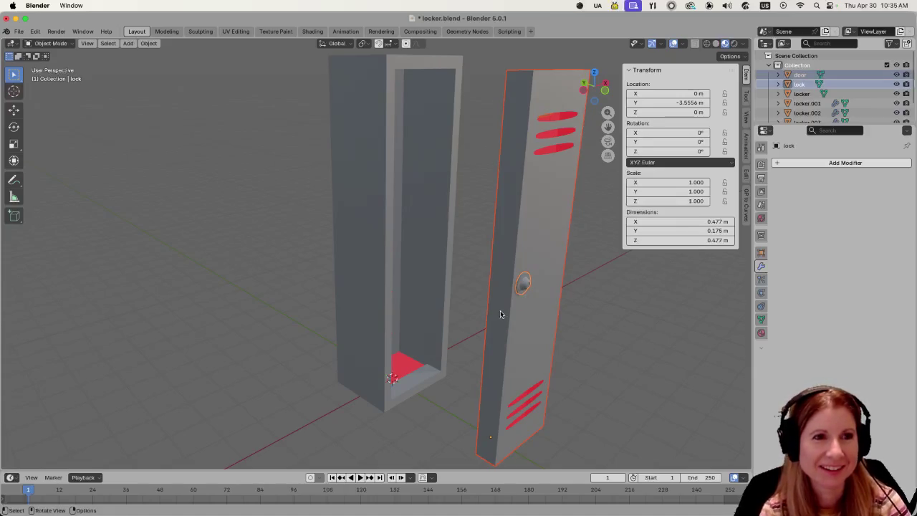
mouse_move(409, 265)
middle_down()
mouse_move(500, 271)
mouse_move(399, 266)
middle_up()
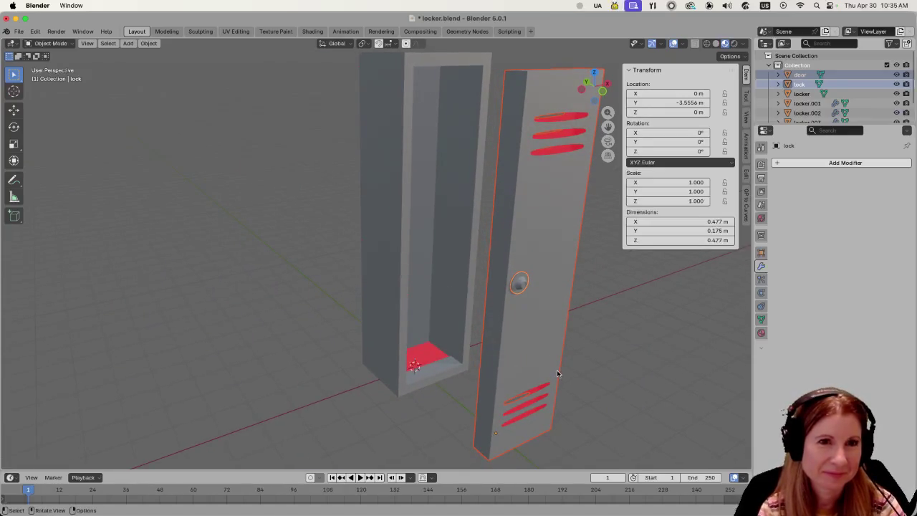
key(ctrl+j)
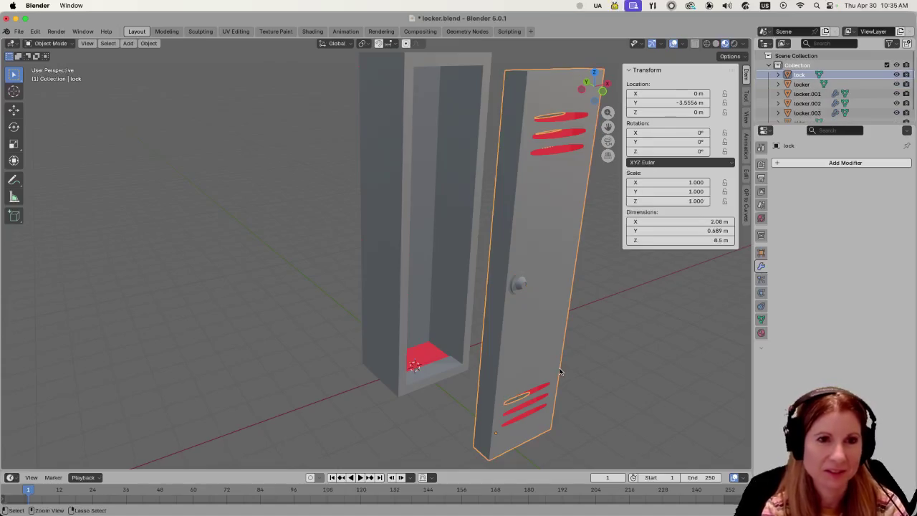
Add a Solidify modifier with 0.01 m thickness to the combined door-and-lock object.
click(776, 165)
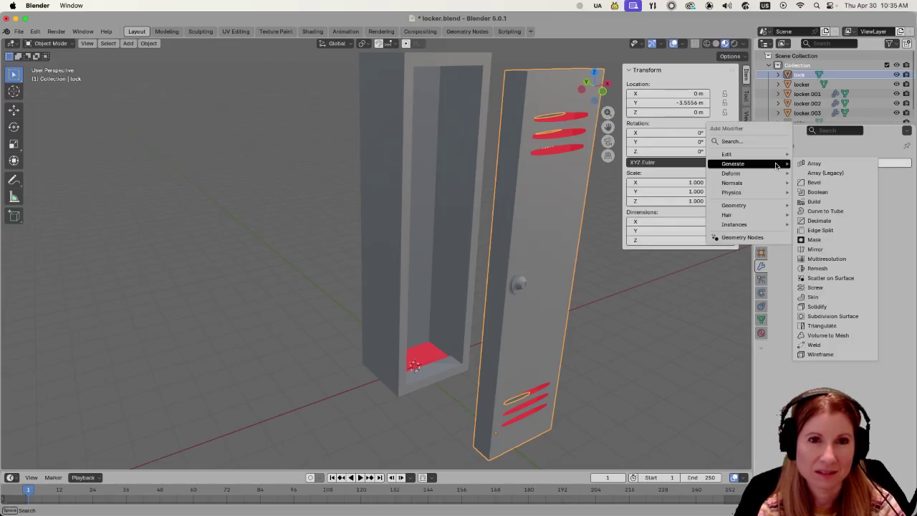
click(816, 307)
click(595, 384)
Select the locker body and enter Edit Mode on its mesh.
mouse_move(585, 287)
middle_down()
mouse_move(518, 251)
mouse_move(532, 251)
mouse_move(510, 249)
middle_up()
middle_drag(473, 244, 460, 330)
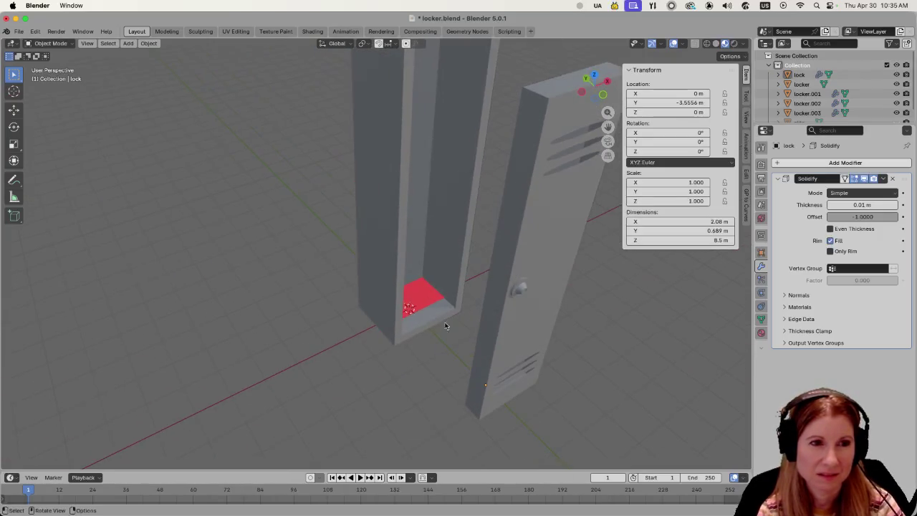
click(420, 294)
key(Tab)
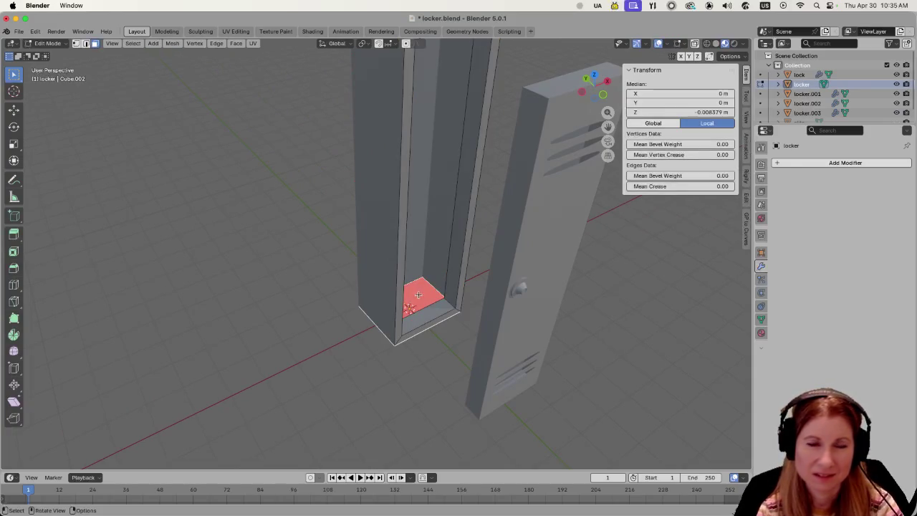
Recalculate the locker's bottom and top face normals so they point inside.
key(shift+n)
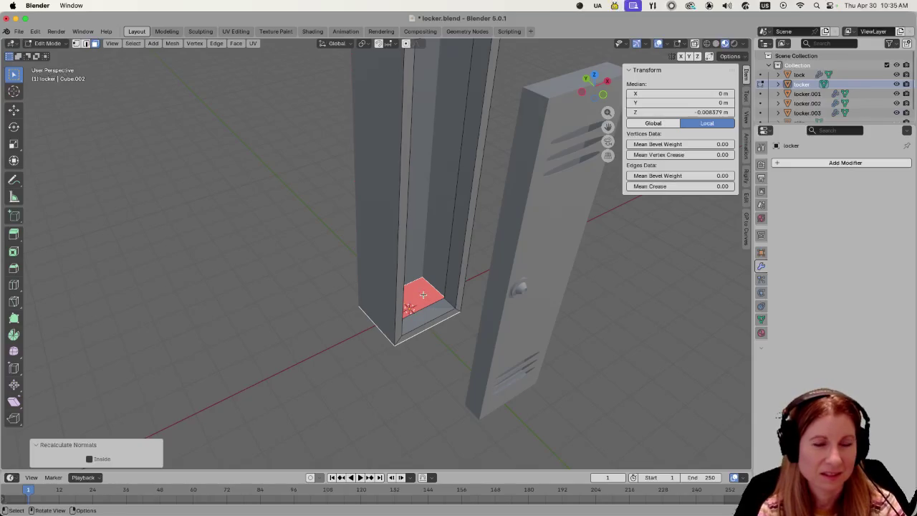
click(423, 295)
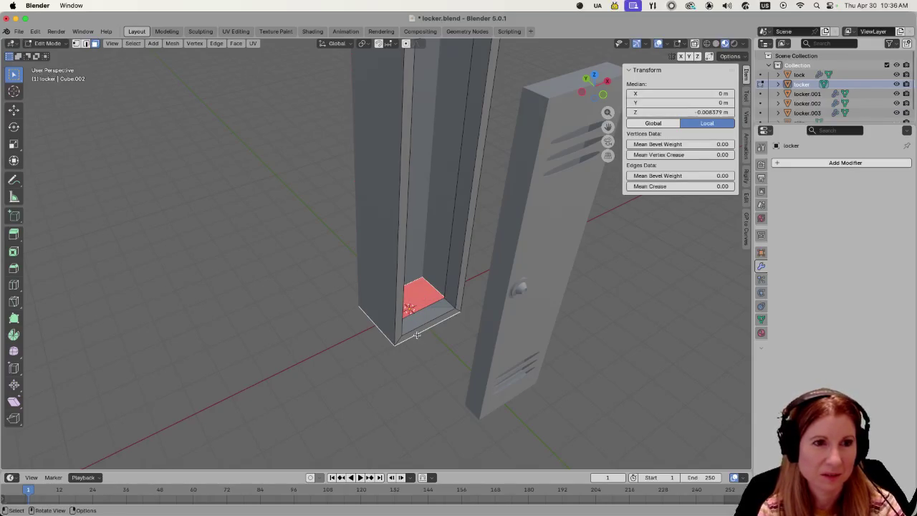
key(shift+n)
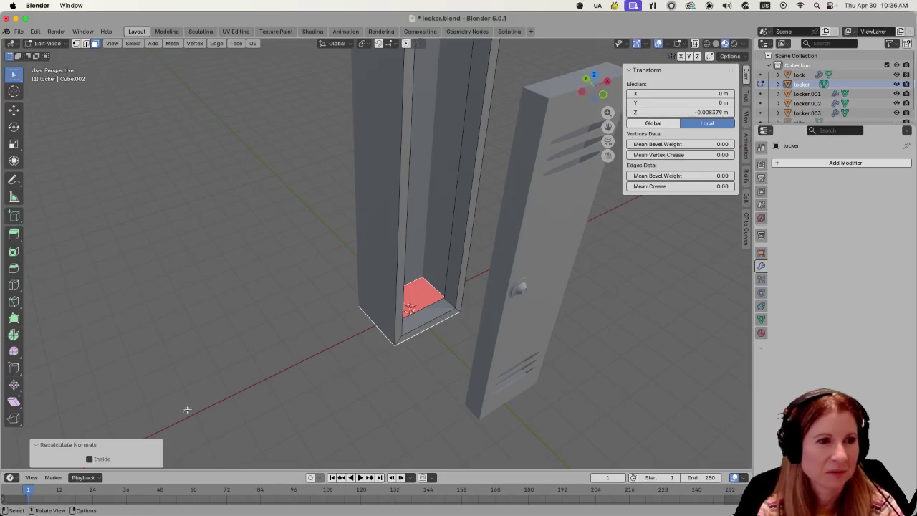
click(89, 459)
click(267, 396)
mouse_move(350, 379)
middle_down()
mouse_move(283, 338)
mouse_move(312, 331)
middle_up()
click(402, 169)
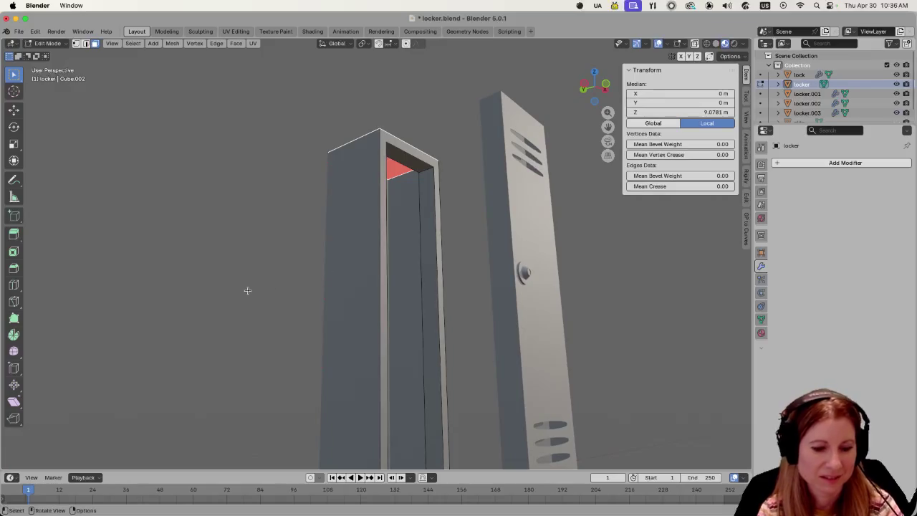
key(shift+n)
click(89, 459)
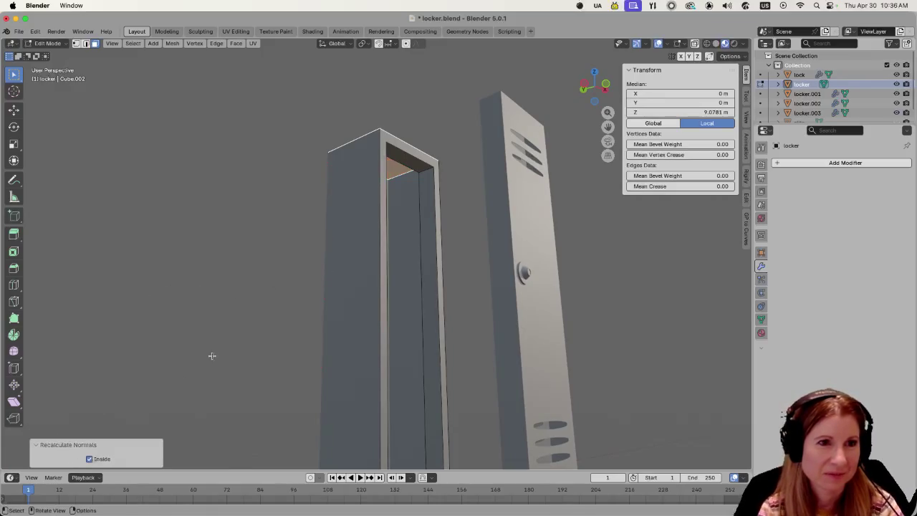
click(227, 352)
Separate the locker's red top face into its own object, locker.004.
scroll(227, 352, down, 4)
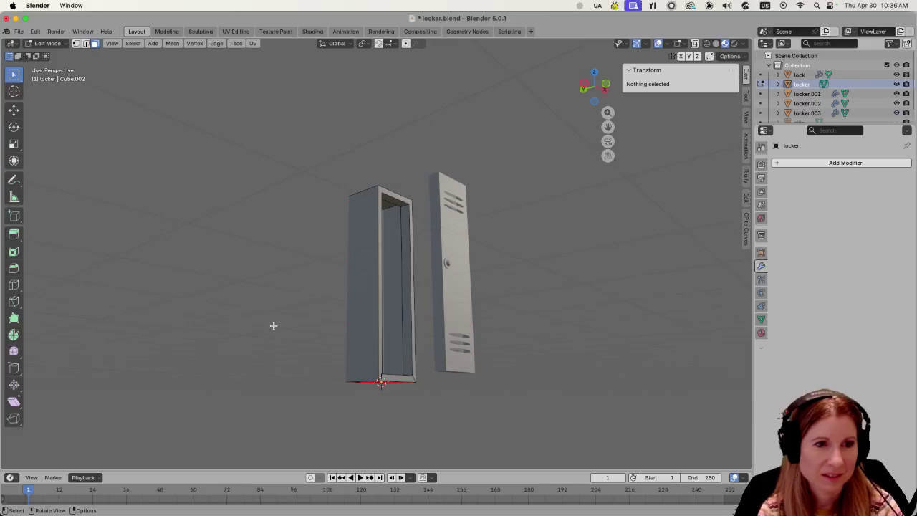
middle_drag(273, 326, 250, 352)
scroll(293, 344, up, 5)
scroll(280, 341, down, 5)
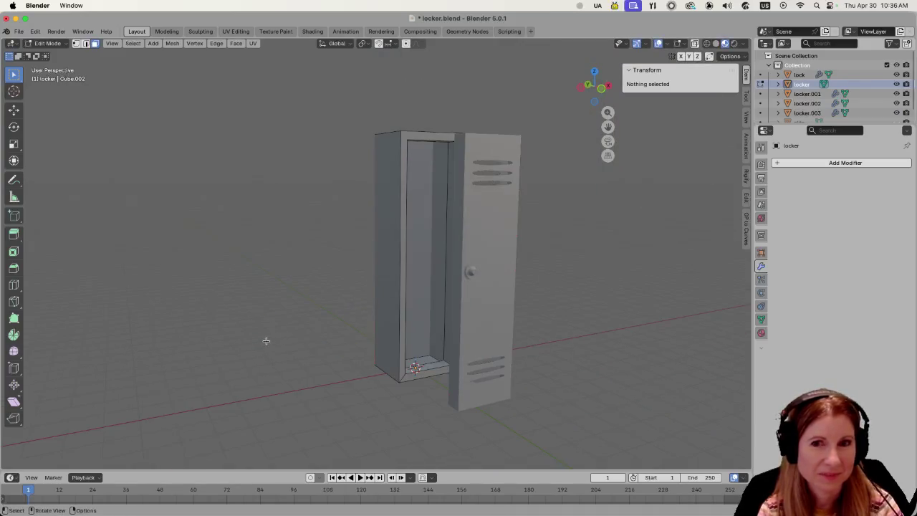
mouse_move(297, 303)
middle_down()
mouse_move(271, 352)
mouse_move(433, 291)
middle_up()
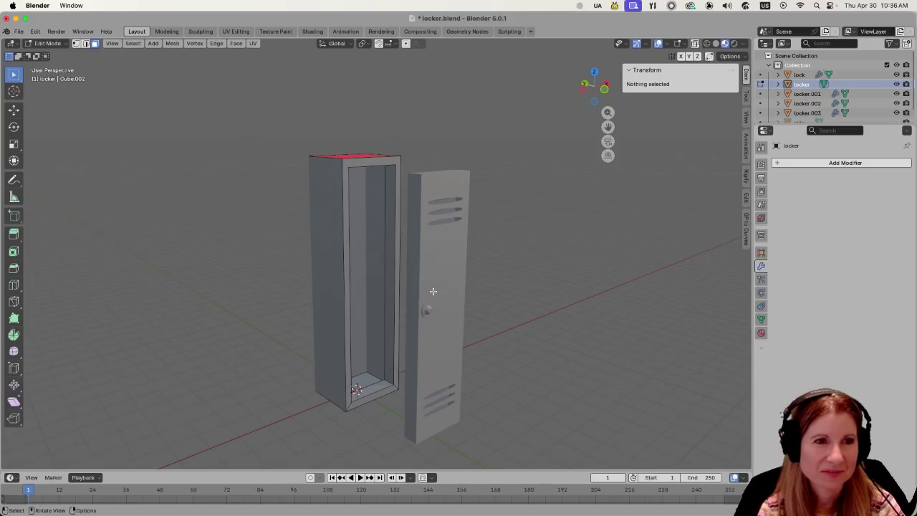
middle_drag(367, 257, 344, 143)
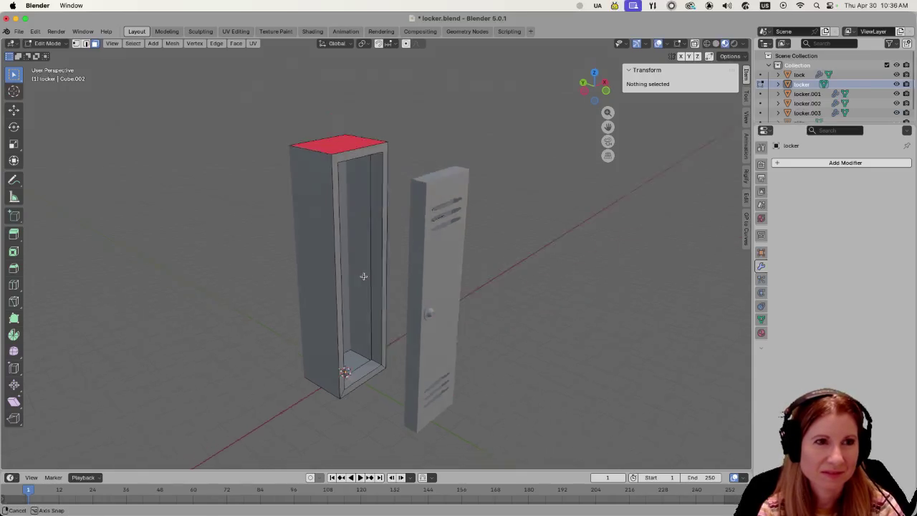
click(340, 120)
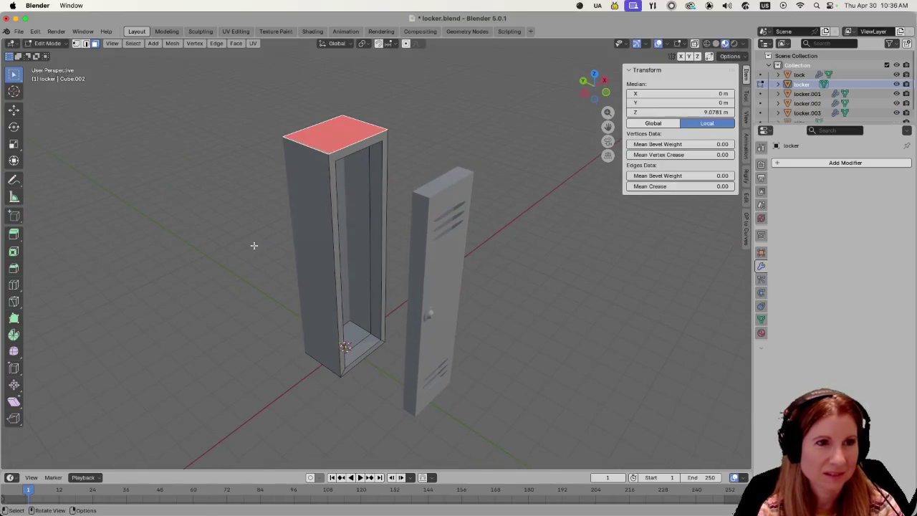
mouse_move(251, 249)
middle_down()
mouse_move(265, 289)
mouse_move(256, 282)
mouse_move(251, 299)
middle_up()
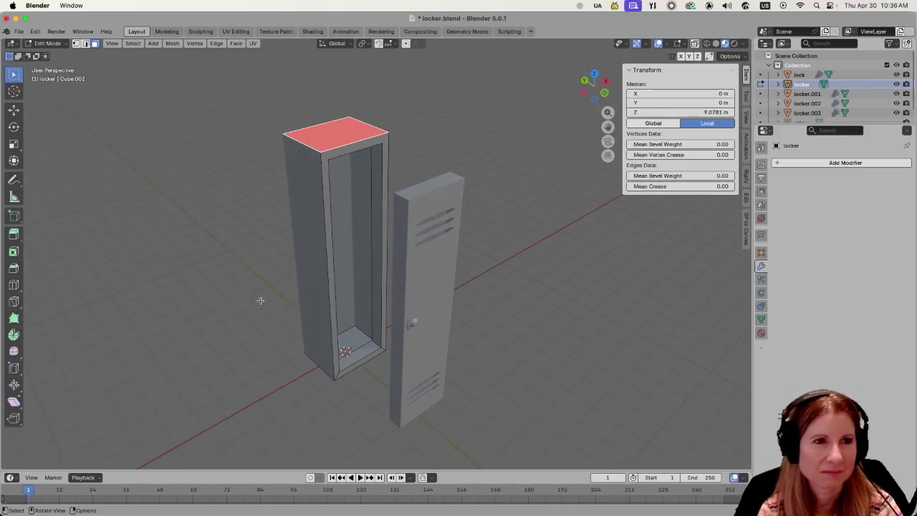
mouse_move(283, 316)
middle_down()
mouse_move(204, 250)
mouse_move(336, 257)
mouse_move(272, 299)
middle_up()
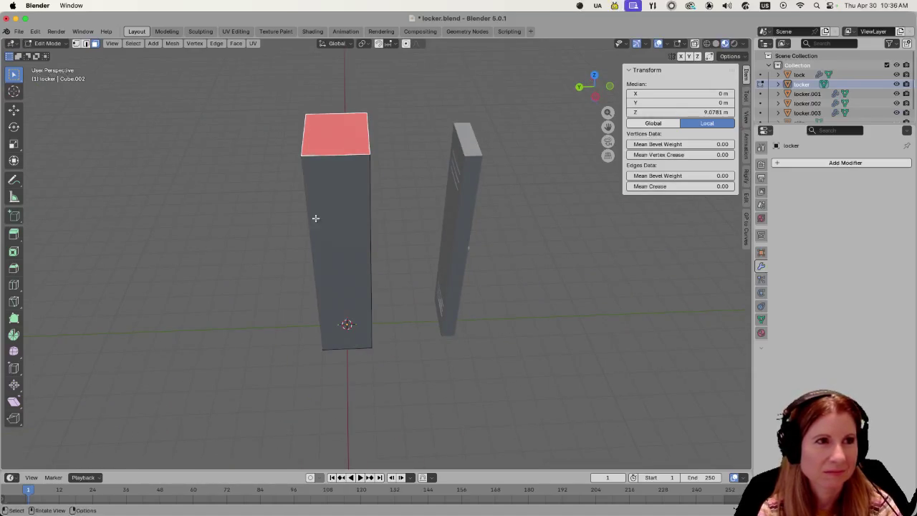
key(p)
click(340, 195)
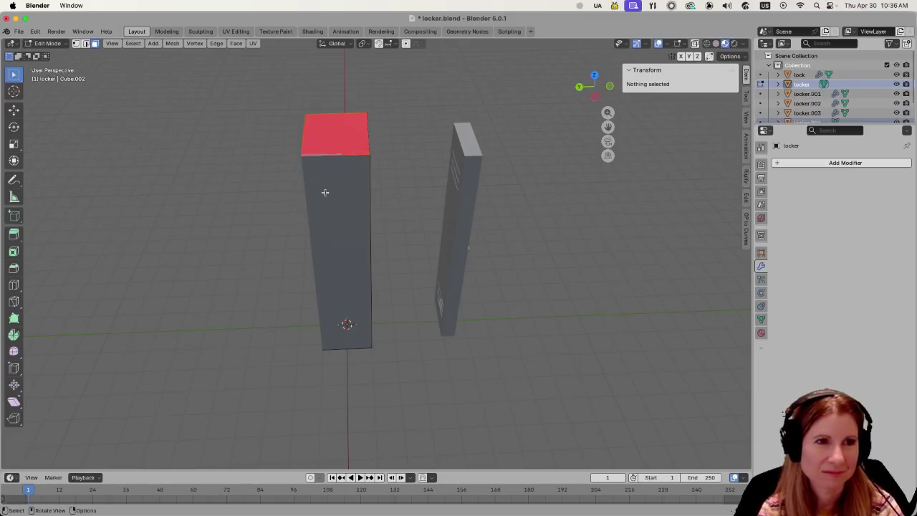
Back in Object Mode, give locker.004 a Solidify modifier of 0.01 m thickness.
click(352, 133)
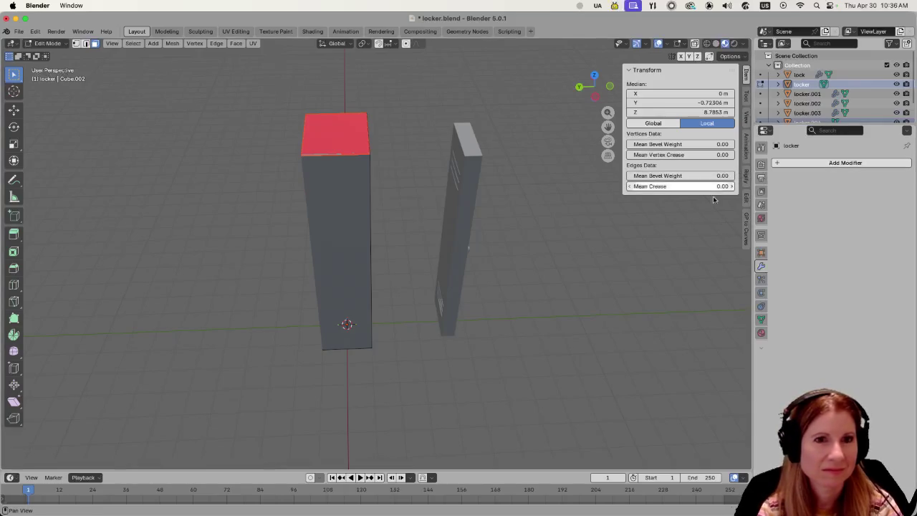
key(Tab)
click(353, 131)
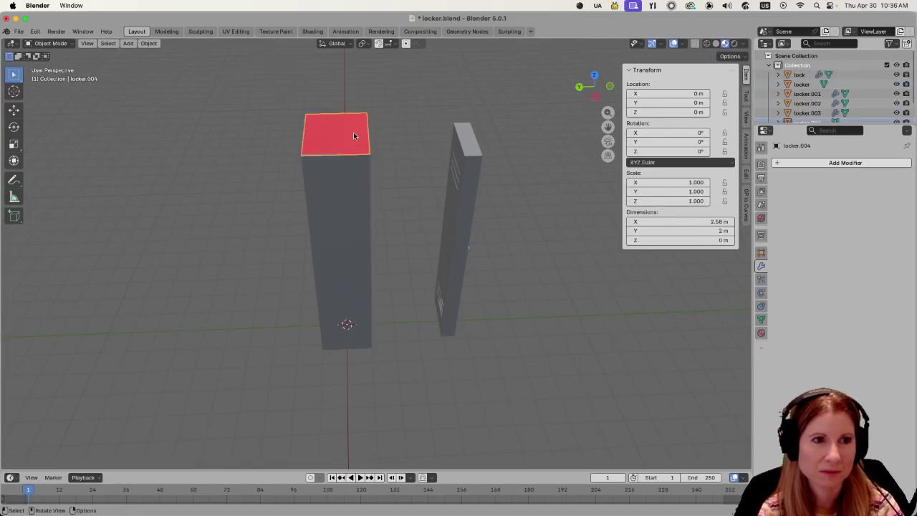
click(776, 165)
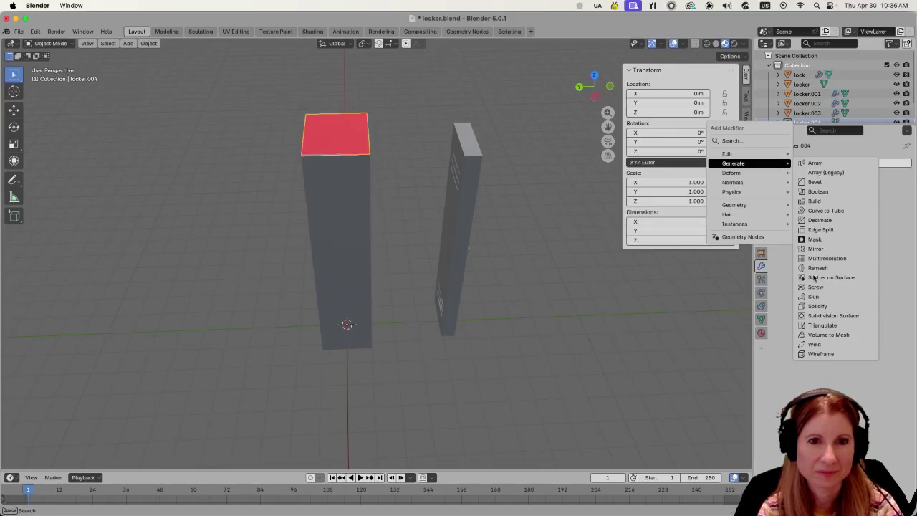
click(814, 306)
middle_drag(526, 321, 525, 275)
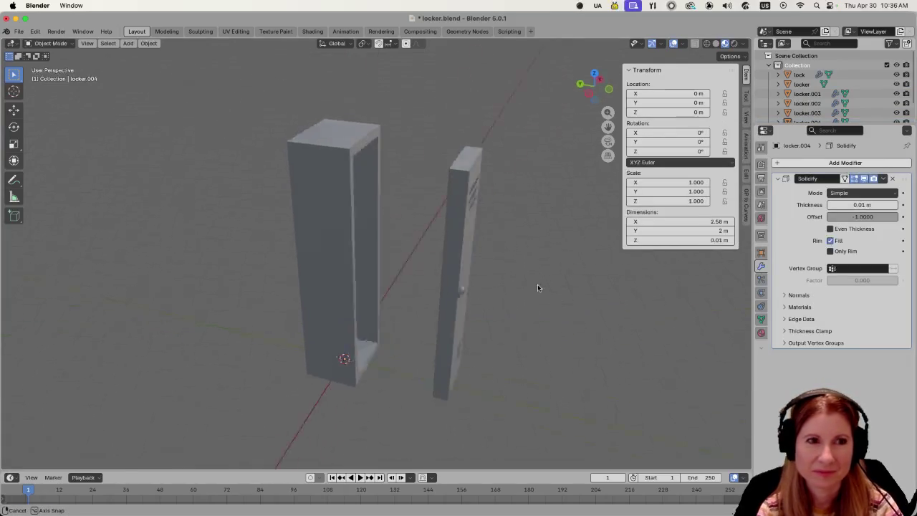
click(445, 363)
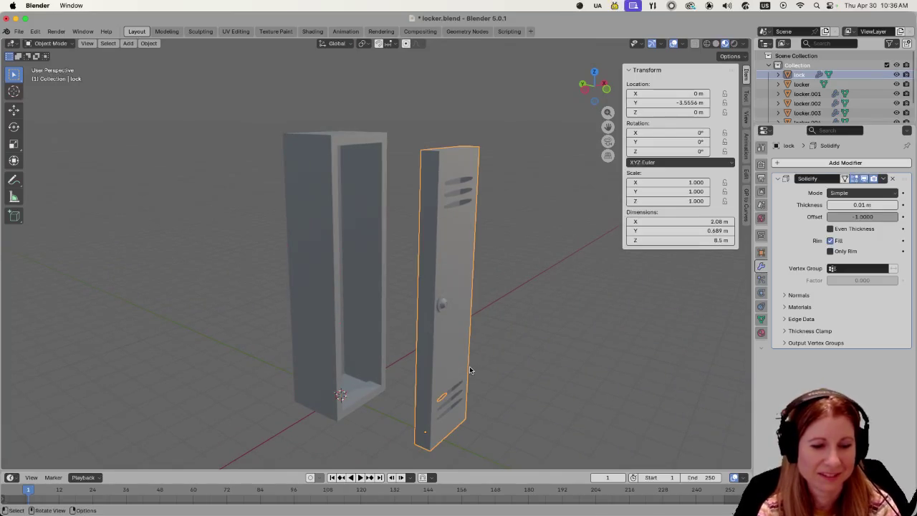
Slide the door along Y into the front opening of the locker frame.
key(g)
key(y)
click(380, 347)
click(408, 346)
mouse_move(430, 344)
middle_down()
mouse_move(334, 318)
mouse_move(559, 352)
mouse_move(573, 345)
middle_up()
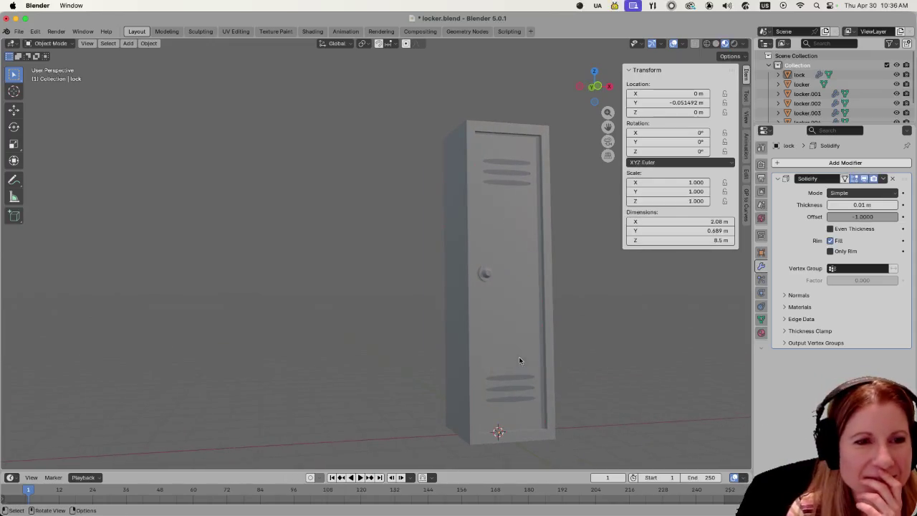
scroll(518, 361, down, 2)
mouse_move(478, 357)
middle_down()
mouse_move(528, 307)
mouse_move(507, 318)
mouse_move(532, 325)
mouse_move(458, 334)
middle_up()
scroll(458, 334, up, 4)
Nudge the door slightly further along Y, to Y -0.14613 m.
click(357, 309)
scroll(306, 314, down, 4)
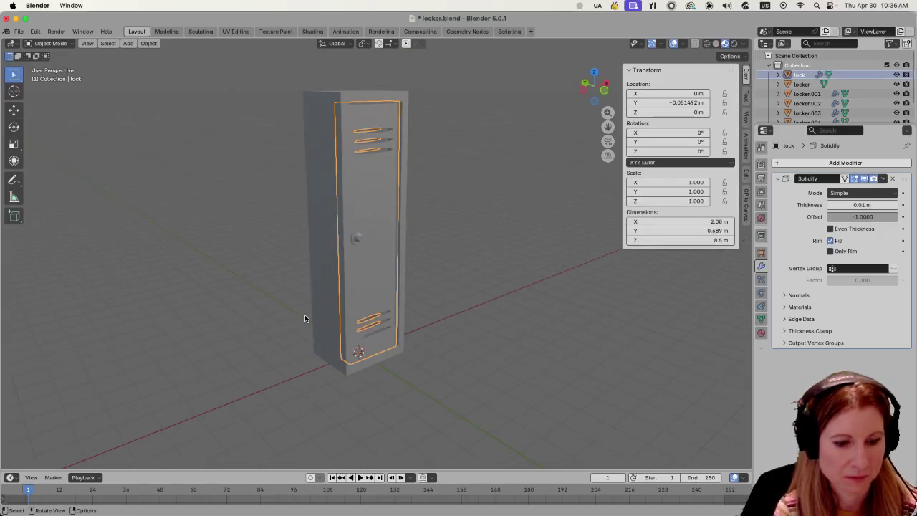
key(g)
key(y)
click(464, 343)
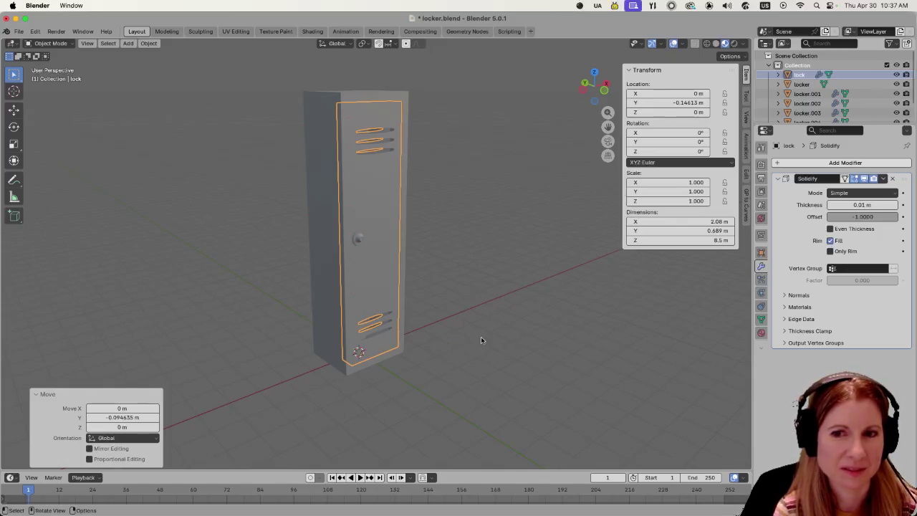
middle_drag(481, 337, 504, 360)
click(500, 318)
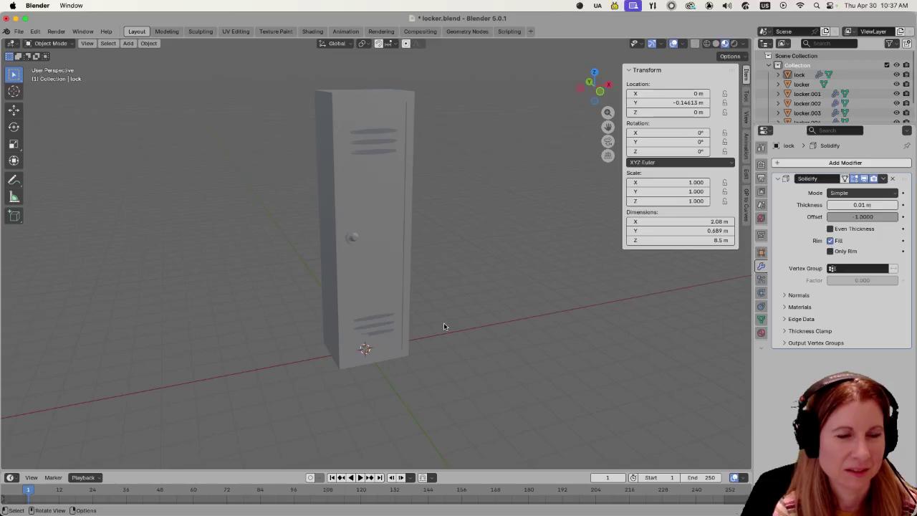
key(ctrl+a)
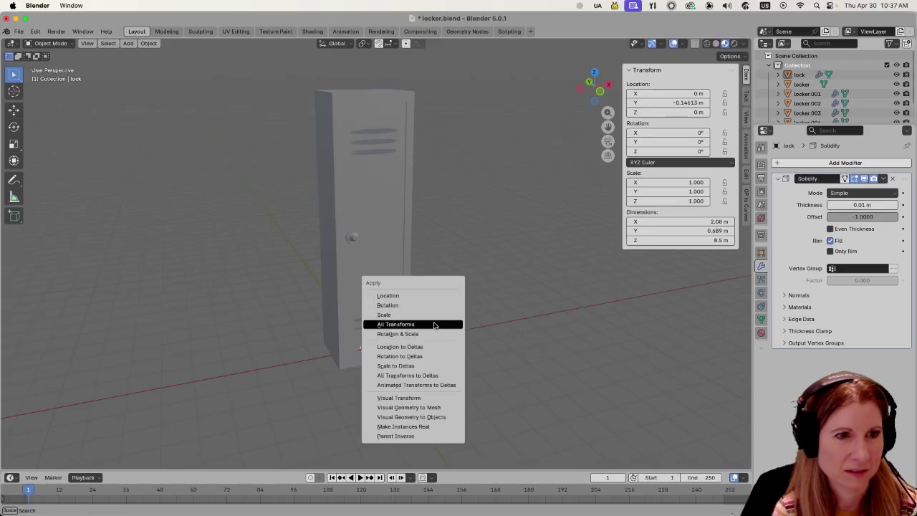
Apply all transforms, save locker.blend, and switch to Godot for the reimport.
click(433, 325)
key(ctrl+s)
scroll(484, 313, down, 2)
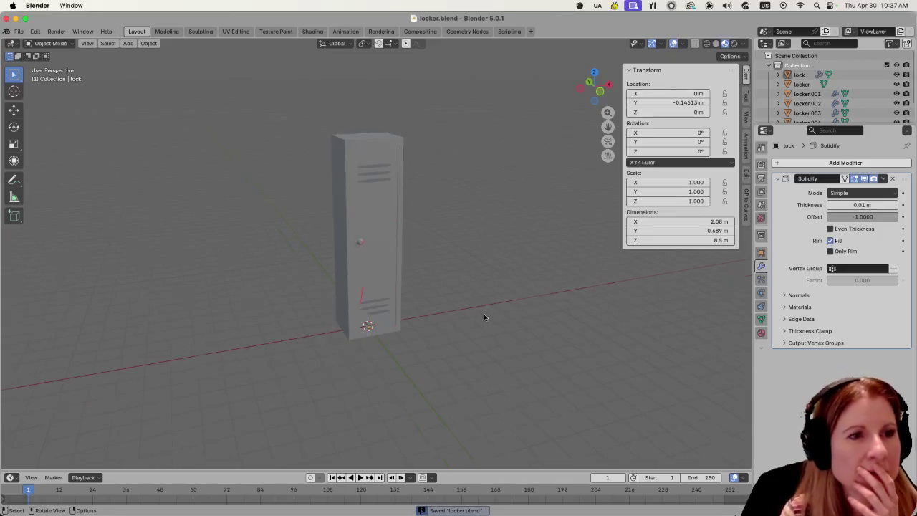
scroll(444, 329, up, 2)
scroll(458, 320, down, 3)
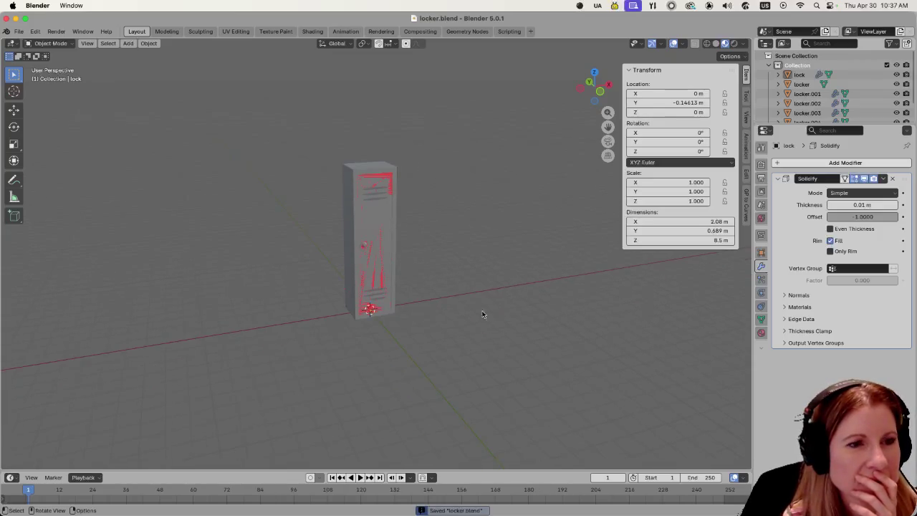
scroll(473, 315, down, 2)
scroll(474, 320, down, 2)
scroll(469, 322, down, 1)
scroll(467, 323, up, 1)
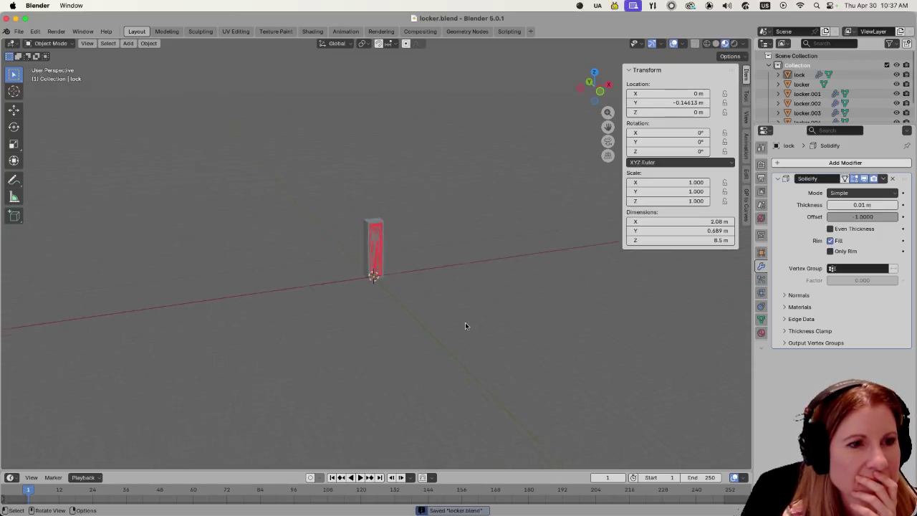
scroll(465, 323, up, 2)
scroll(465, 324, up, 5)
scroll(466, 323, up, 3)
scroll(467, 323, down, 3)
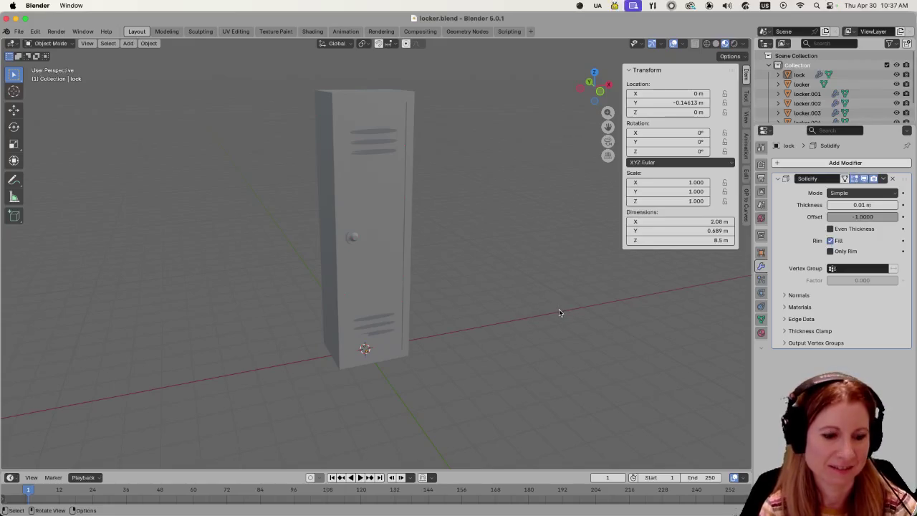
key(ctrl+s)
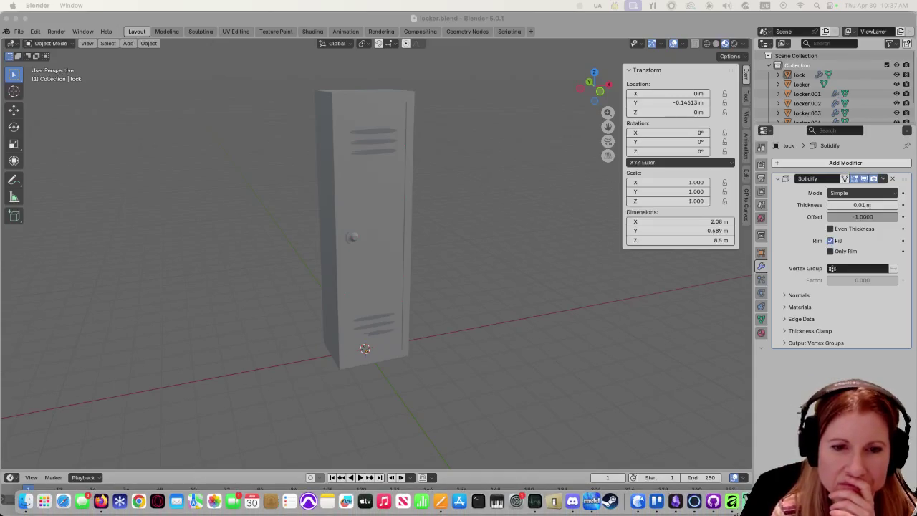
key(super+Tab)
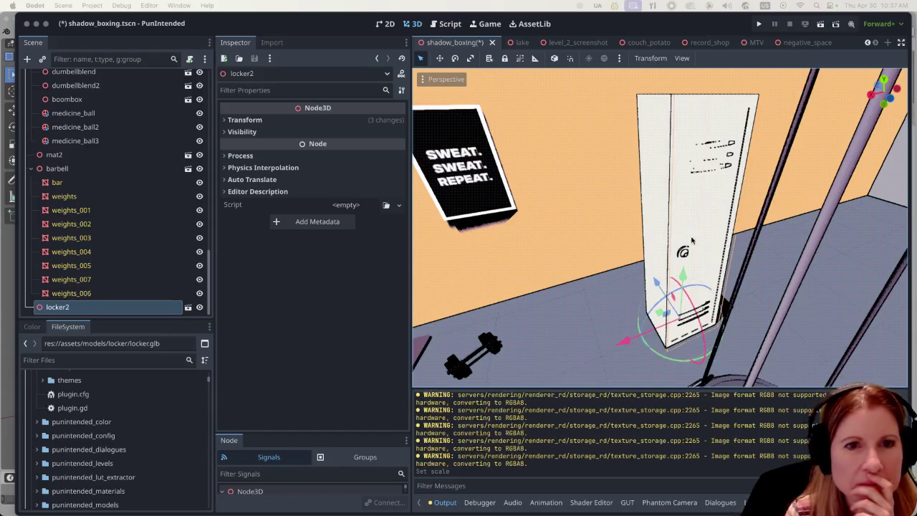
scroll(698, 266, down, 5)
middle_drag(698, 265, 700, 216)
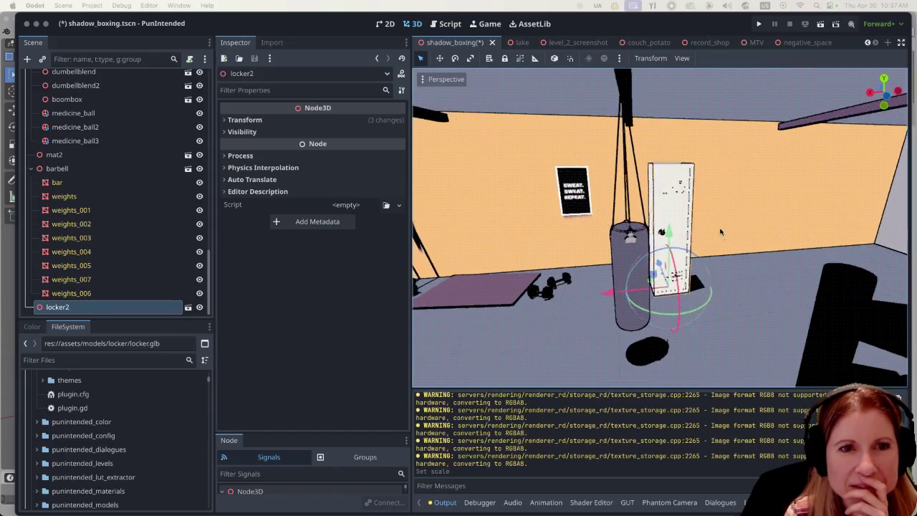
scroll(701, 215, up, 2)
scroll(695, 226, up, 2)
scroll(691, 233, up, 2)
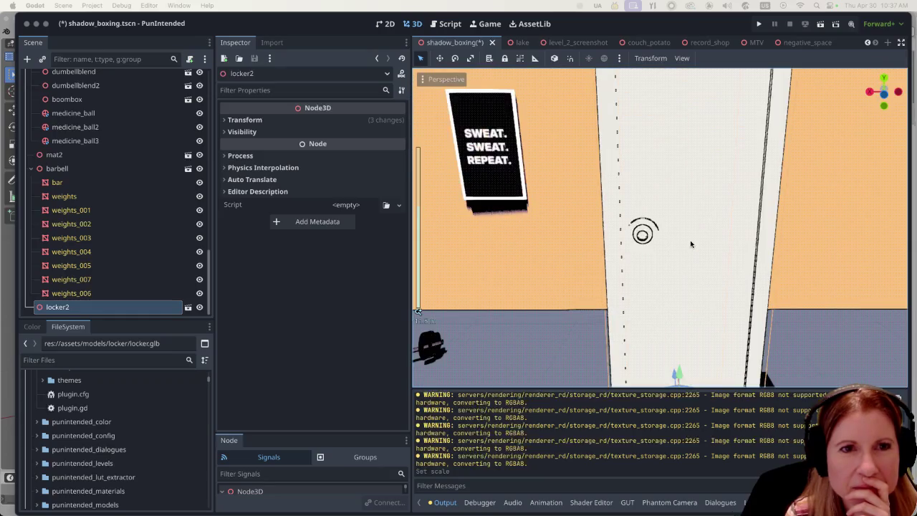
scroll(689, 242, down, 3)
mouse_move(689, 242)
middle_down()
mouse_move(755, 250)
mouse_move(707, 287)
mouse_move(793, 270)
mouse_move(696, 239)
mouse_move(633, 278)
mouse_move(691, 246)
mouse_move(662, 266)
middle_up()
scroll(768, 267, up, 2)
scroll(684, 251, down, 5)
scroll(661, 266, up, 3)
scroll(662, 262, up, 2)
scroll(662, 254, down, 2)
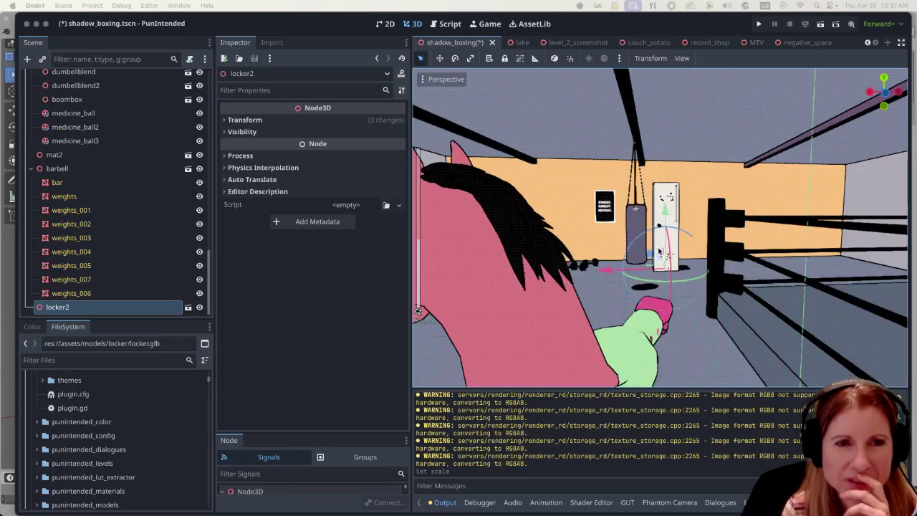
scroll(662, 248, down, 2)
scroll(651, 253, down, 4)
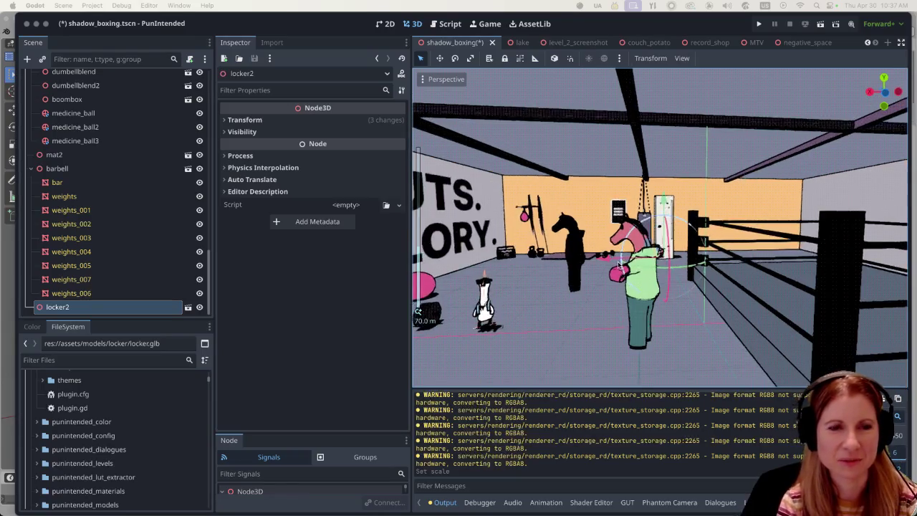
scroll(611, 269, up, 5)
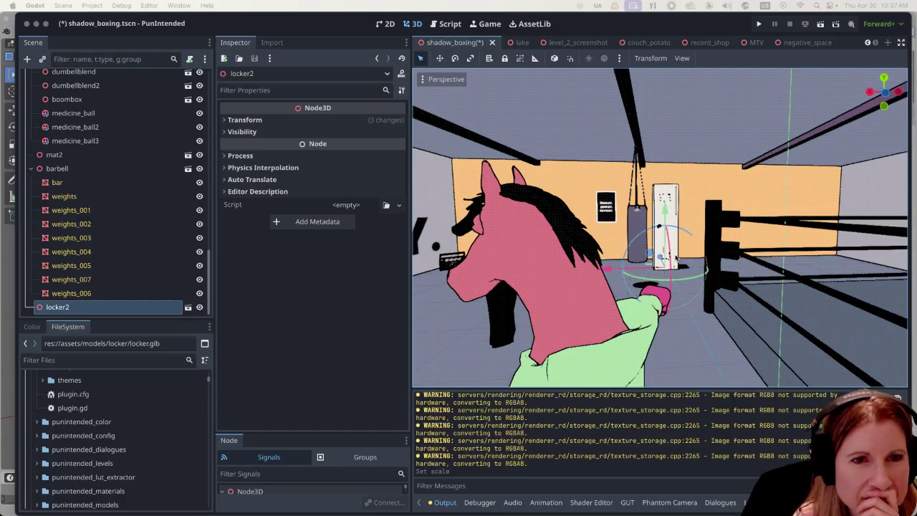
scroll(677, 257, up, 5)
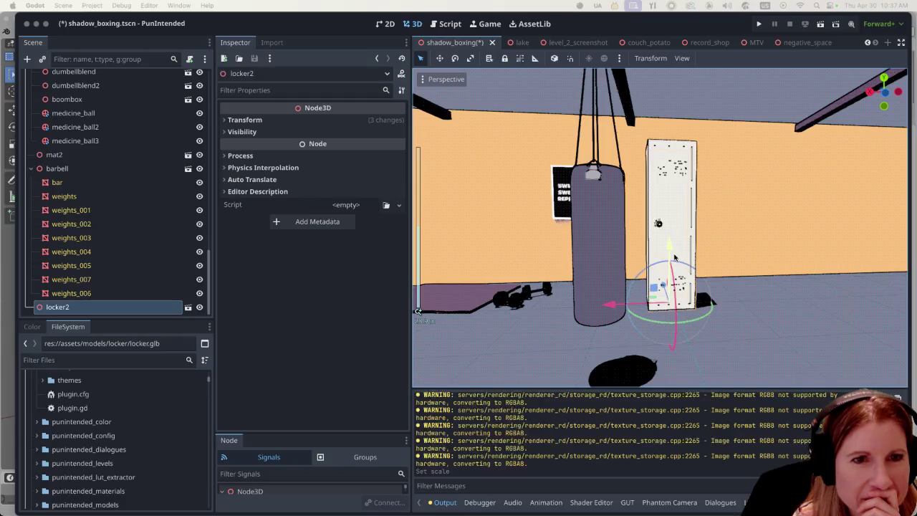
scroll(669, 261, down, 7)
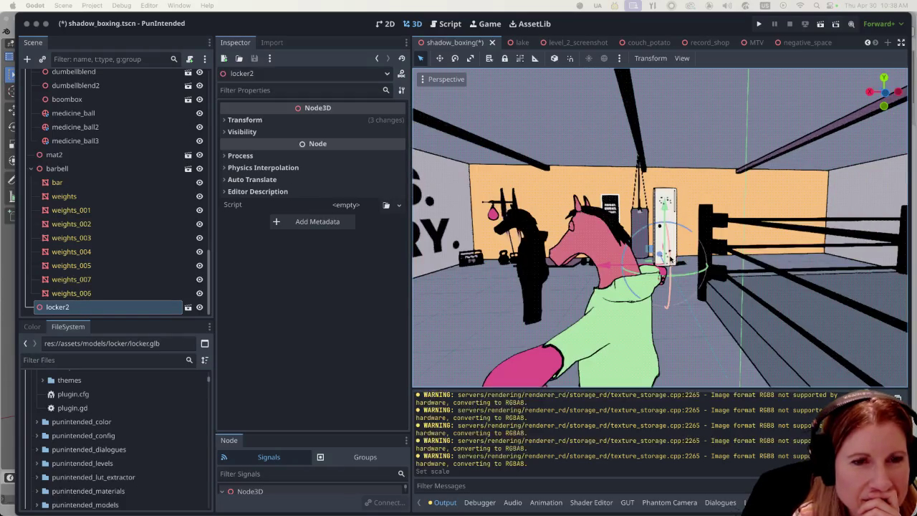
middle_drag(684, 260, 702, 269)
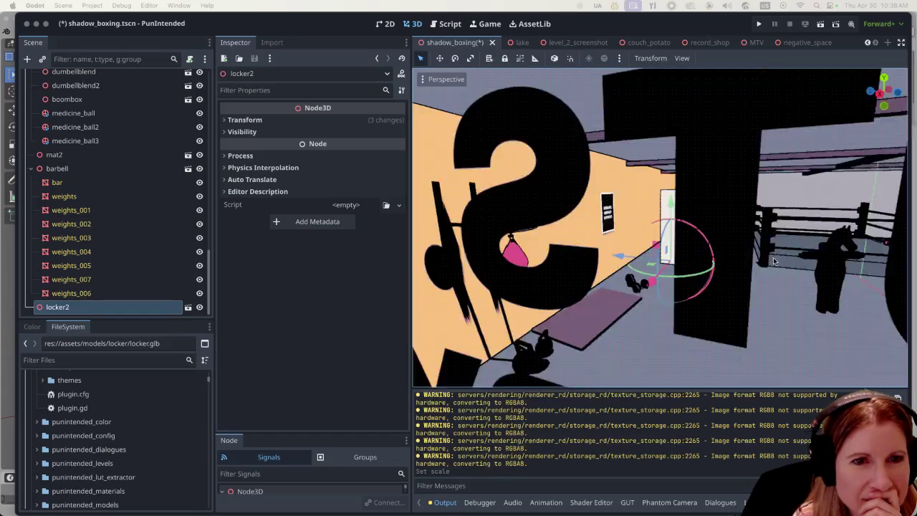
scroll(700, 266, up, 2)
scroll(698, 264, up, 2)
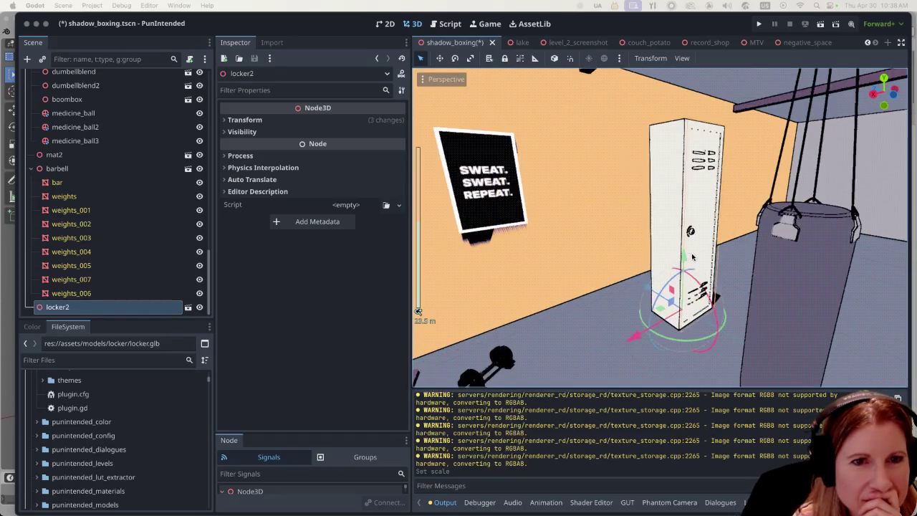
scroll(695, 261, up, 2)
scroll(692, 258, up, 2)
scroll(692, 258, down, 5)
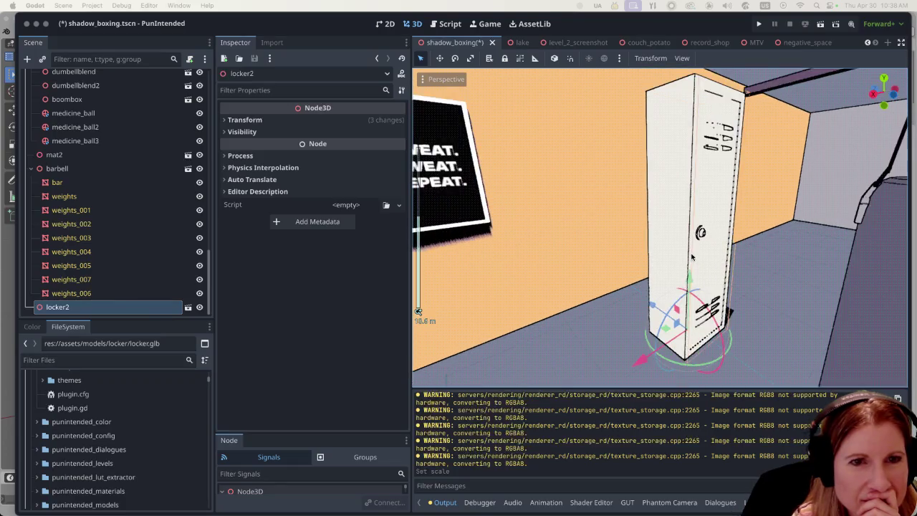
scroll(692, 258, down, 5)
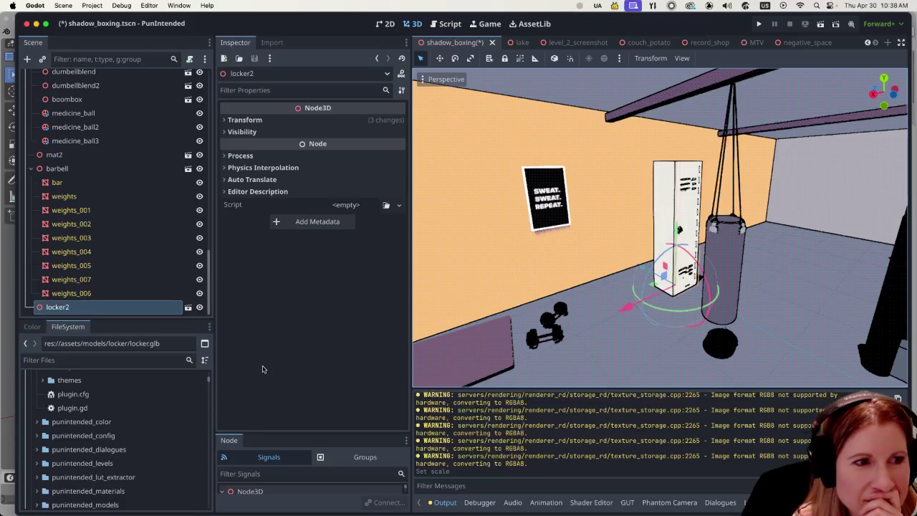
Filter project files to 'locker', open locker.glb's import settings, then close them.
click(106, 358)
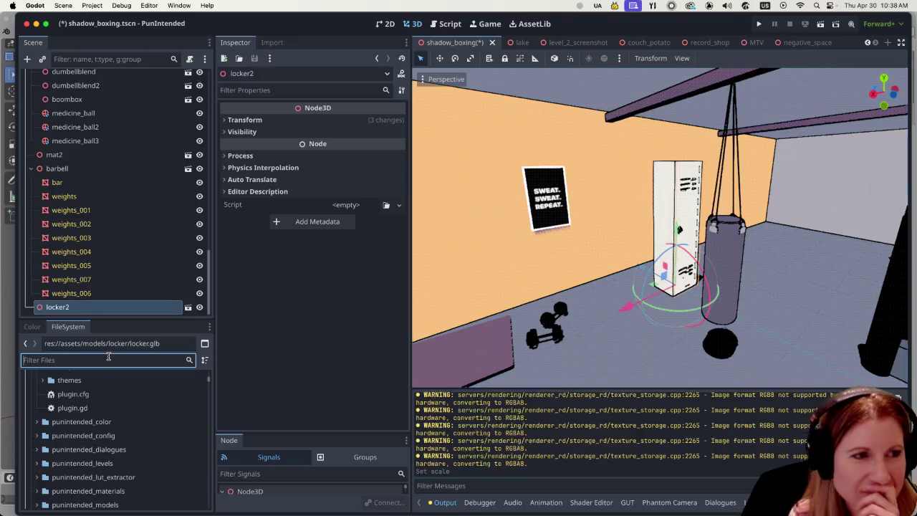
text(locker)
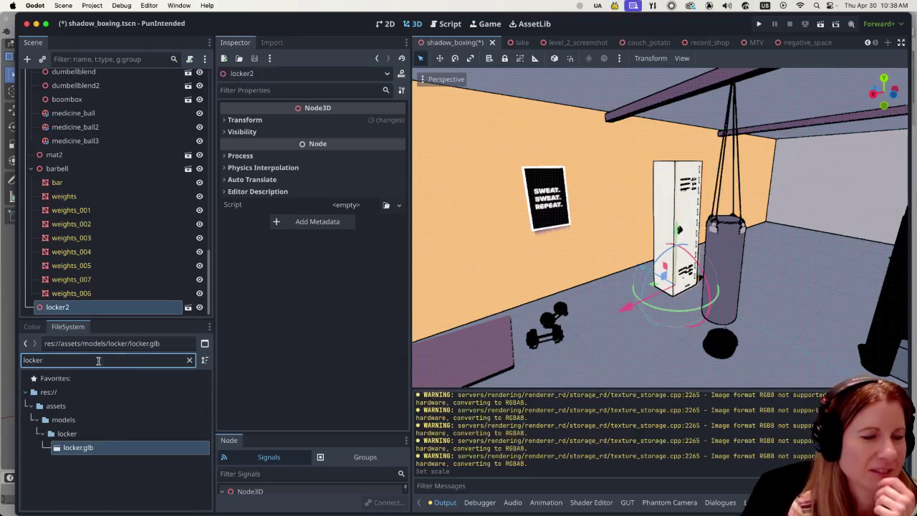
double_click(115, 453)
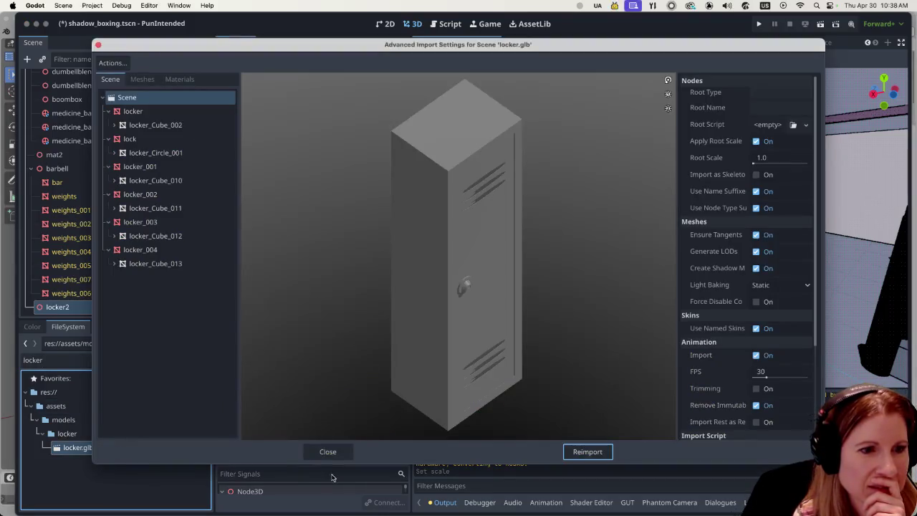
click(328, 452)
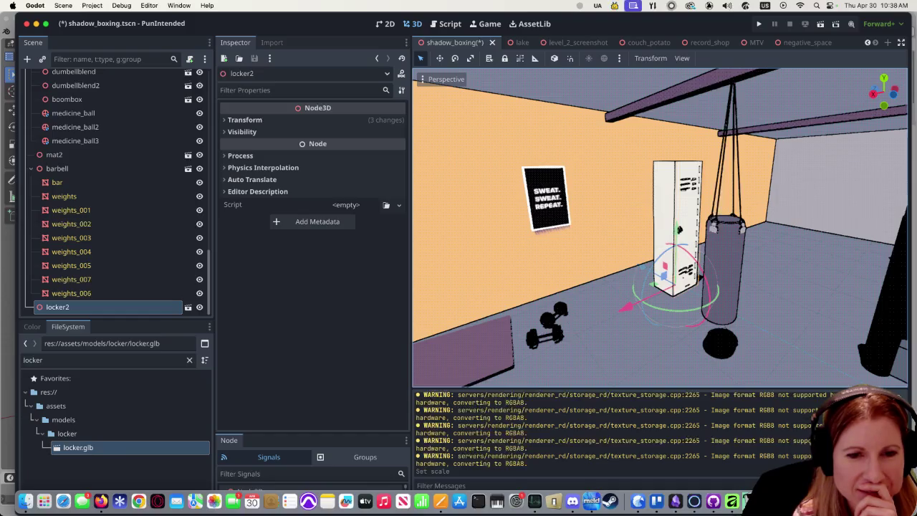
Zoom in on the door's three vent slits and enter Edit Mode on the lock mesh.
scroll(387, 136, up, 5)
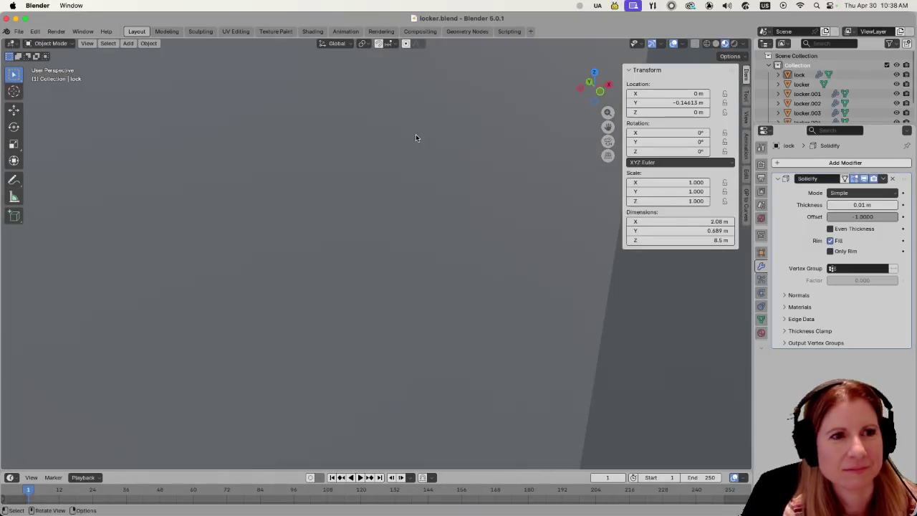
scroll(416, 134, down, 3)
middle_drag(398, 136, 446, 182)
scroll(430, 229, down, 3)
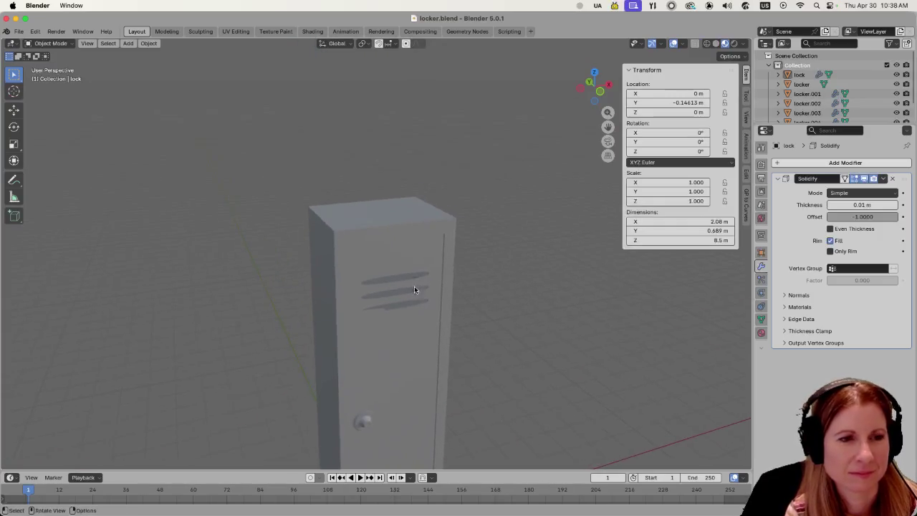
scroll(444, 283, up, 5)
scroll(452, 281, down, 5)
scroll(440, 265, down, 1)
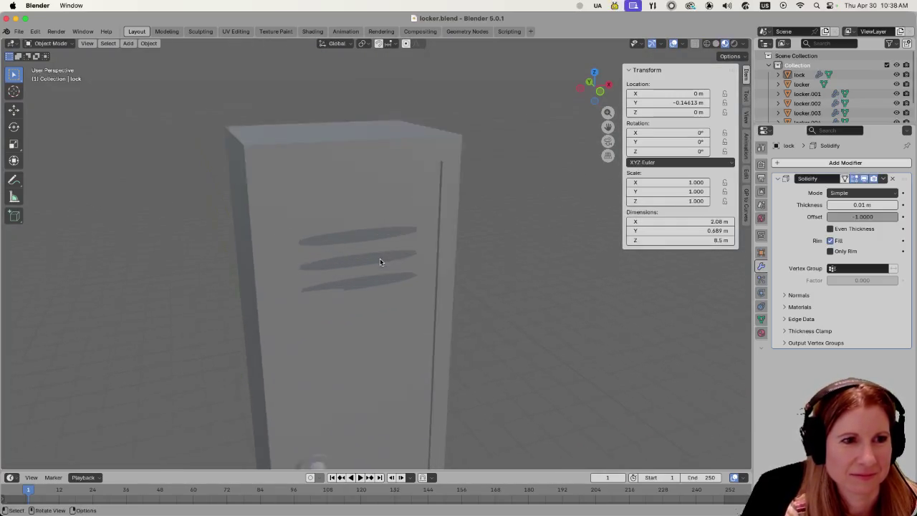
scroll(379, 262, up, 4)
scroll(379, 257, down, 1)
scroll(378, 236, down, 1)
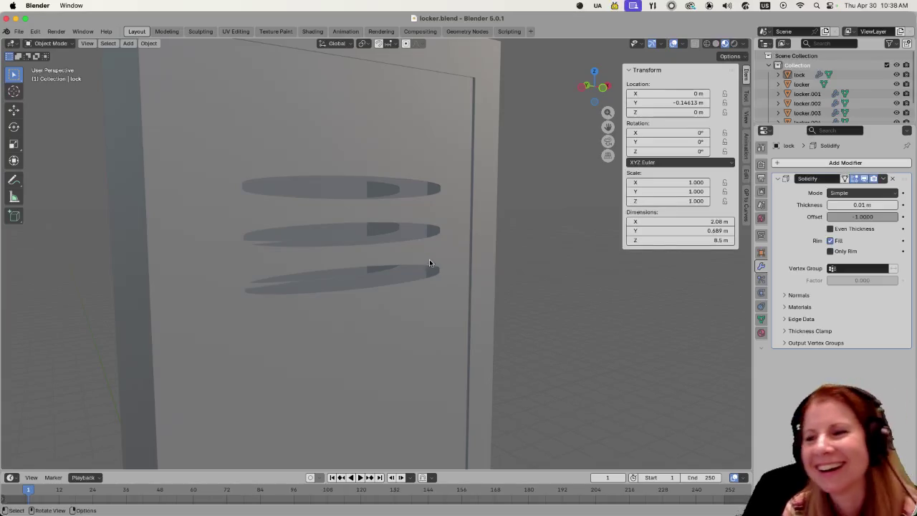
key(Tab)
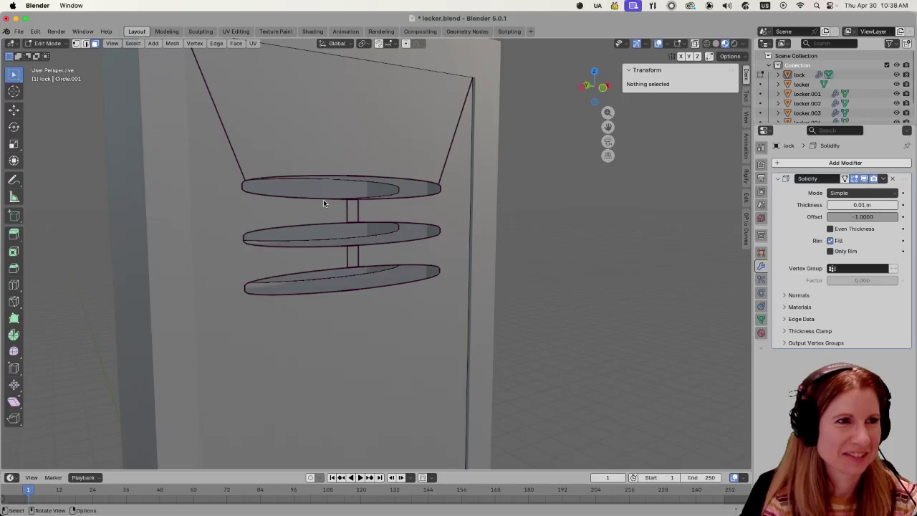
In edge select mode, select edge loops around the top vent slit's rings.
key(2)
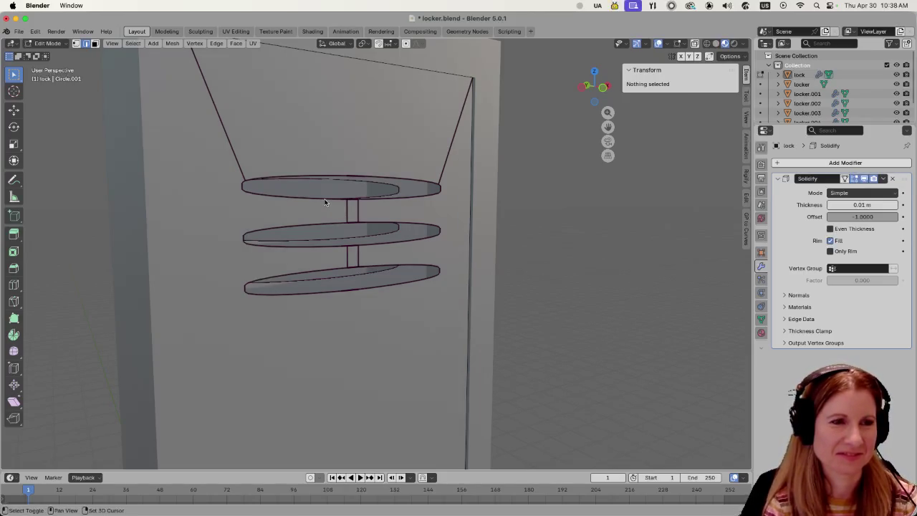
shift+click(319, 199)
alt+click(309, 198)
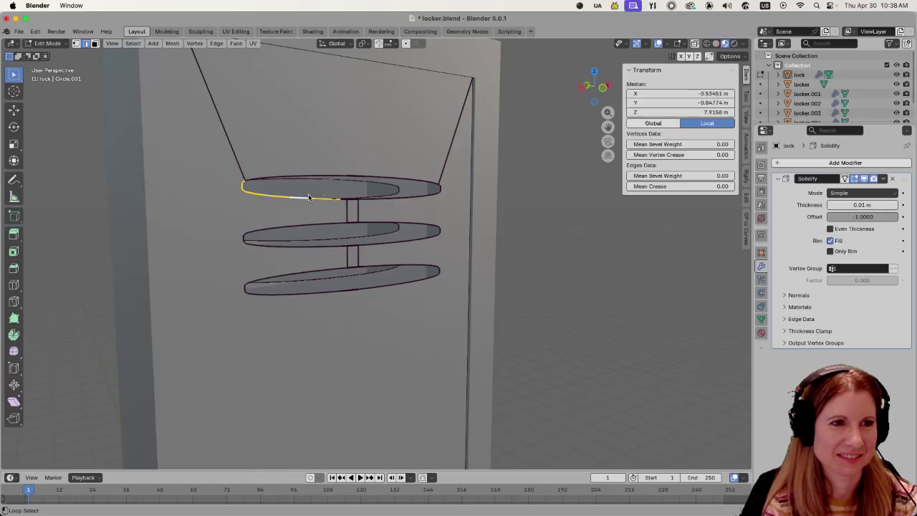
alt+shift+click(337, 177)
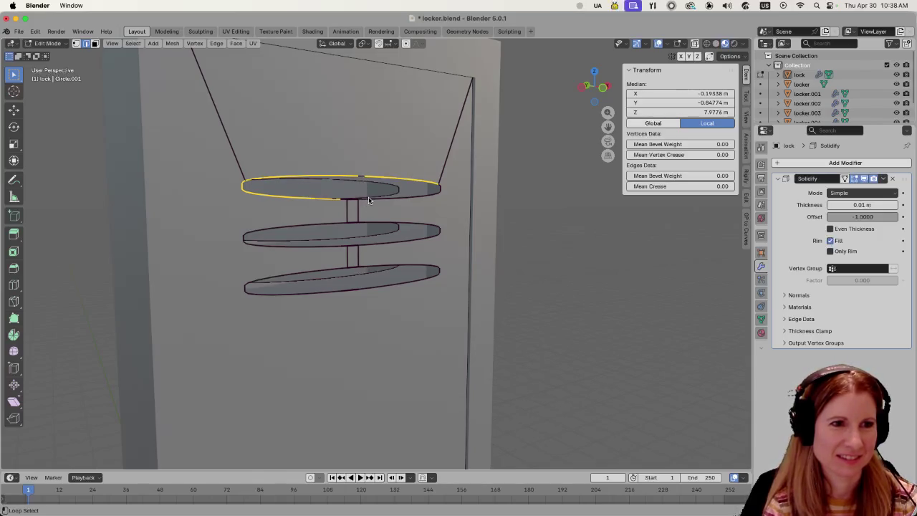
click(540, 222)
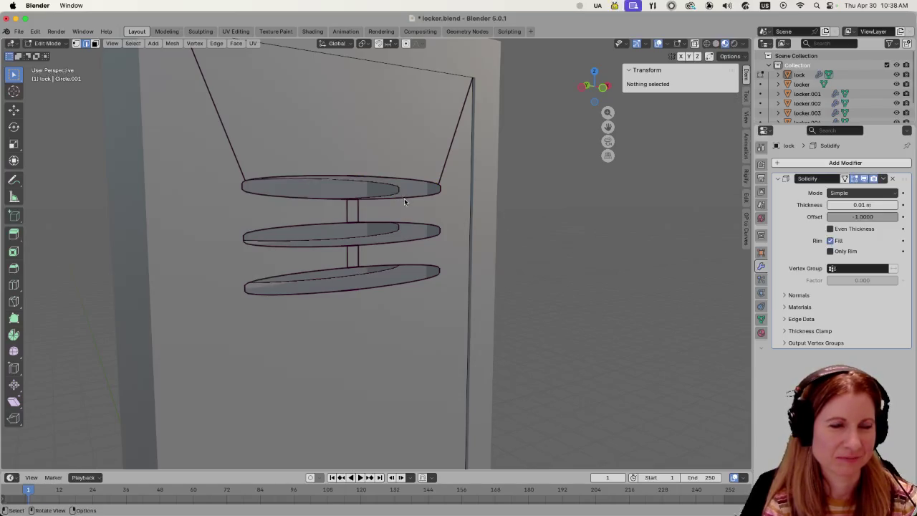
scroll(380, 209, up, 5)
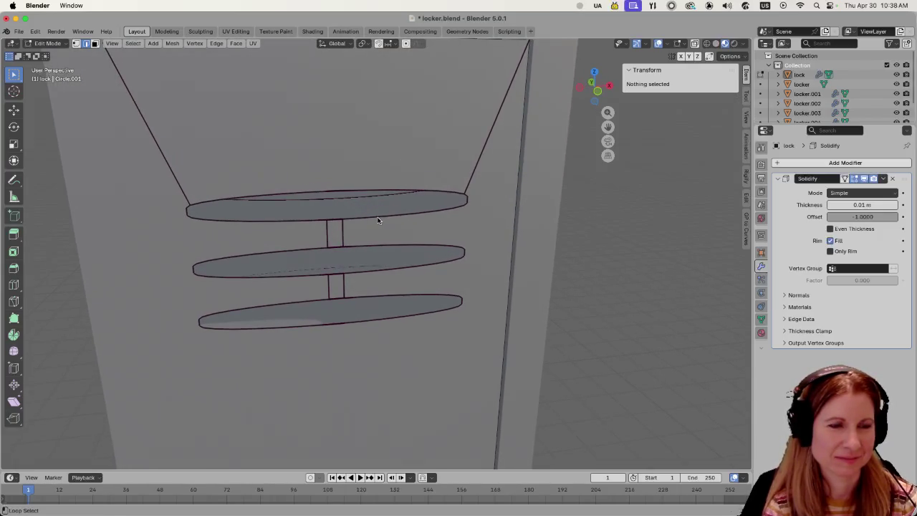
alt+click(379, 217)
alt+shift+click(295, 224)
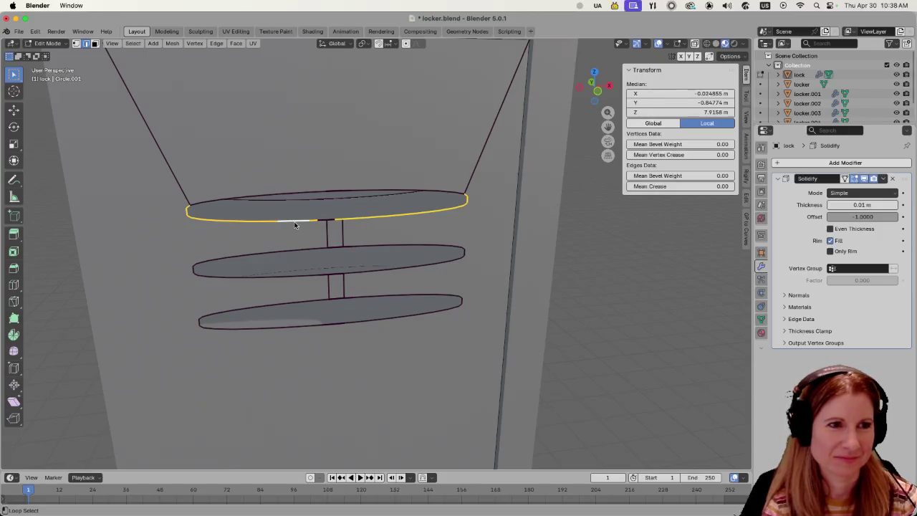
scroll(501, 254, down, 5)
click(571, 253)
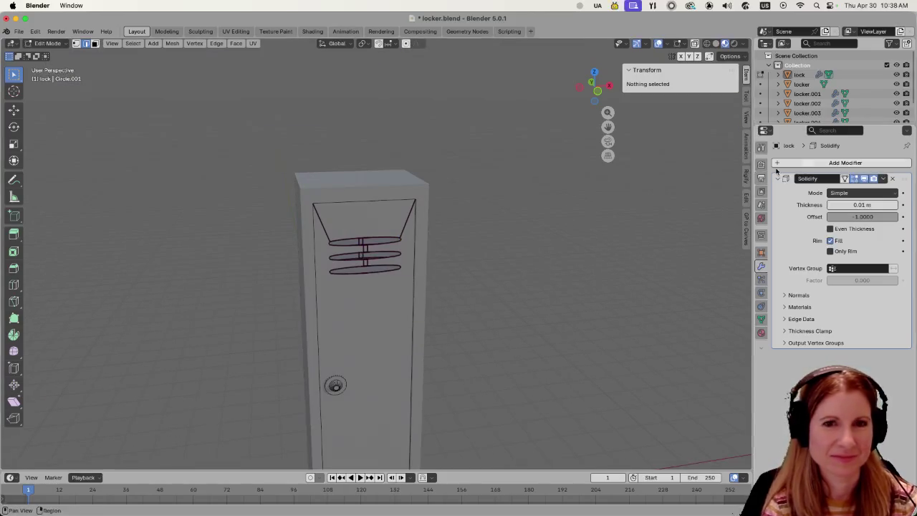
scroll(807, 94, down, 1)
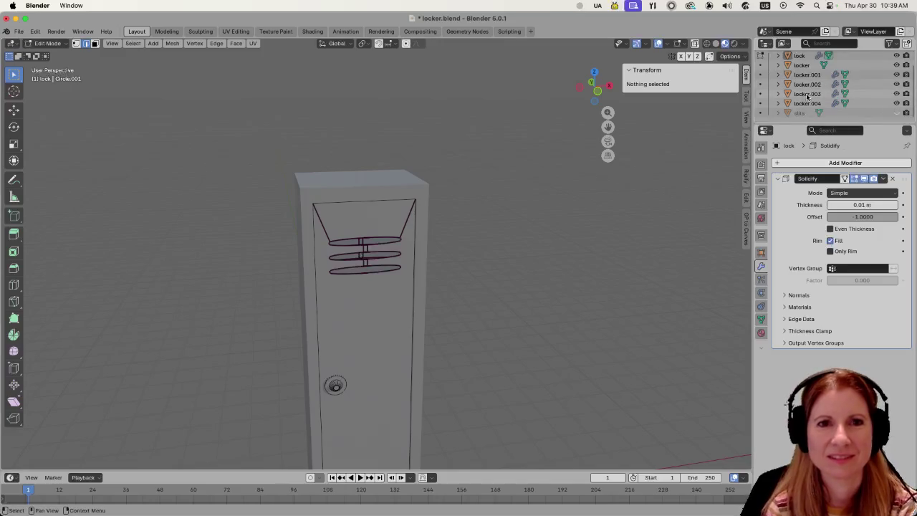
Unhide the slits object in the Outliner, return to Object Mode, and select slits.
click(895, 113)
mouse_move(510, 280)
middle_down()
mouse_move(563, 264)
mouse_move(550, 273)
middle_up()
key(a)
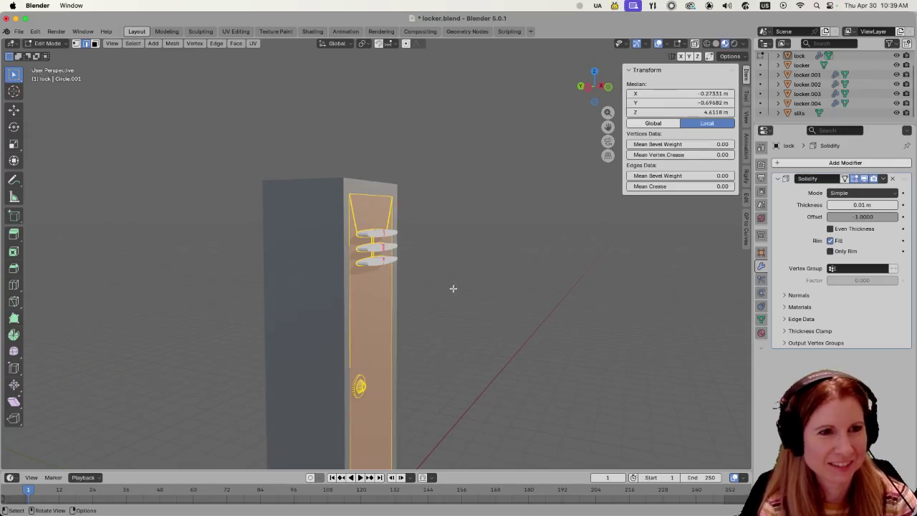
key(alt+a)
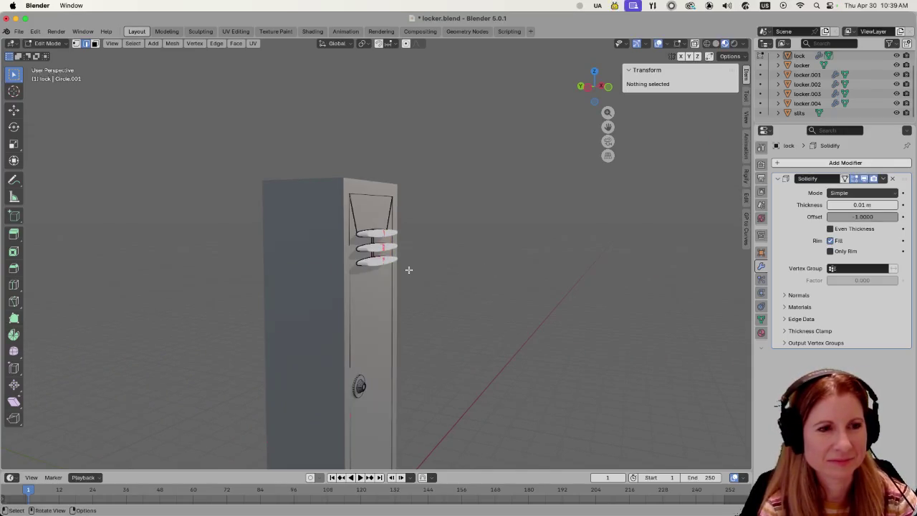
scroll(401, 276, down, 4)
scroll(423, 281, up, 3)
scroll(408, 279, up, 3)
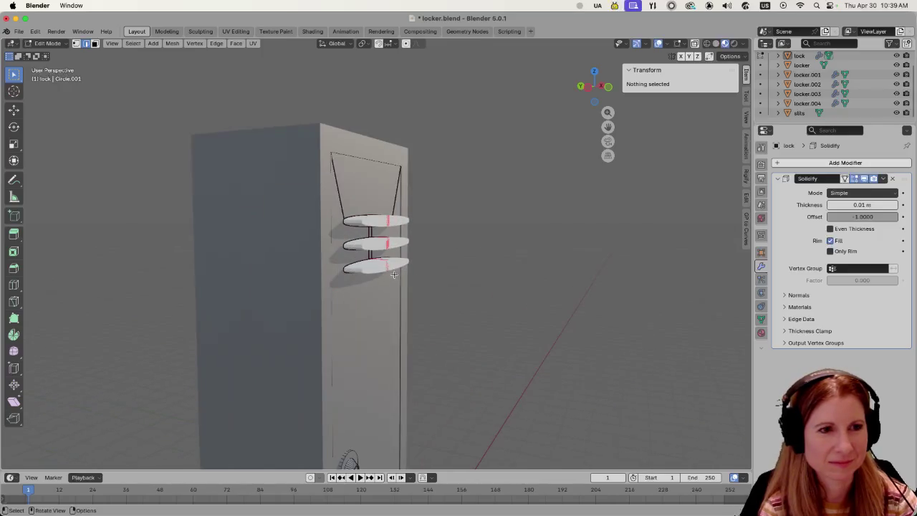
key(Tab)
click(363, 270)
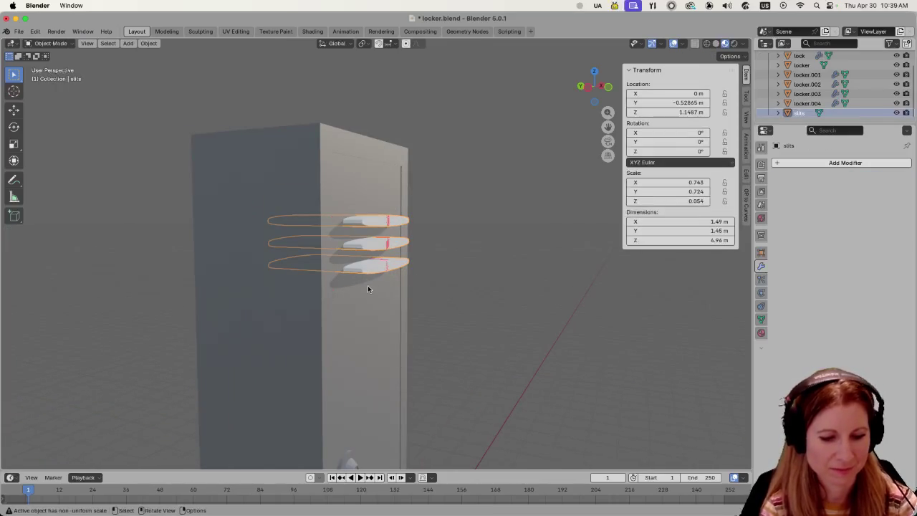
Move the slits object along Y to -0.30895 m so the slits sit in the door.
key(g)
key(y)
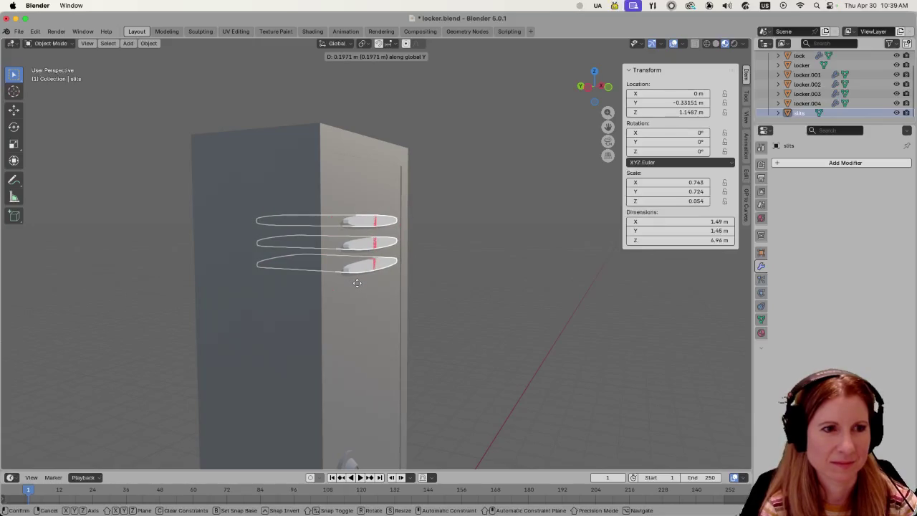
click(358, 285)
key(alt+a)
mouse_move(358, 284)
middle_down()
mouse_move(473, 299)
mouse_move(469, 324)
mouse_move(409, 319)
mouse_move(421, 323)
middle_up()
scroll(421, 324, up, 2)
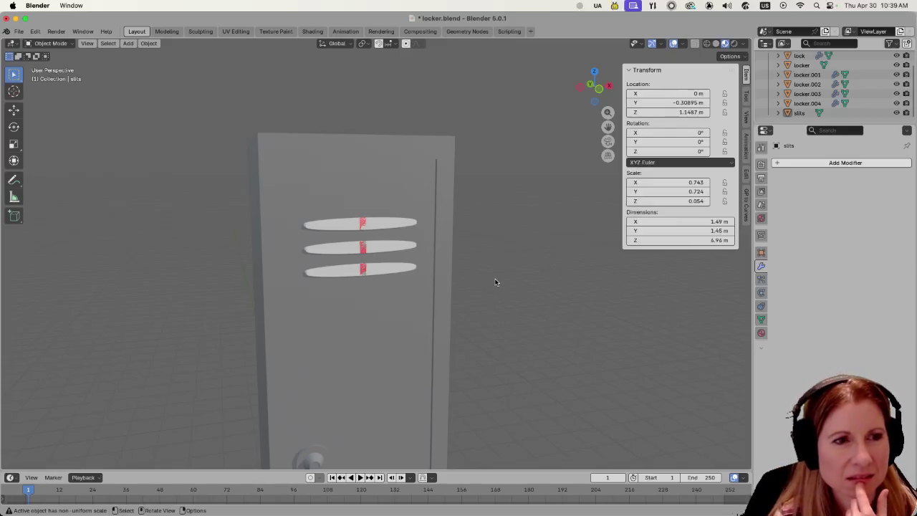
middle_drag(512, 281, 583, 276)
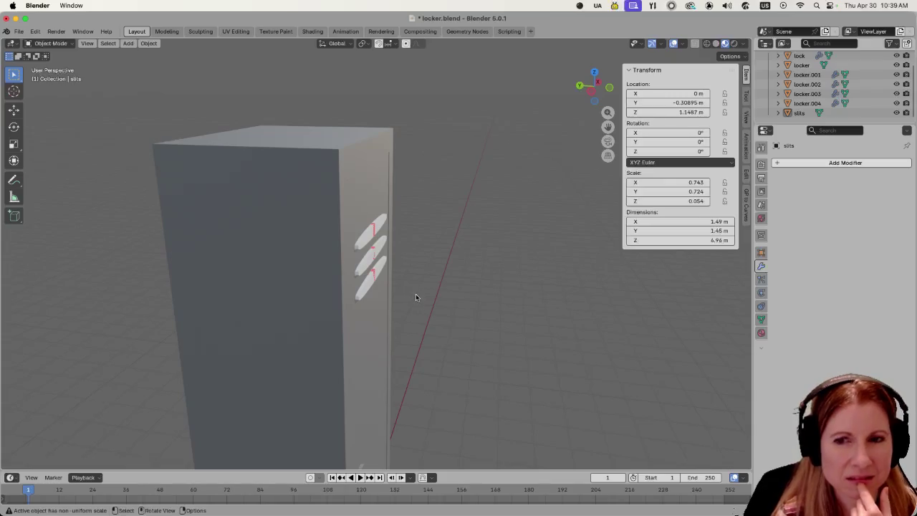
scroll(421, 296, up, 5)
scroll(421, 296, down, 3)
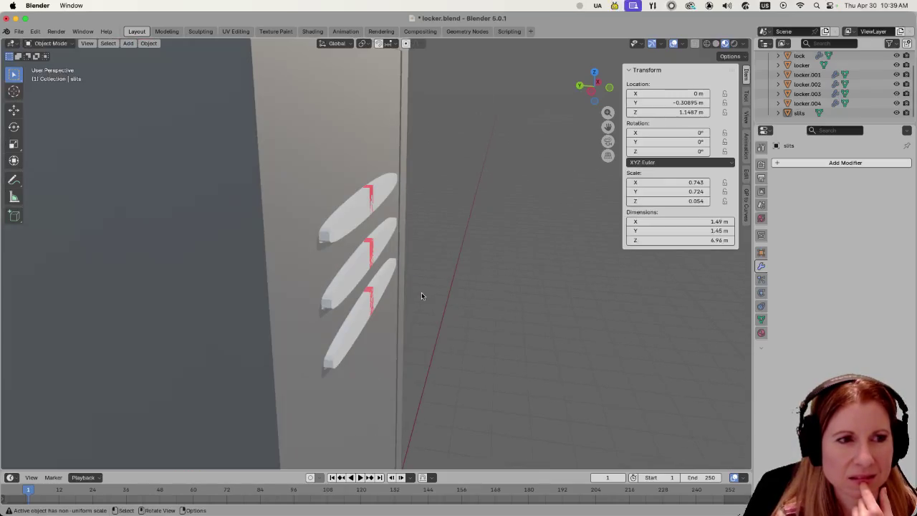
scroll(421, 295, up, 2)
mouse_move(492, 303)
middle_down()
mouse_move(459, 304)
mouse_move(446, 286)
middle_up()
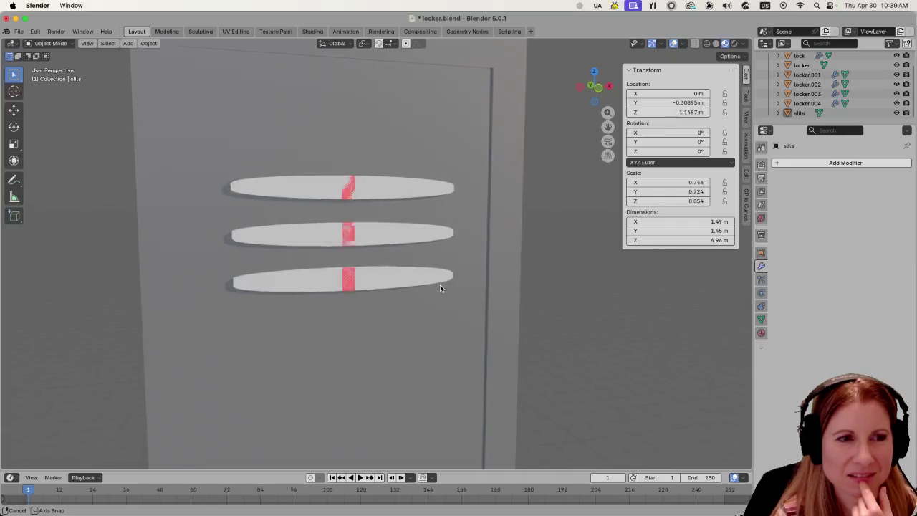
scroll(440, 284, down, 3)
scroll(415, 287, down, 3)
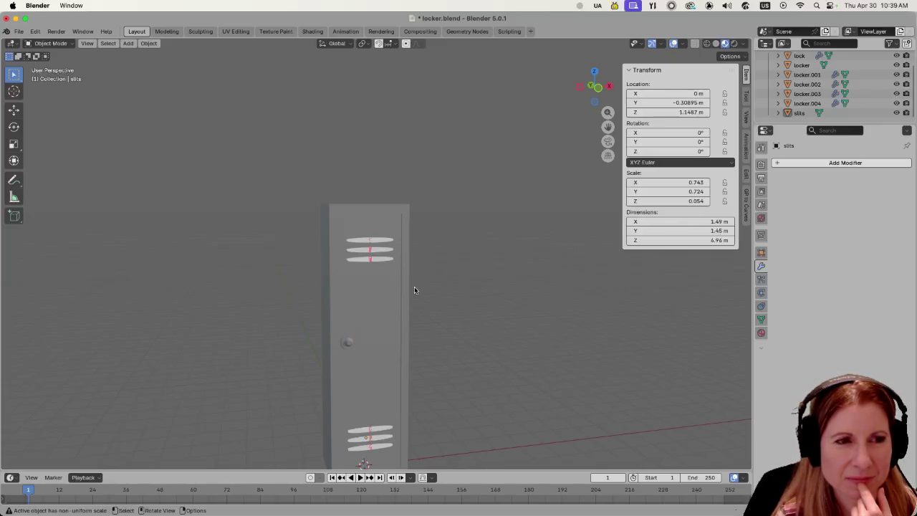
mouse_move(430, 317)
middle_down()
mouse_move(387, 319)
mouse_move(510, 327)
middle_up()
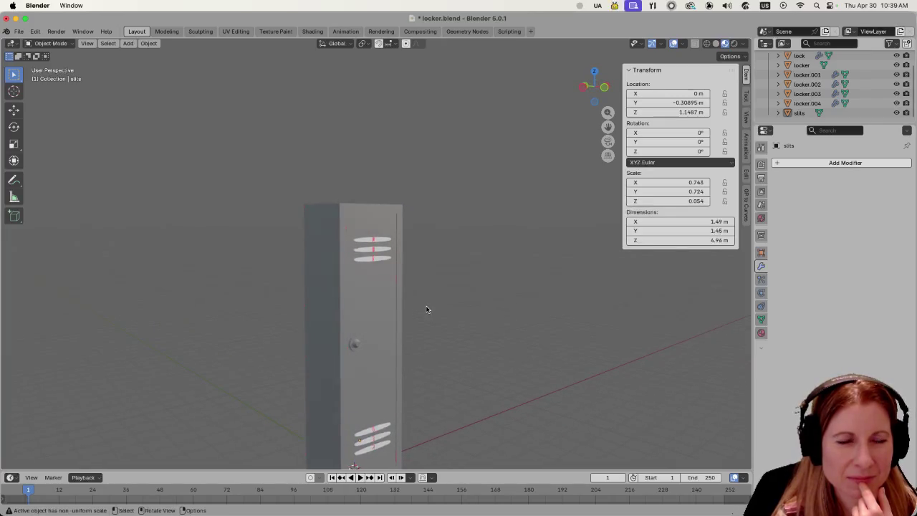
scroll(426, 309, up, 3)
scroll(426, 308, up, 5)
scroll(426, 308, down, 3)
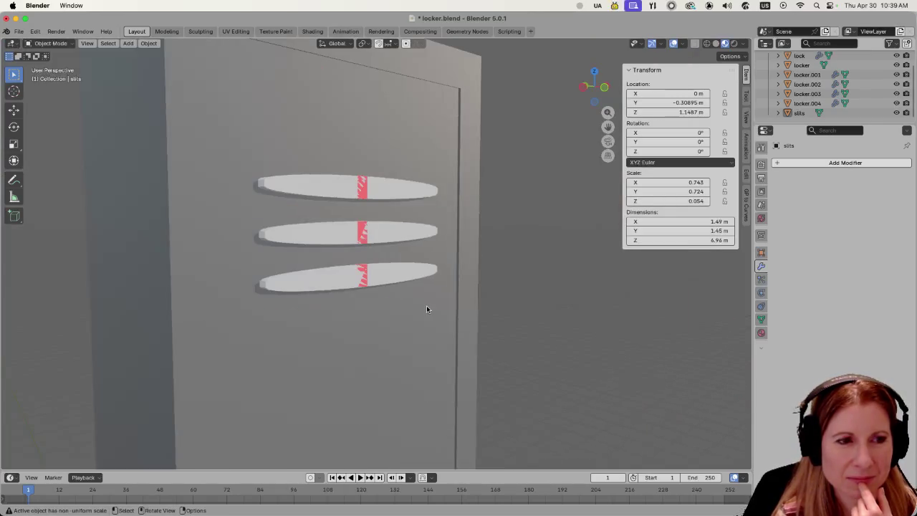
scroll(427, 308, down, 2)
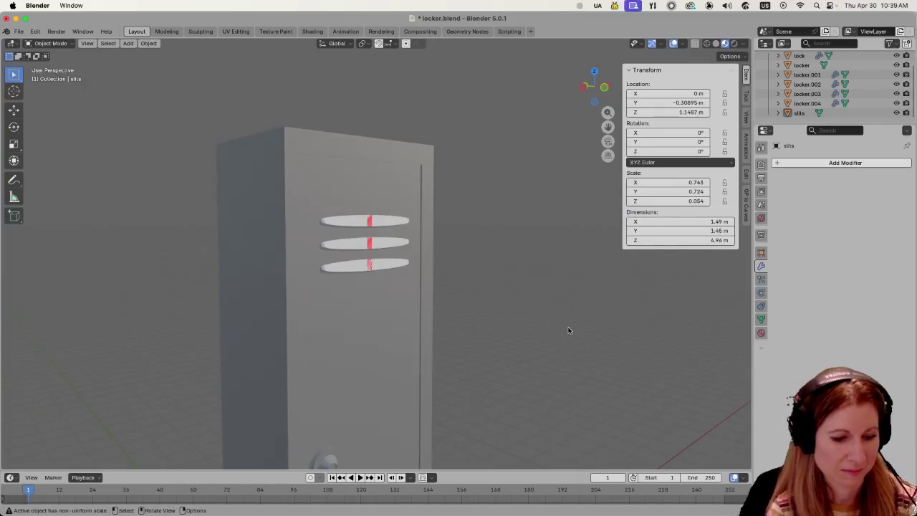
middle_drag(568, 326, 541, 331)
Select only the slits object and enter Edit Mode on its mesh.
key(a)
click(541, 308)
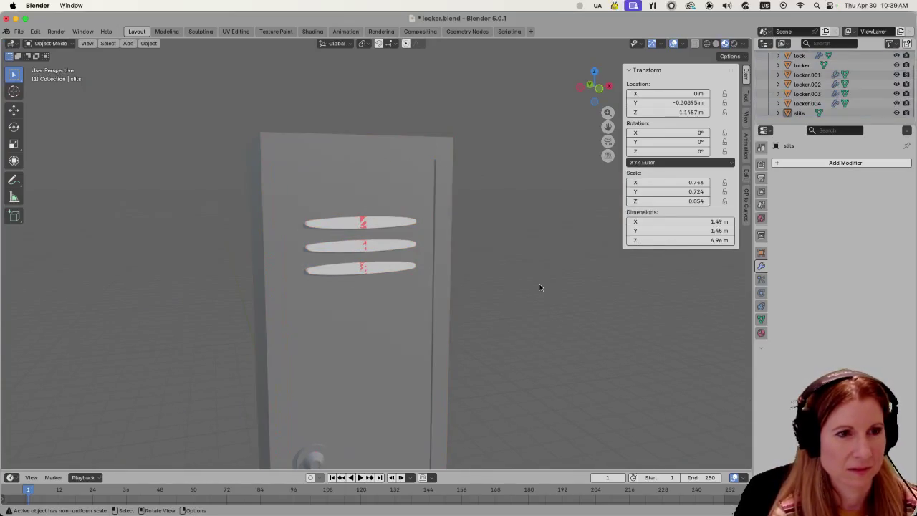
click(363, 270)
key(Tab)
click(528, 273)
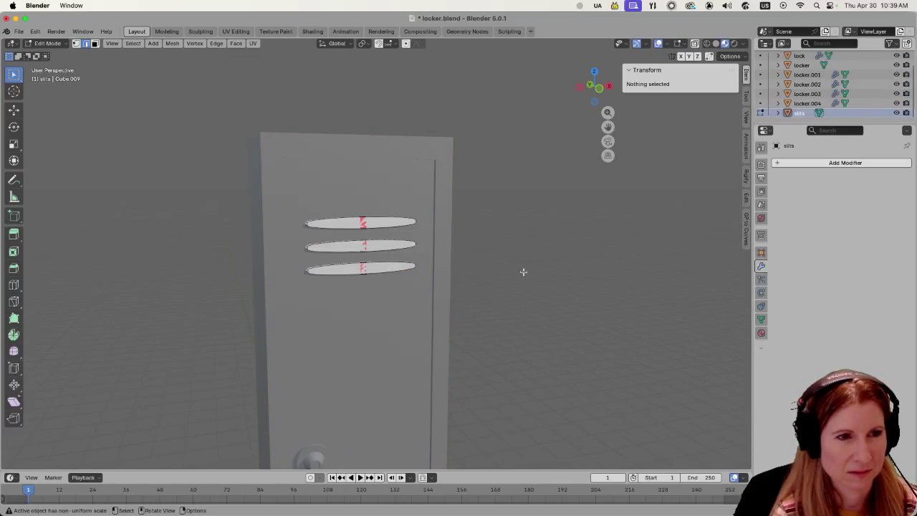
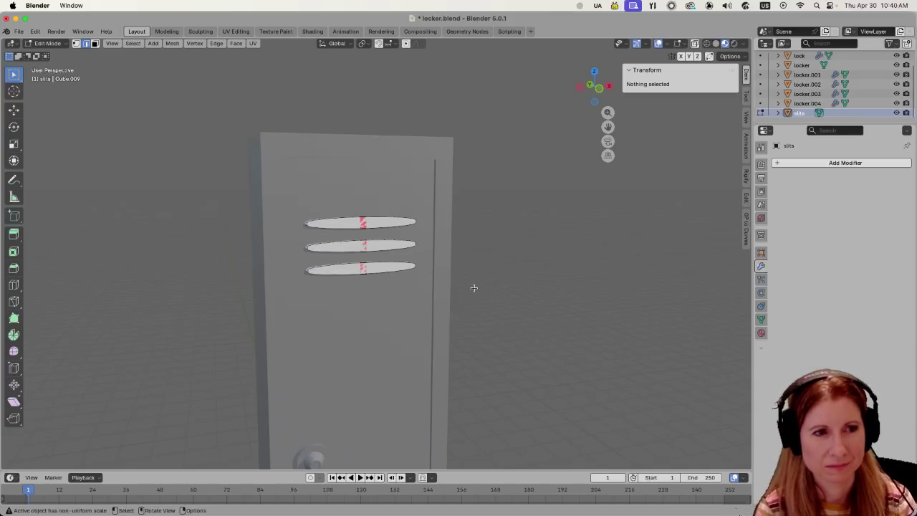
Shift all three vent slits 0.027 m along Y into the door, then deselect them.
mouse_move(499, 286)
middle_down()
mouse_move(506, 311)
mouse_move(548, 305)
mouse_move(547, 296)
middle_up()
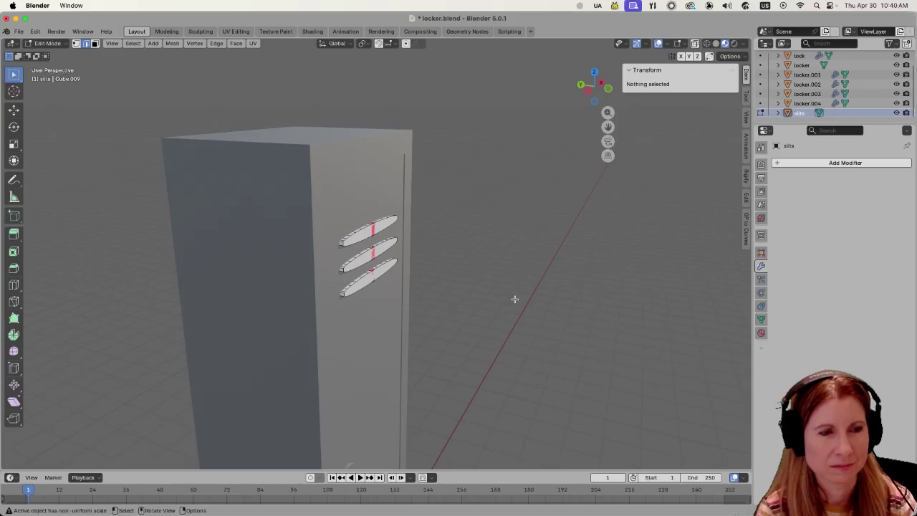
scroll(510, 299, down, 5)
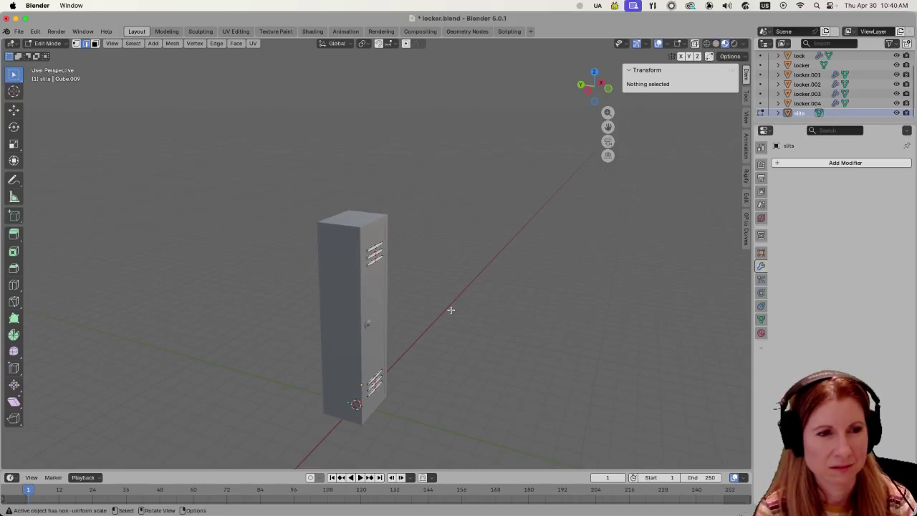
scroll(452, 330, up, 3)
scroll(454, 331, up, 4)
scroll(444, 329, down, 4)
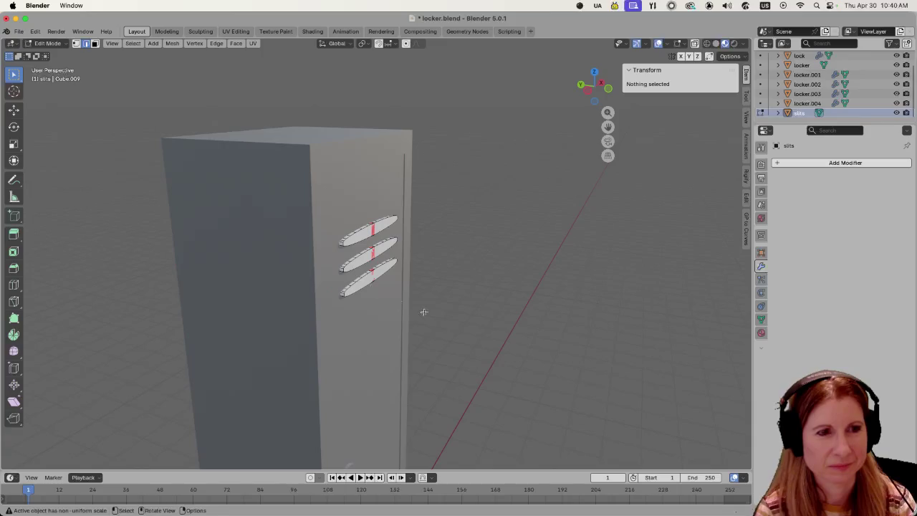
key(a)
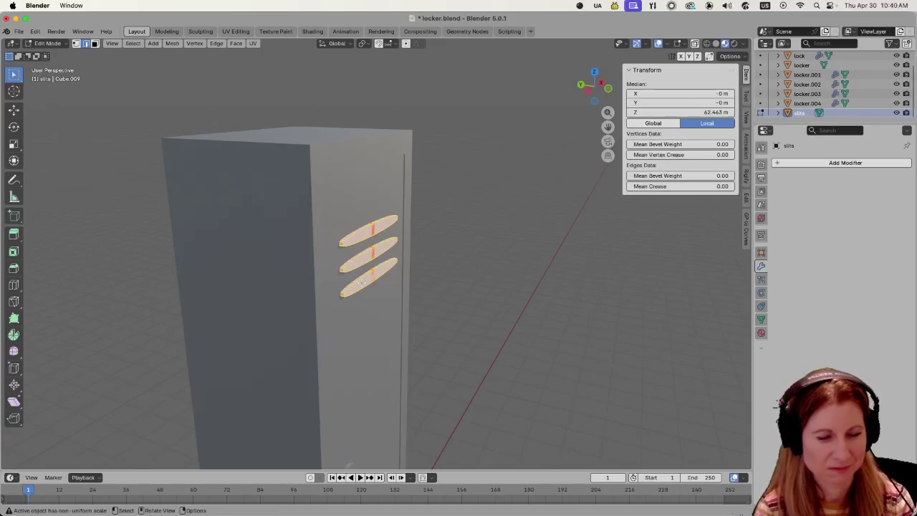
key(g)
key(y)
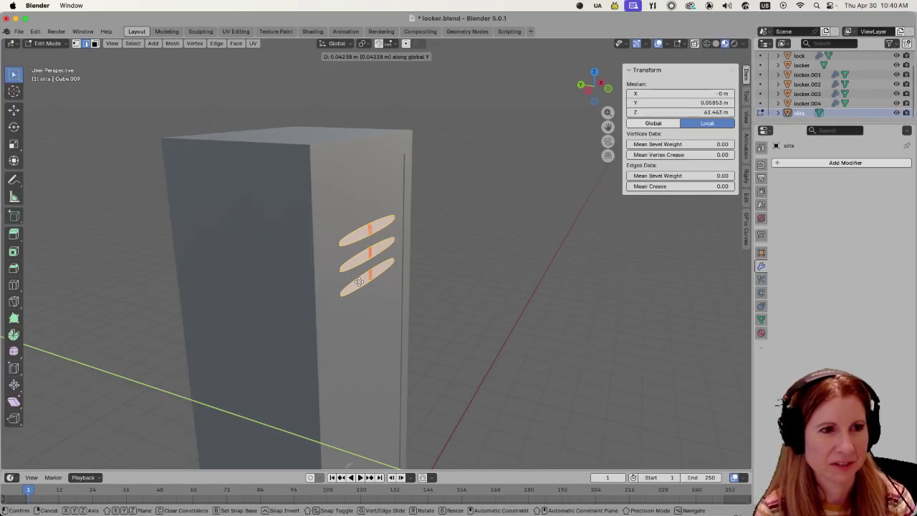
click(359, 281)
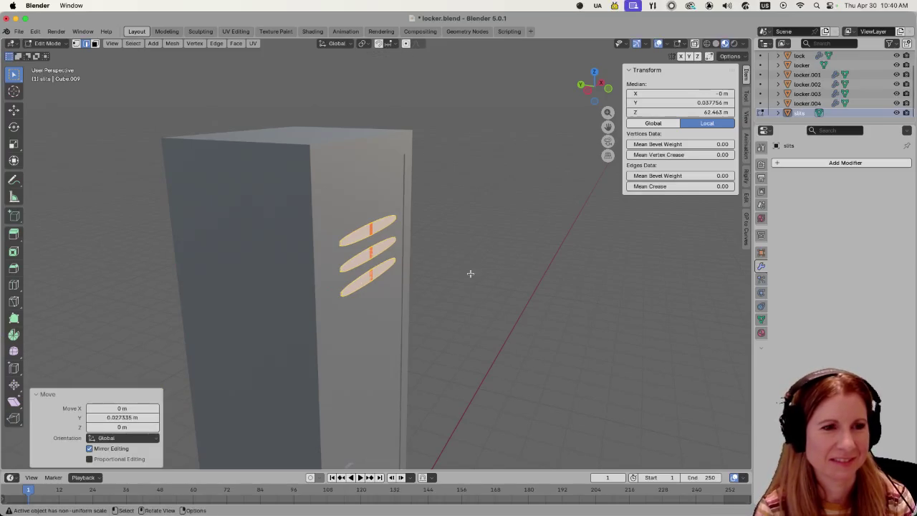
click(465, 274)
mouse_move(419, 284)
middle_down()
mouse_move(450, 274)
mouse_move(454, 287)
mouse_move(421, 275)
mouse_move(427, 267)
middle_up()
scroll(381, 284, down, 5)
scroll(381, 286, up, 4)
scroll(366, 285, up, 5)
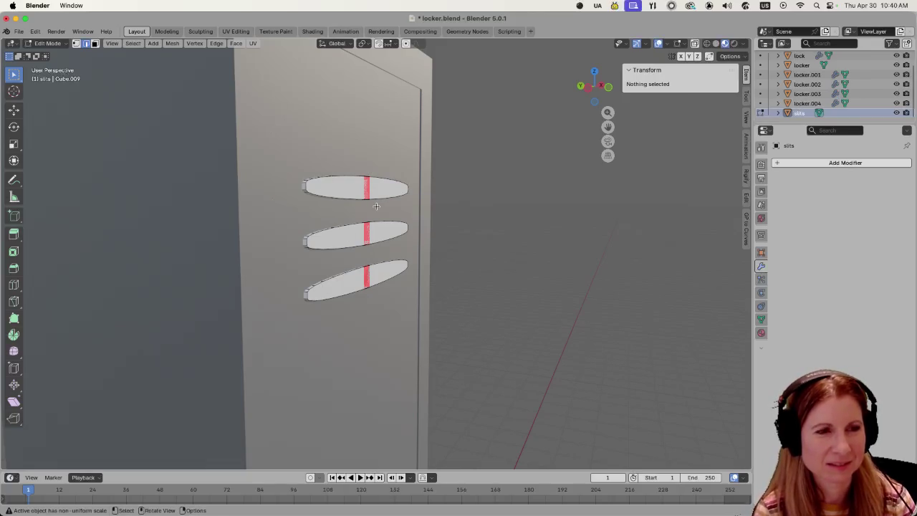
Select all slit geometry and recalculate normals with Inside unticked so faces point outward.
key(a)
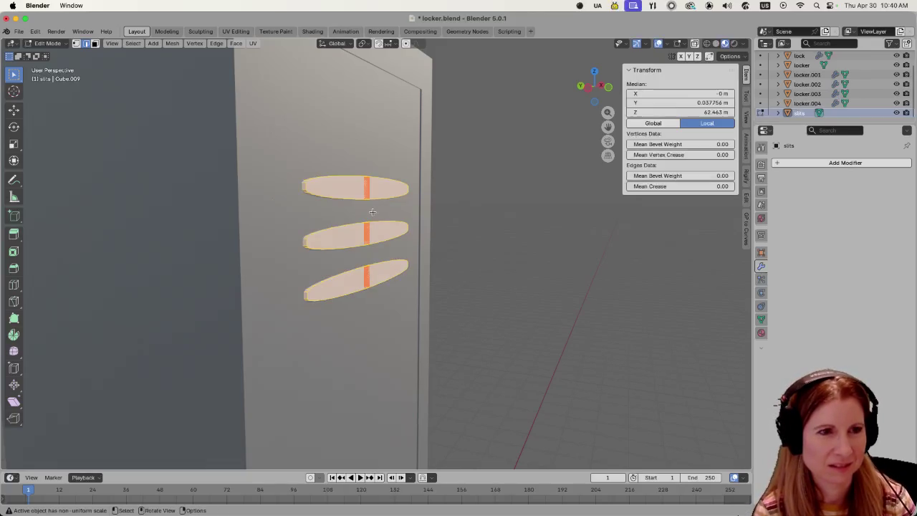
key(alt+a)
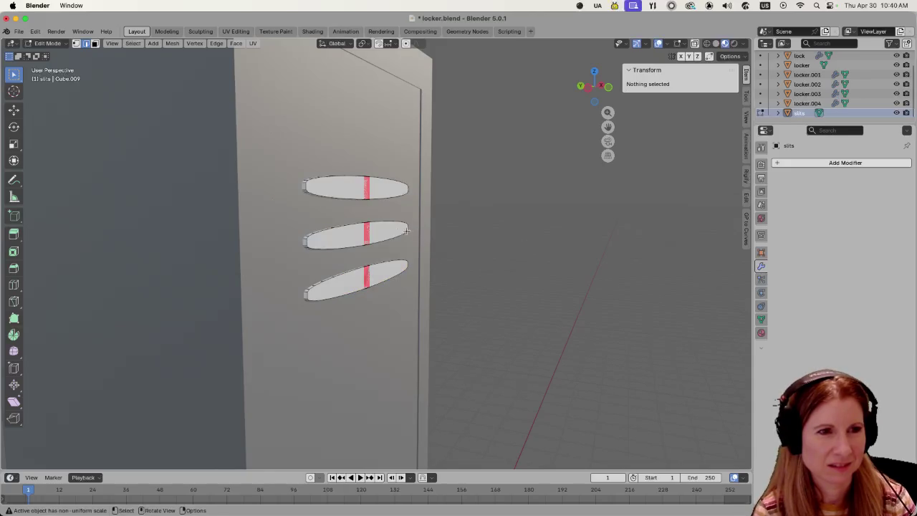
mouse_move(372, 229)
middle_down()
mouse_move(348, 231)
mouse_move(383, 227)
middle_up()
mouse_move(536, 256)
middle_down()
mouse_move(541, 238)
mouse_move(518, 246)
mouse_move(492, 289)
middle_up()
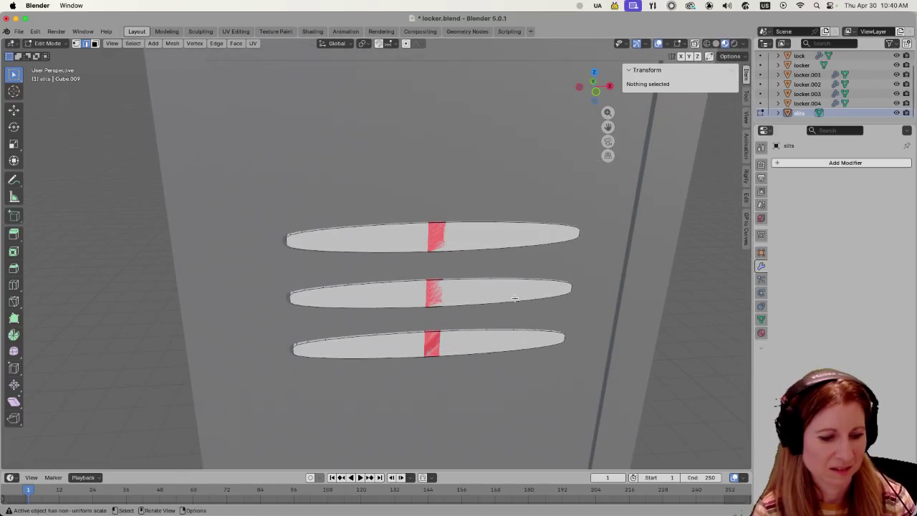
key(a)
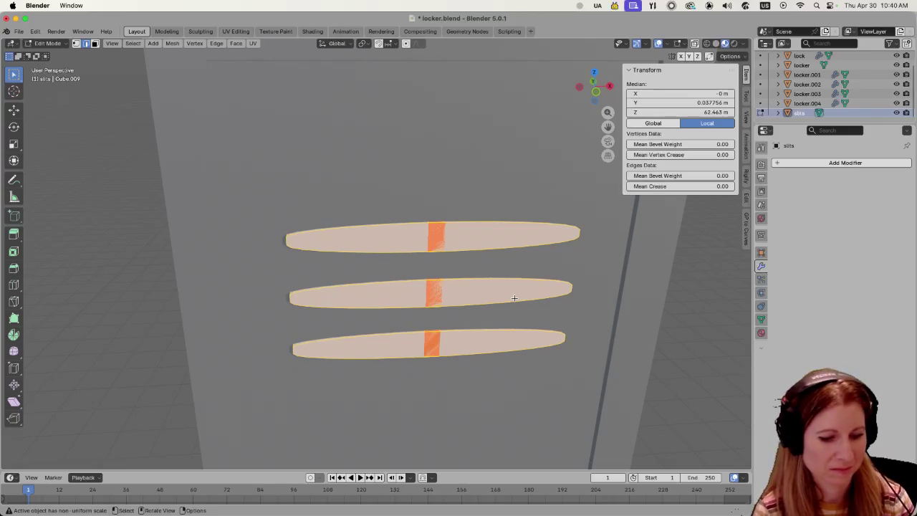
key(shift+n)
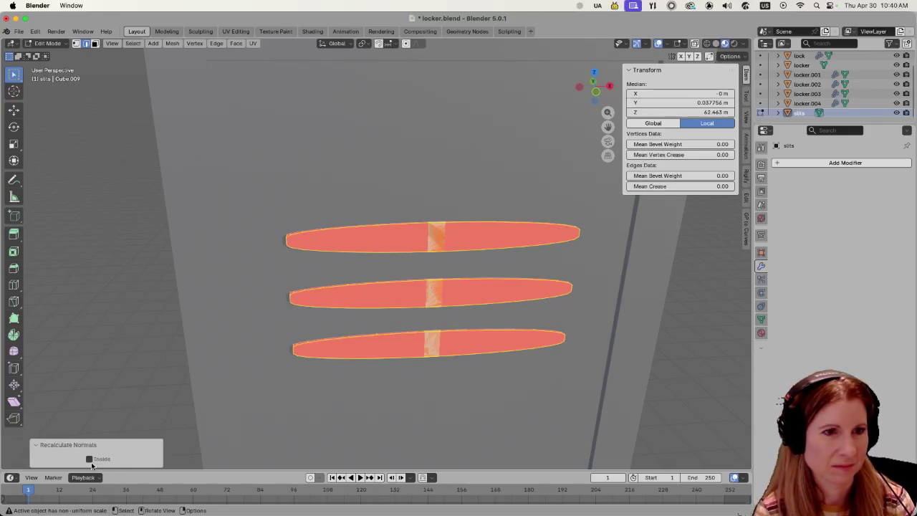
click(90, 459)
Toggle out of and back into the slits' Edit Mode, switching to vertex selection.
key(Tab)
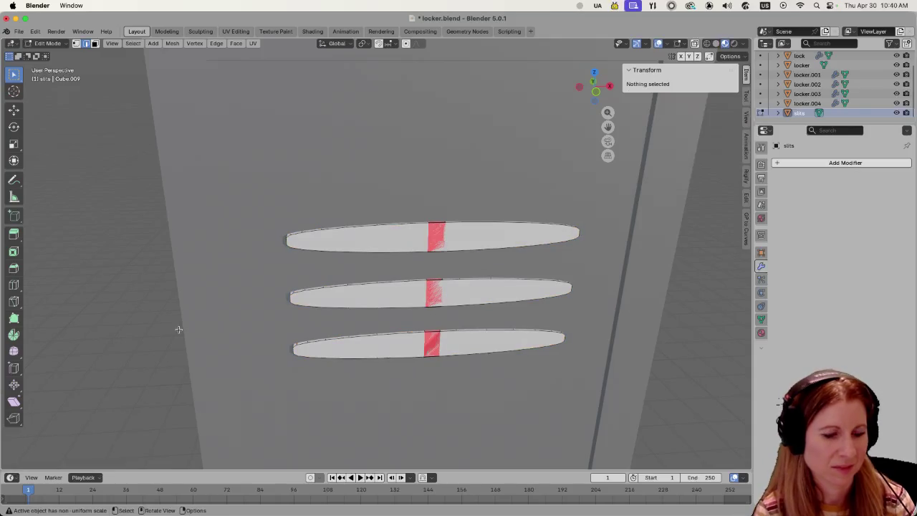
click(179, 329)
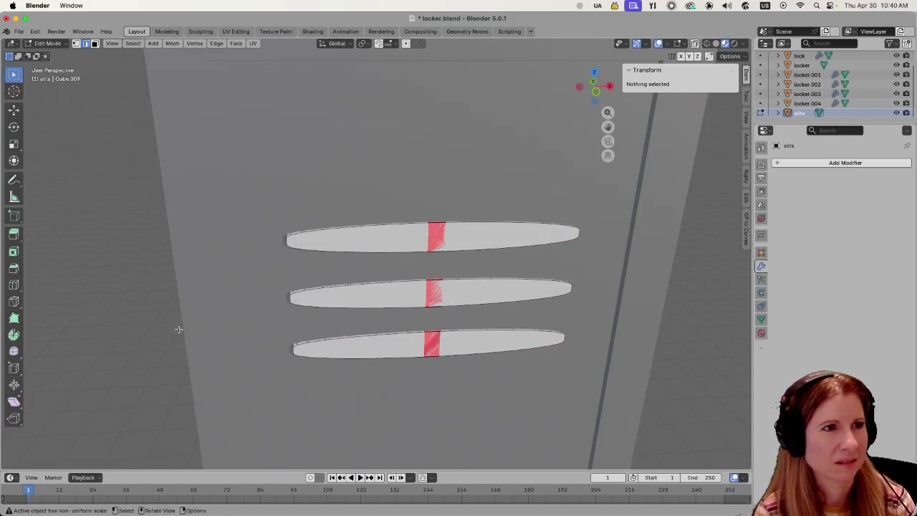
key(ctrl+z)
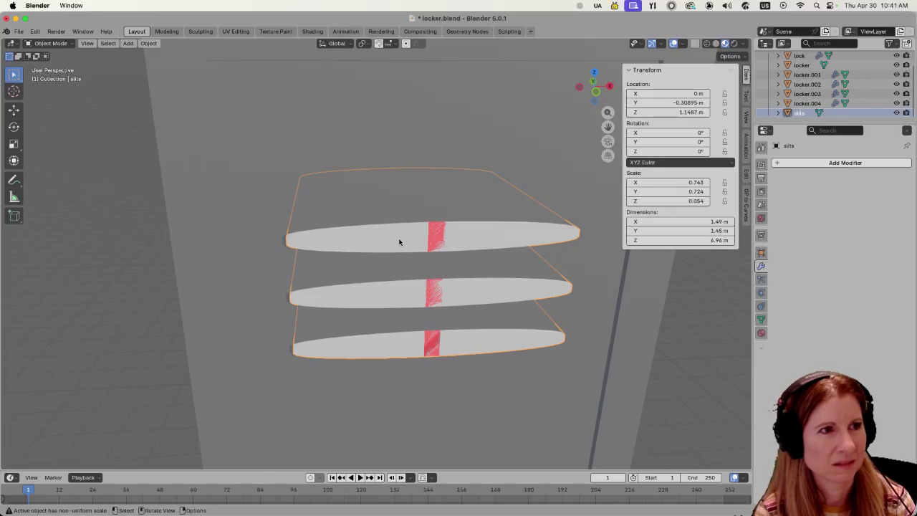
key(Tab)
key(1)
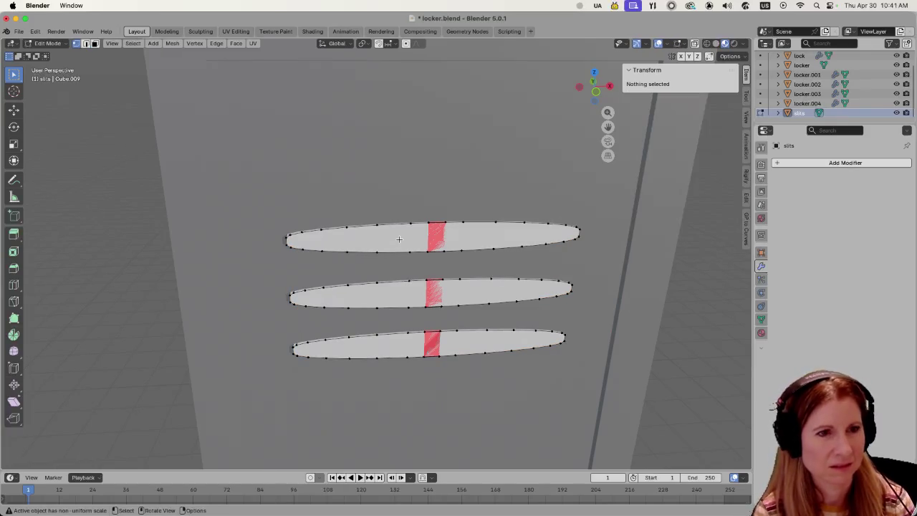
middle_drag(443, 249, 516, 258)
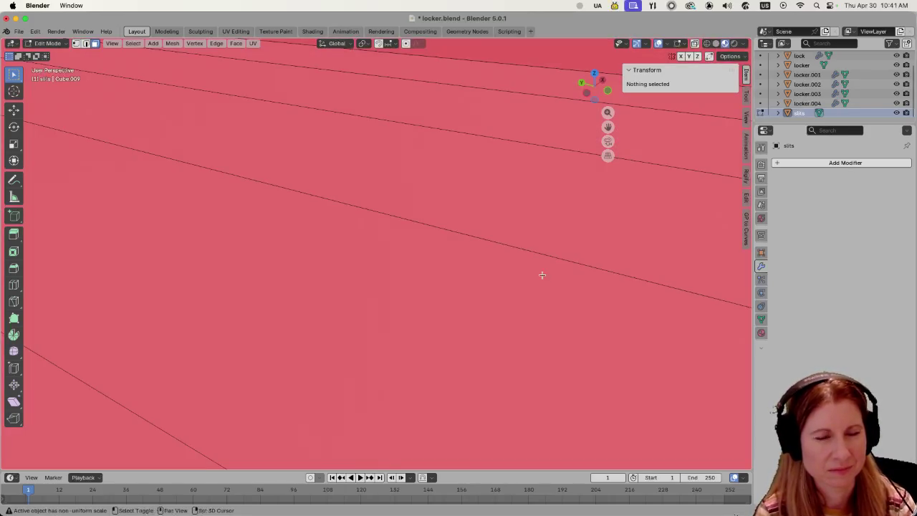
scroll(502, 250, down, 5)
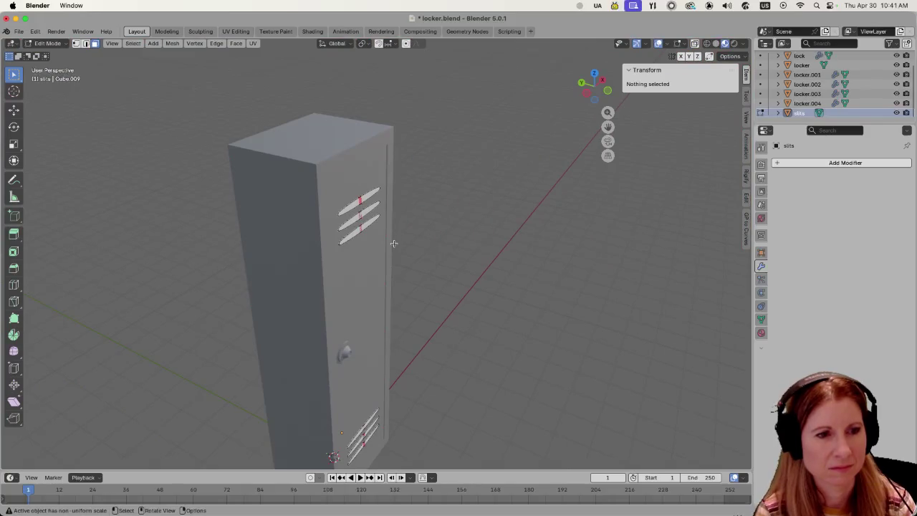
Move the slits 2.2188 m along −Y so they stand in front of the locker door.
key(a)
key(g)
key(y)
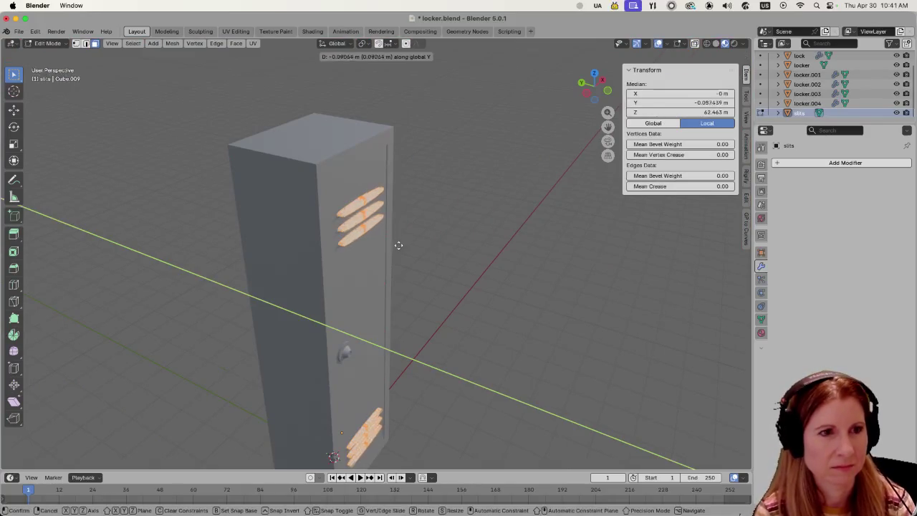
click(470, 278)
mouse_move(469, 278)
middle_down()
mouse_move(528, 282)
mouse_move(529, 256)
mouse_move(504, 287)
middle_up()
scroll(434, 344, up, 5)
scroll(402, 349, down, 3)
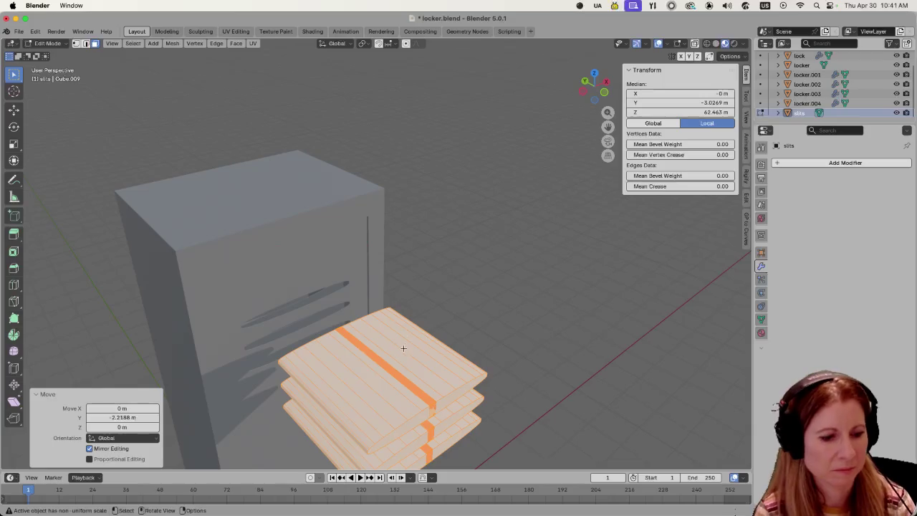
Reselect only the slits object and re-enter its Edit Mode with nothing selected.
key(Tab)
click(479, 350)
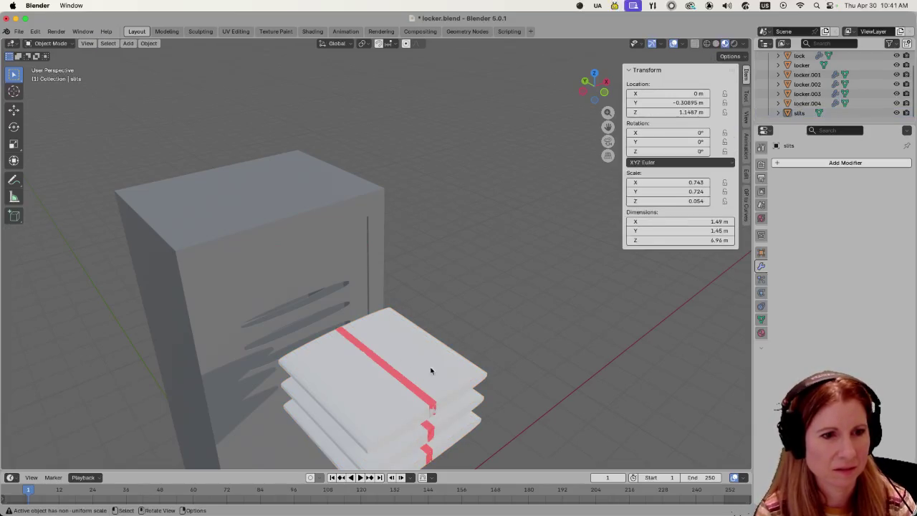
key(a)
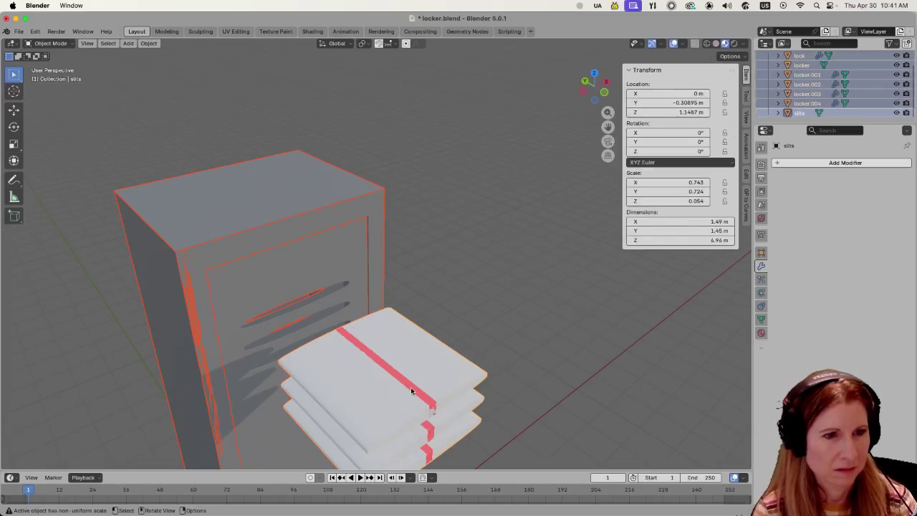
click(422, 380)
key(Tab)
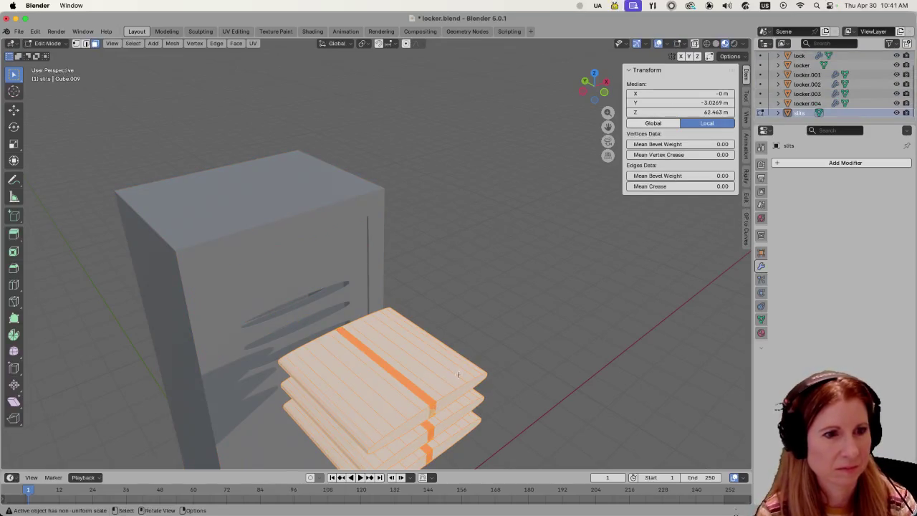
key(alt+a)
middle_drag(409, 387, 371, 316)
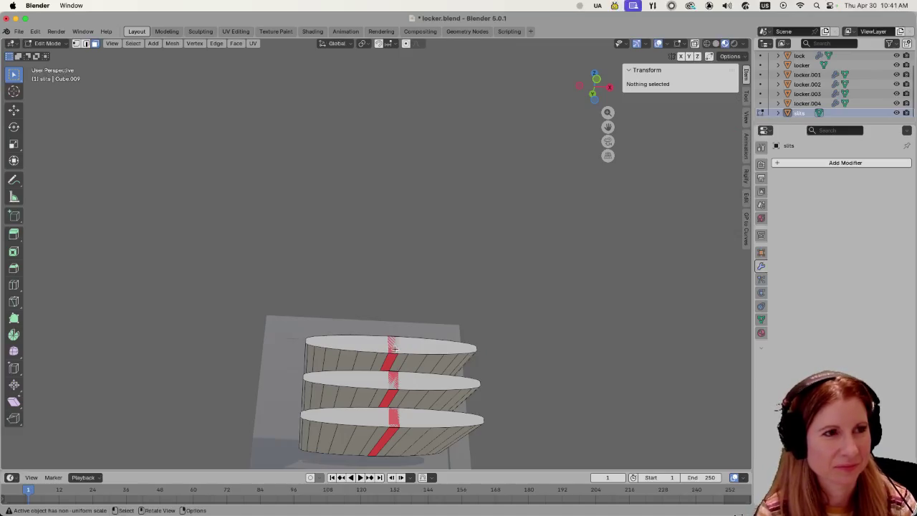
Select the loop along the top slat's red stripe and recalculate its normals.
middle_drag(395, 349, 392, 371)
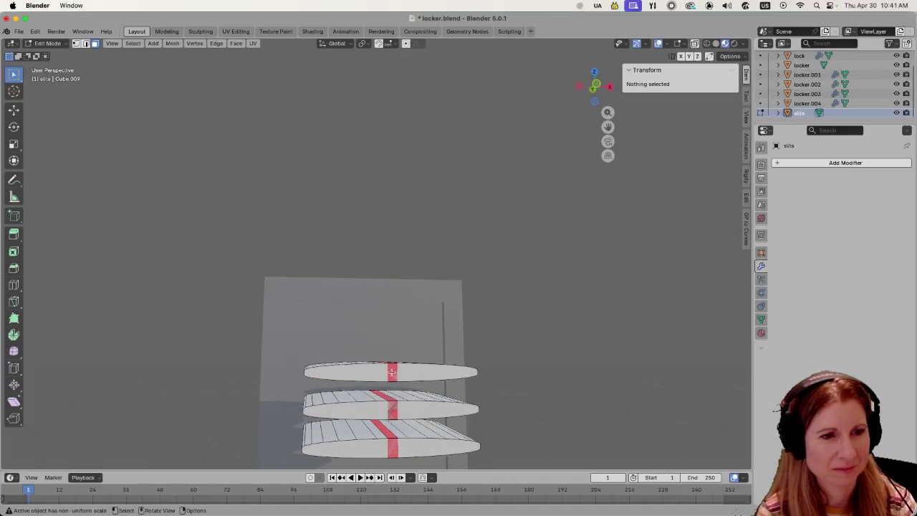
scroll(391, 372, up, 3)
scroll(395, 375, down, 3)
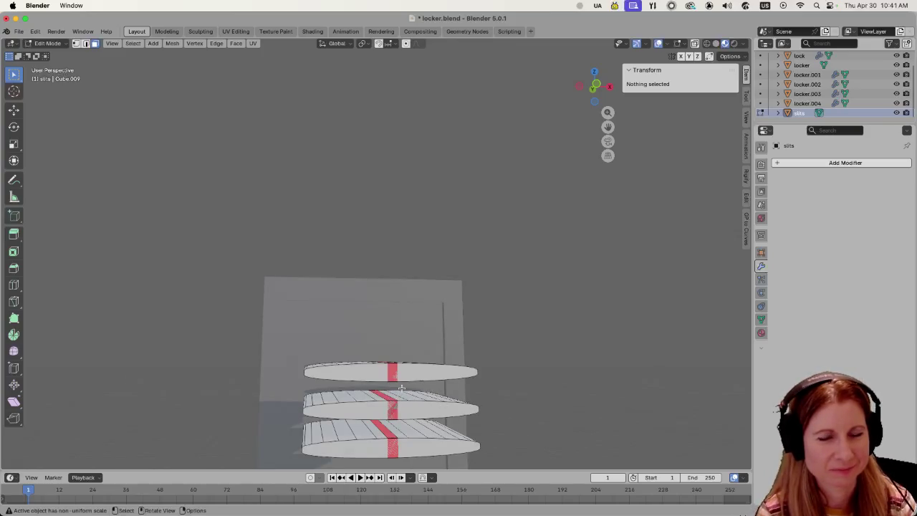
mouse_move(402, 389)
middle_down()
mouse_move(417, 410)
mouse_move(404, 394)
middle_up()
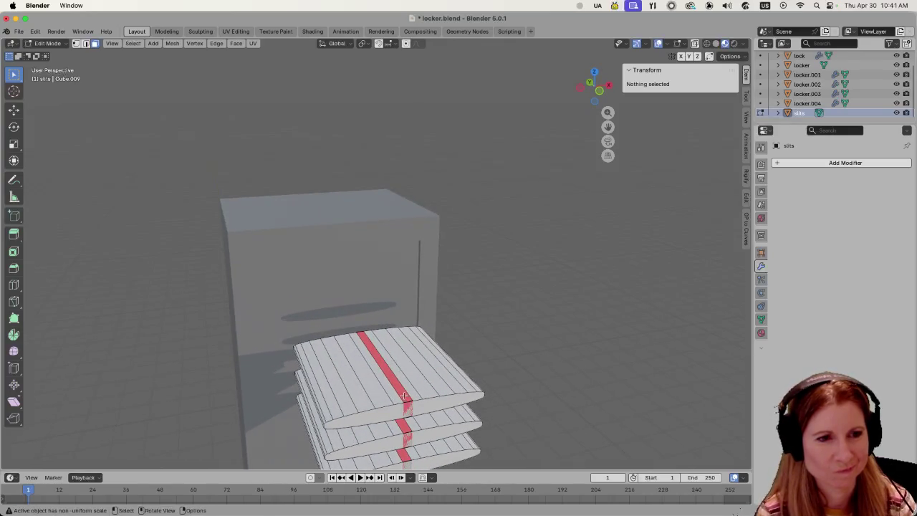
alt+click(404, 395)
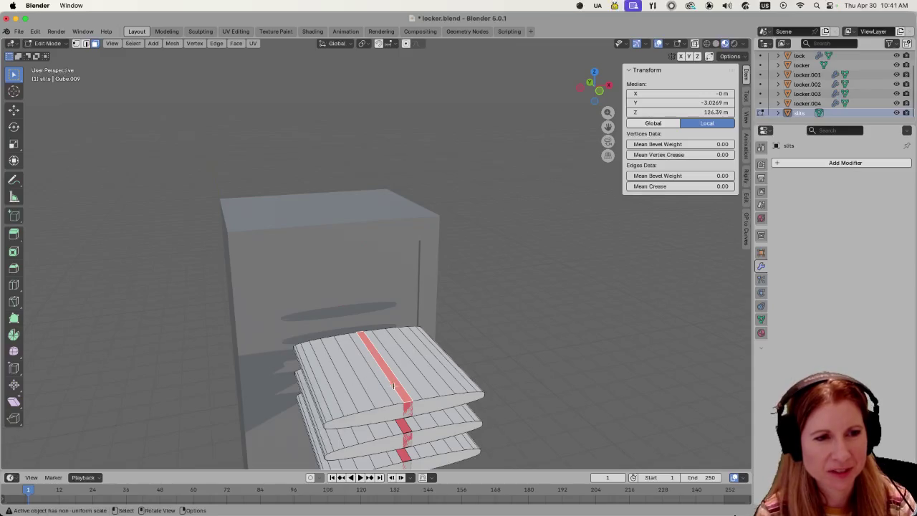
key(shift+n)
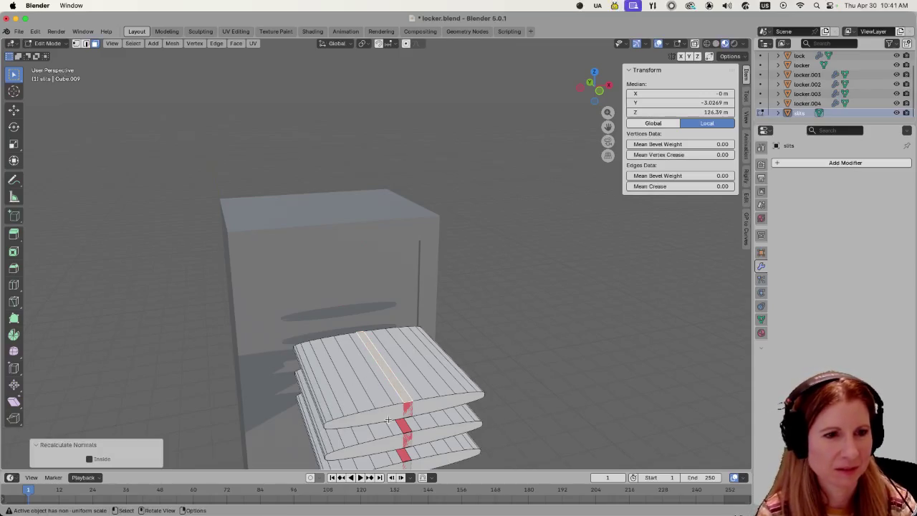
Select the top slat's front edge loop, then the lower slat's edge loop.
alt+click(401, 416)
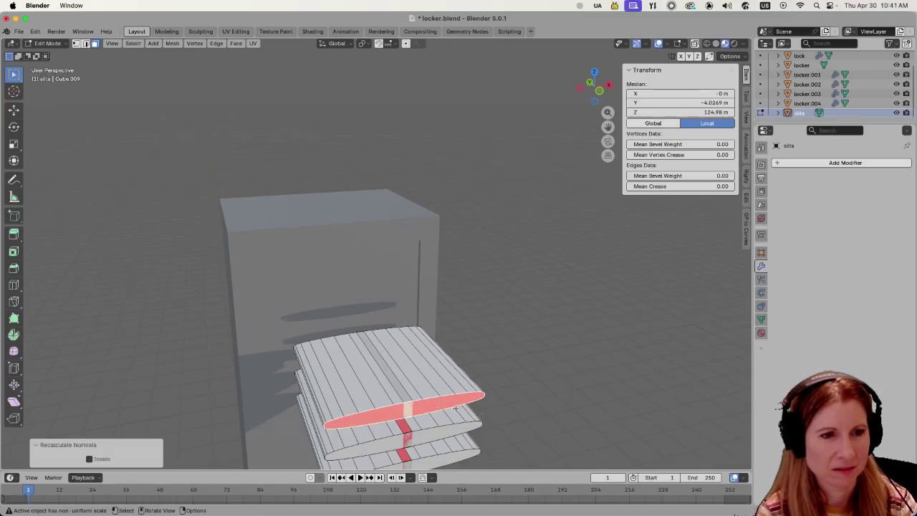
key(ctrl+z)
key(ctrl+shift+z)
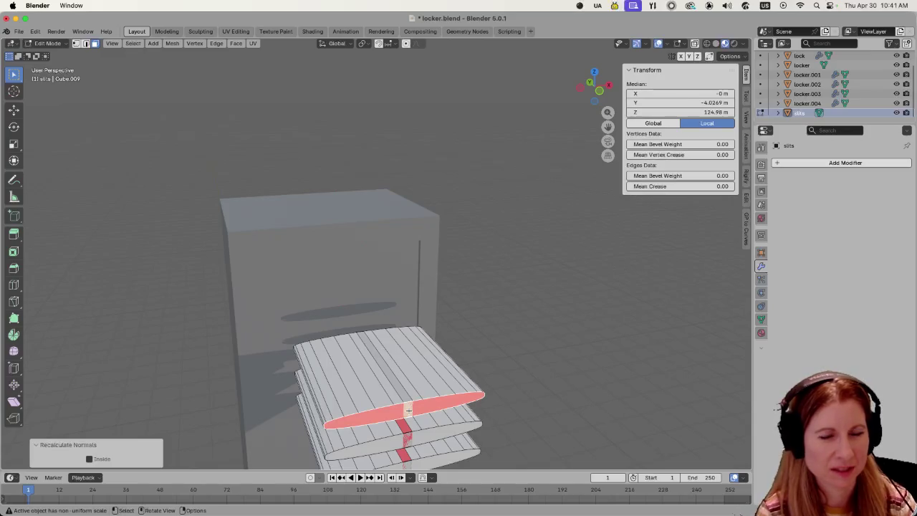
middle_drag(487, 416, 491, 399)
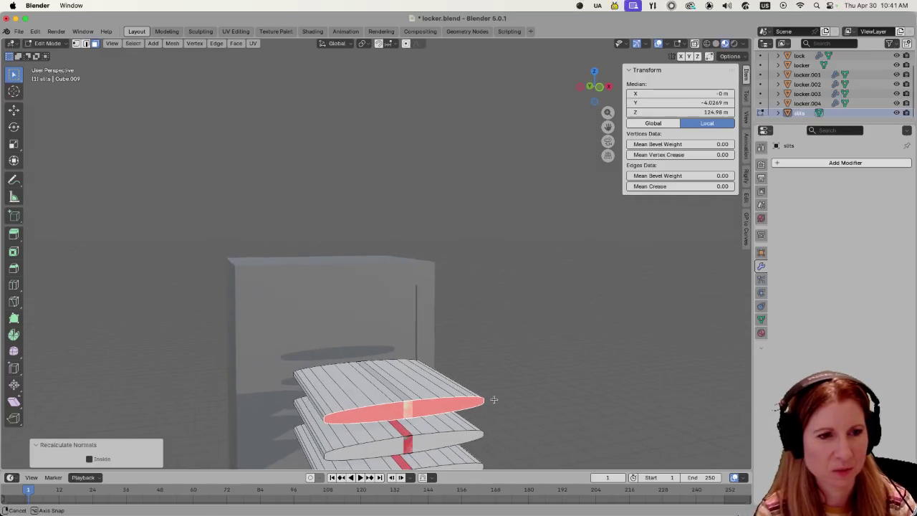
alt+click(408, 447)
scroll(464, 441, down, 5)
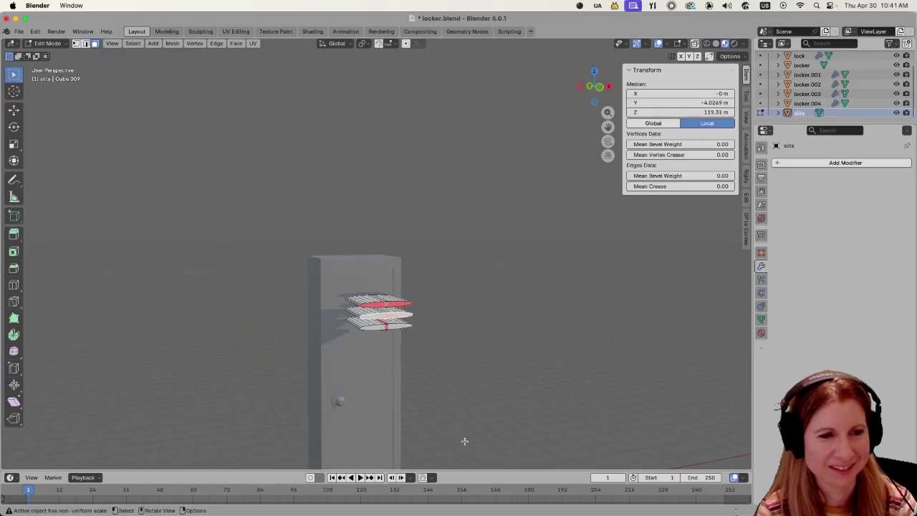
Recalculate the top slat's normals with Inside checked, then clear the selection.
scroll(401, 403, up, 5)
alt+click(401, 403)
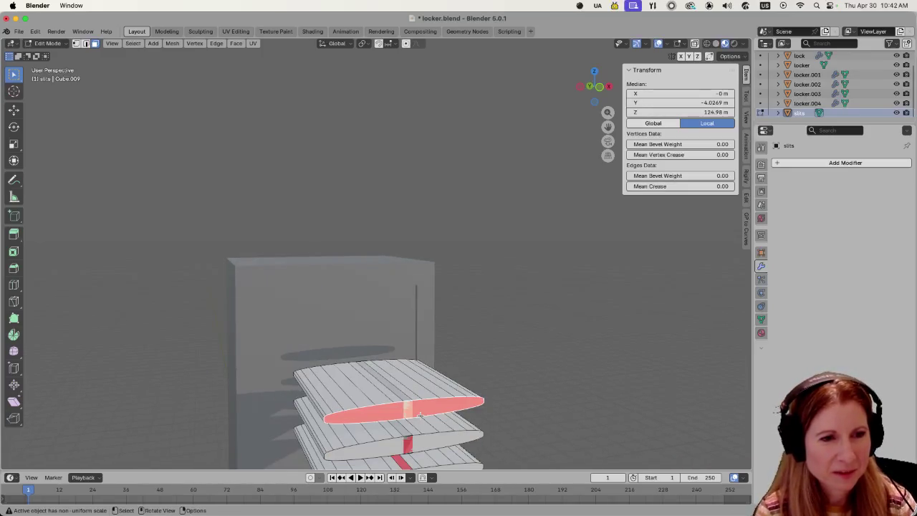
key(shift+n)
click(89, 458)
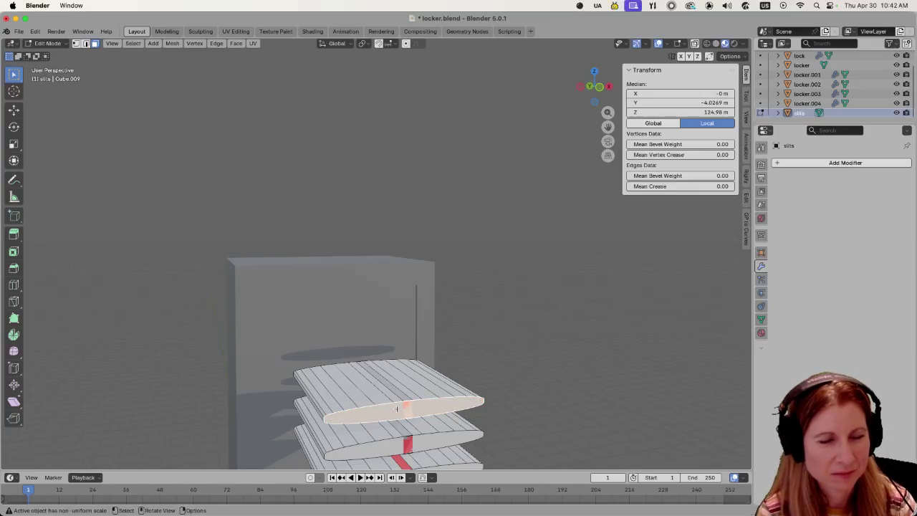
click(514, 391)
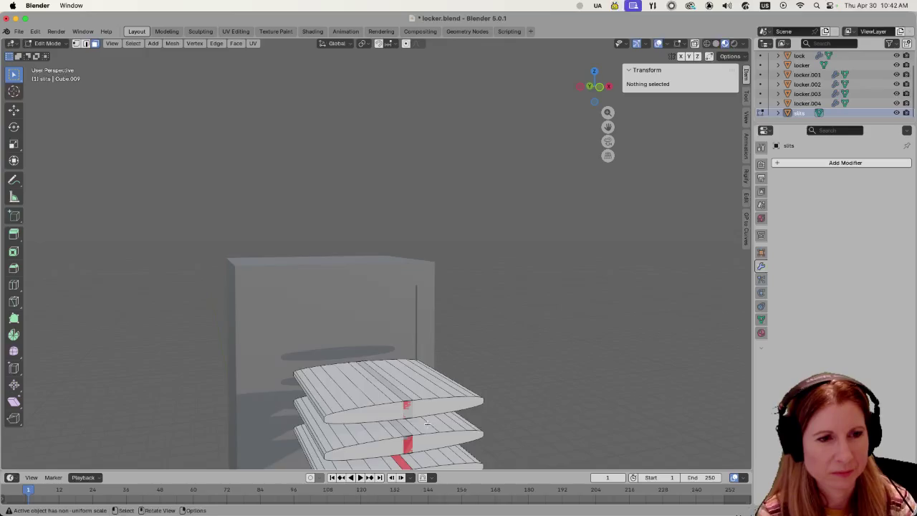
Select the top slat's band of faces and flip its normals inward.
scroll(427, 423, up, 5)
scroll(426, 424, down, 5)
middle_drag(425, 424, 425, 383)
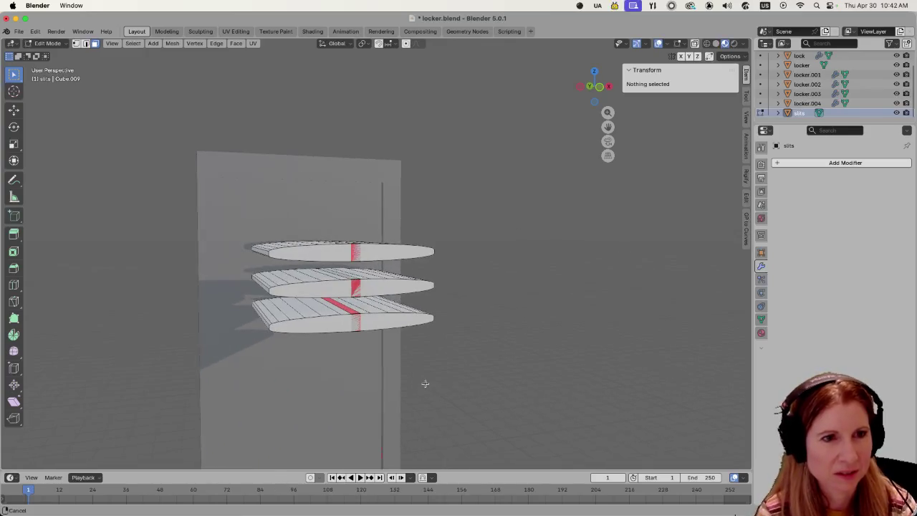
alt+click(345, 257)
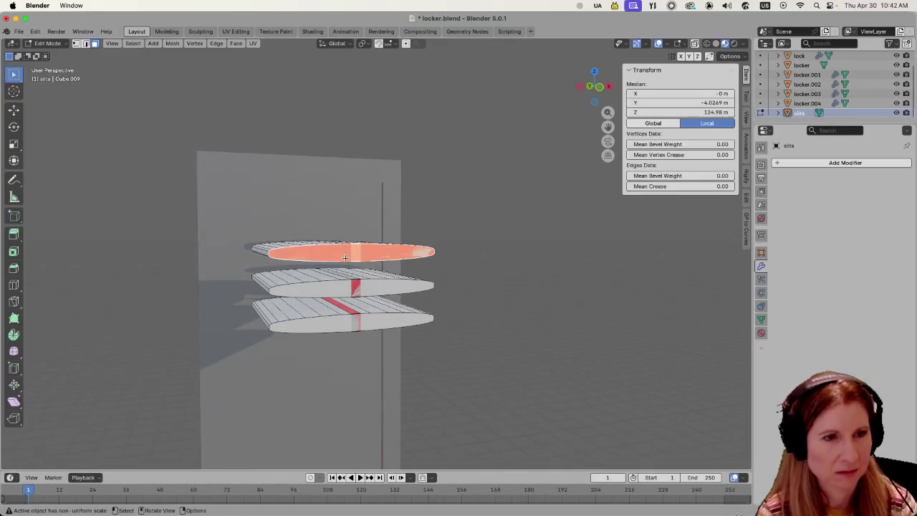
key(x)
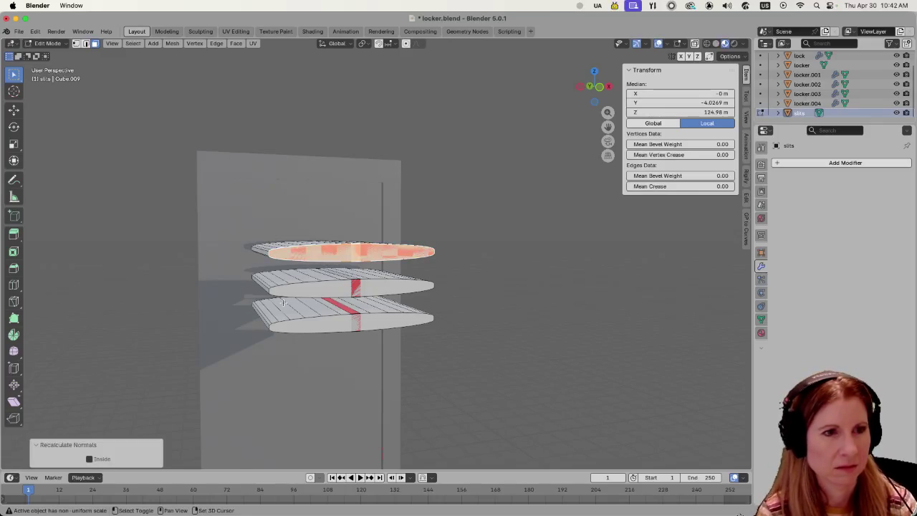
click(124, 311)
Reselect the top slat's edge loop and frame it in the view.
alt+click(345, 254)
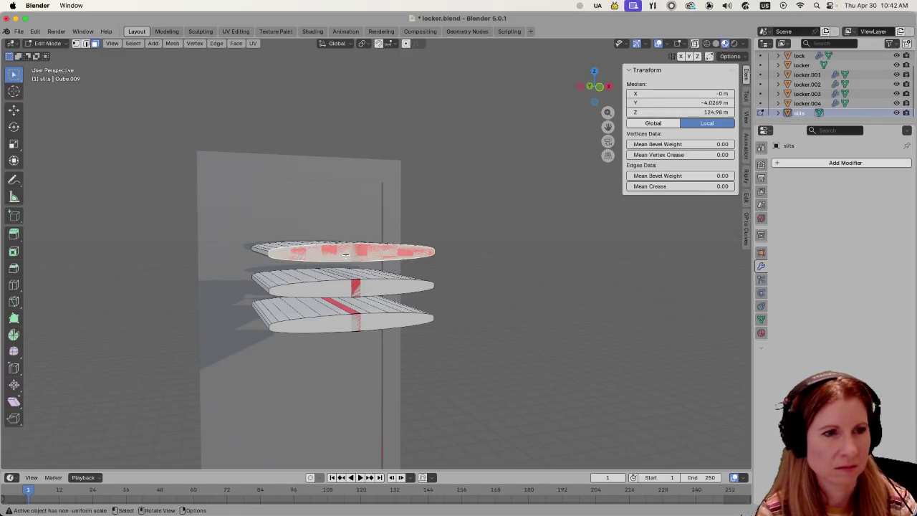
alt+shift+click(345, 254)
alt+shift+click(345, 256)
alt+shift+click(345, 254)
alt+shift+click(345, 254)
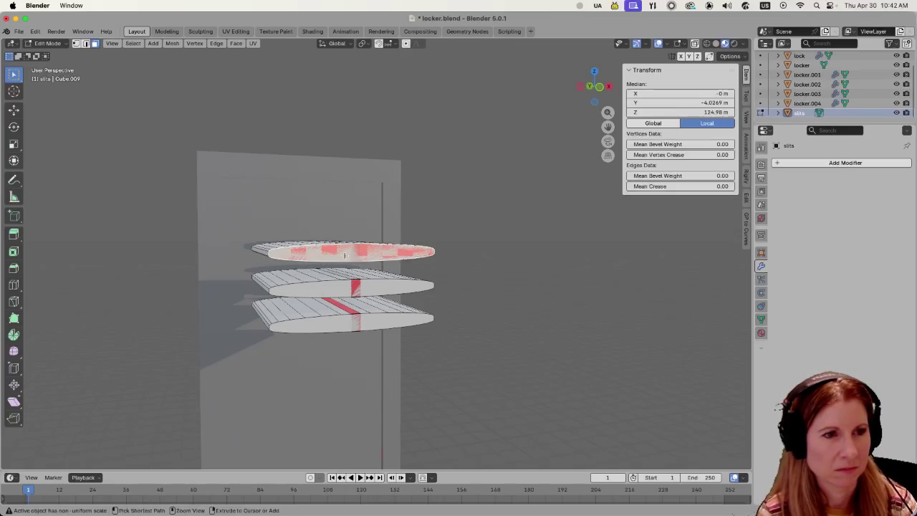
alt+shift+click(345, 255)
alt+shift+click(345, 254)
middle_drag(345, 255, 353, 272)
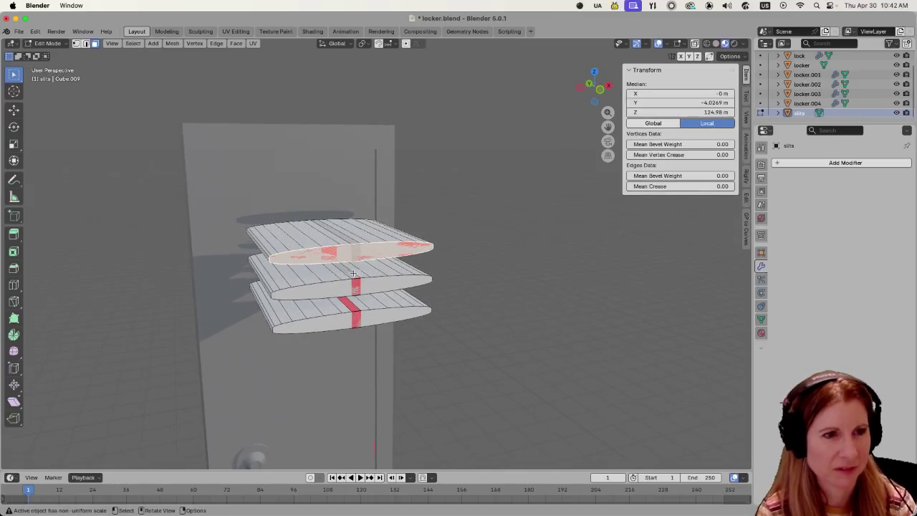
key(KP_Decimal)
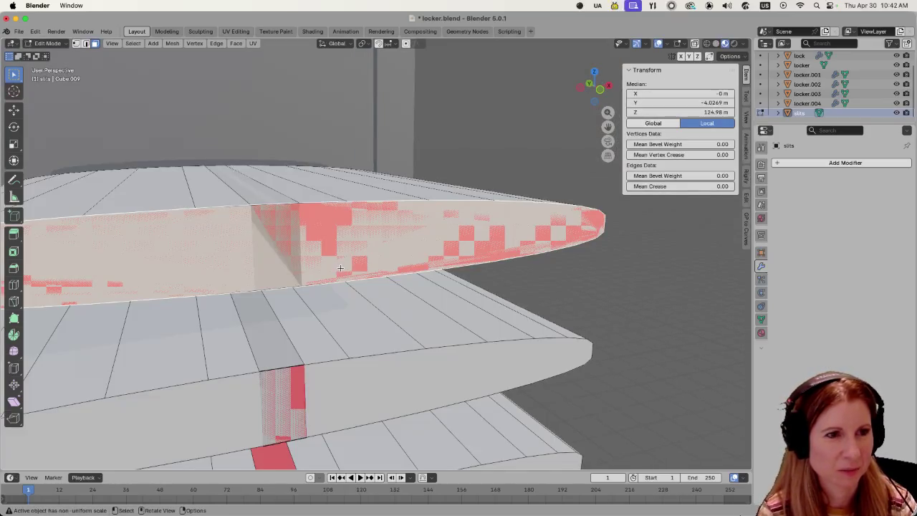
scroll(360, 248, down, 2)
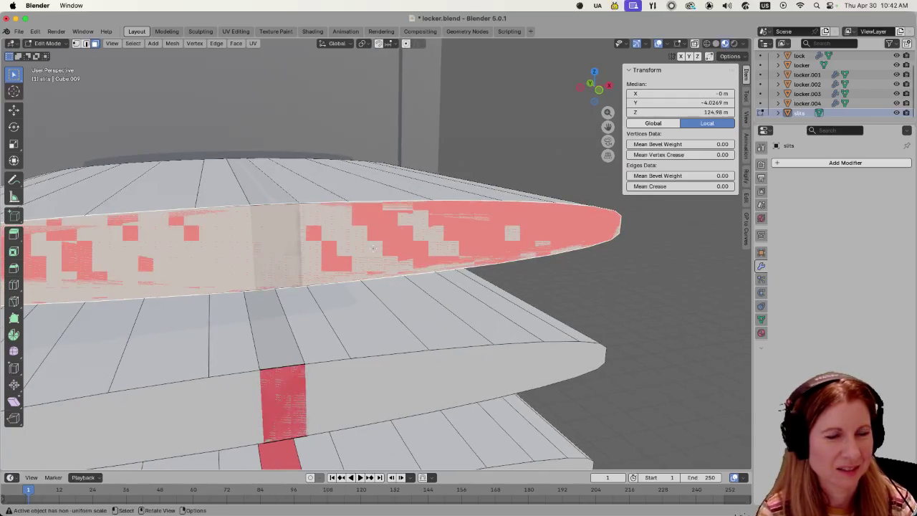
scroll(473, 282, down, 8)
scroll(391, 338, up, 3)
scroll(390, 338, down, 3)
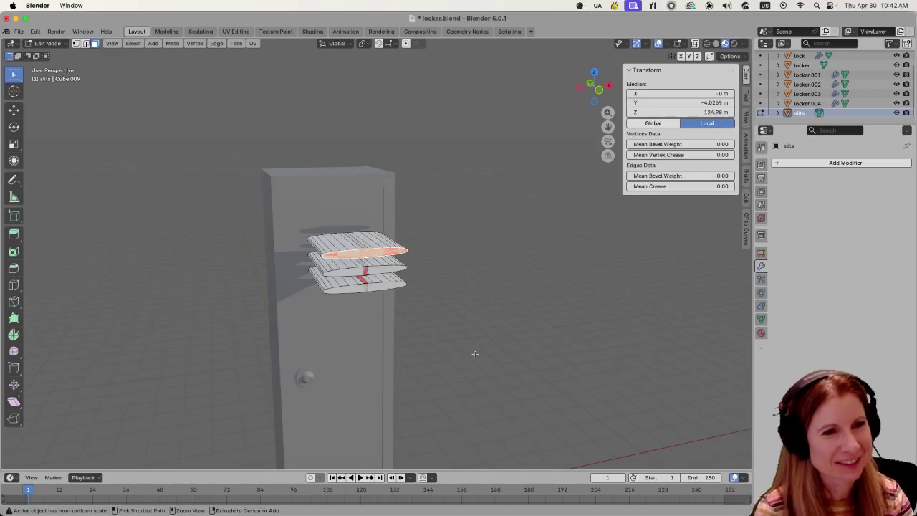
Hide the slits object in the outliner so the vent grooves show on the locker.
click(482, 295)
key(a)
middle_drag(480, 298, 370, 337)
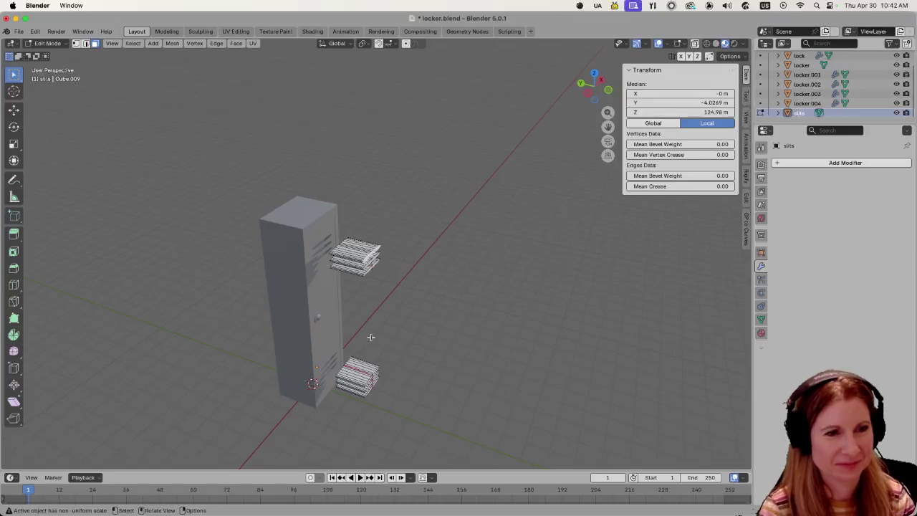
click(897, 113)
scroll(396, 298, up, 5)
scroll(354, 218, up, 3)
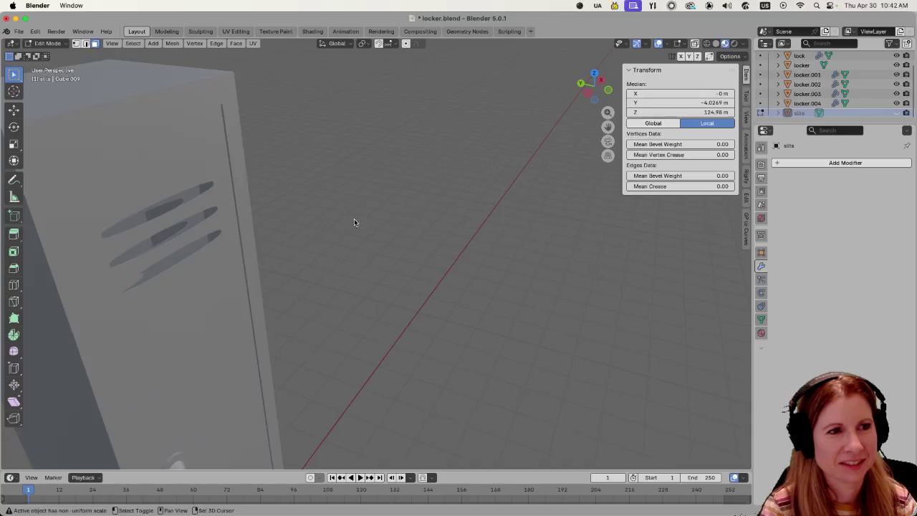
scroll(421, 215, up, 3)
mouse_move(421, 215)
middle_down()
mouse_move(461, 262)
mouse_move(434, 258)
middle_up()
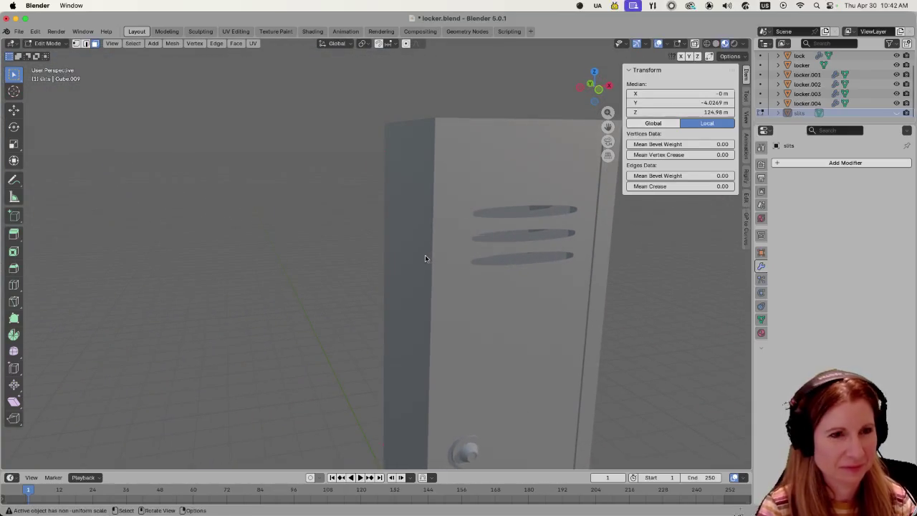
Return to Object Mode, select the lock object and enter its Edit Mode.
key(Tab)
shift+middle_drag(522, 250, 401, 246)
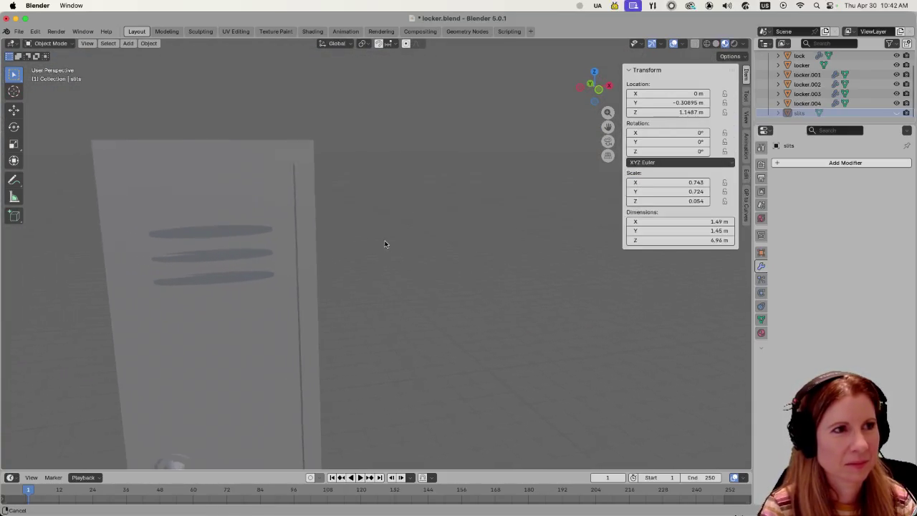
click(301, 285)
key(Tab)
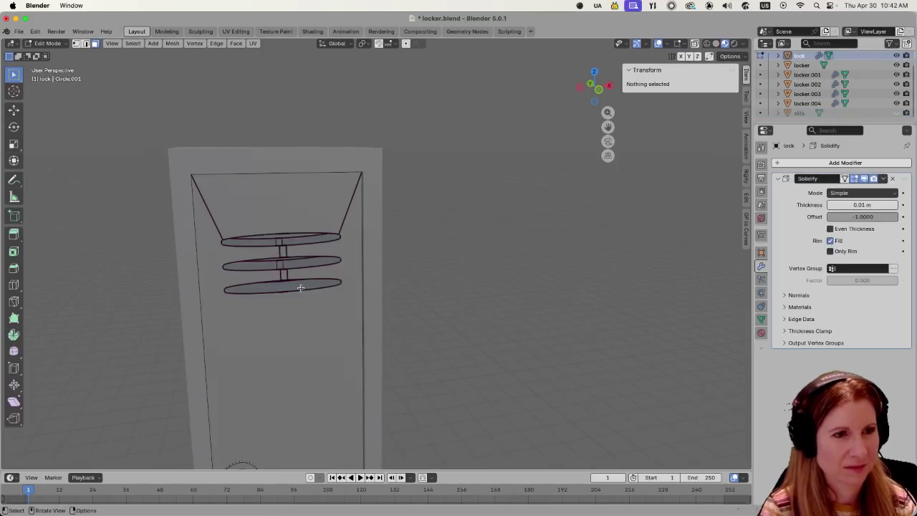
Clear the lock mesh selection and switch to edge selection mode.
scroll(253, 256, up, 5)
mouse_move(241, 239)
middle_down()
mouse_move(338, 232)
mouse_move(301, 227)
middle_up()
key(a)
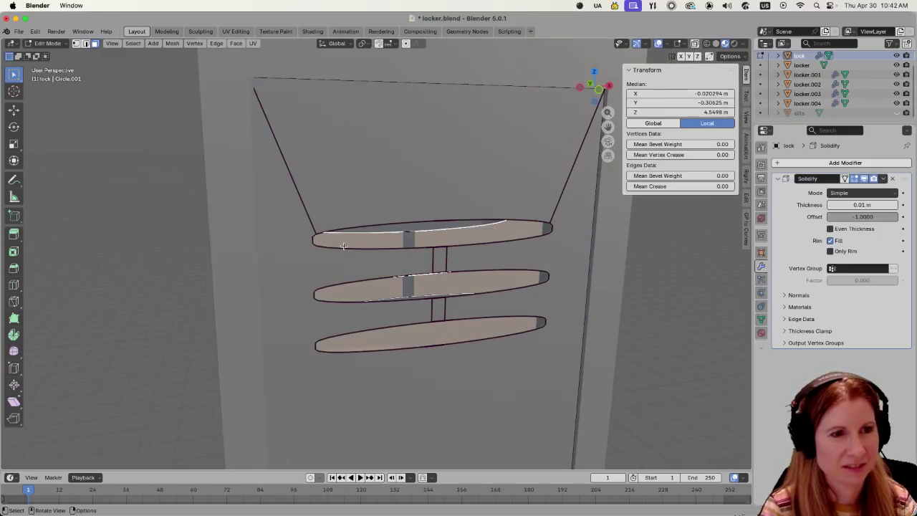
key(alt+a)
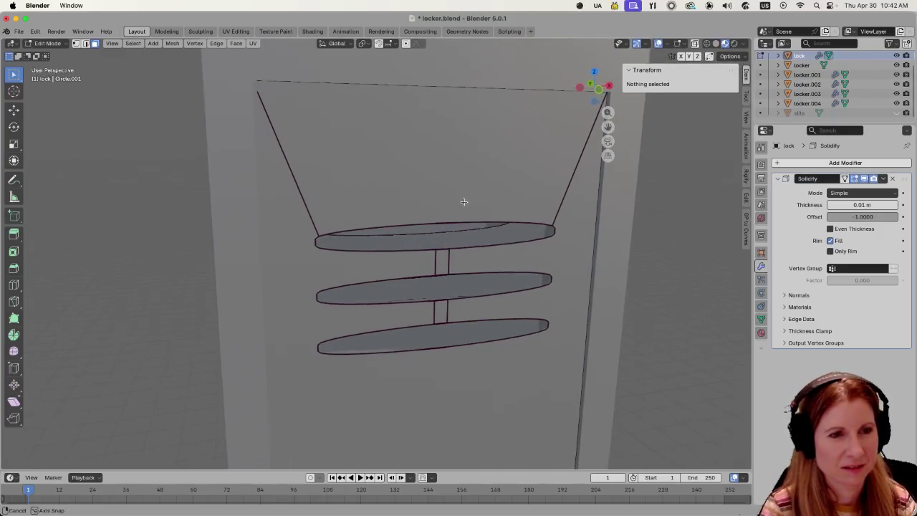
middle_drag(490, 220, 446, 184)
middle_drag(559, 268, 359, 299)
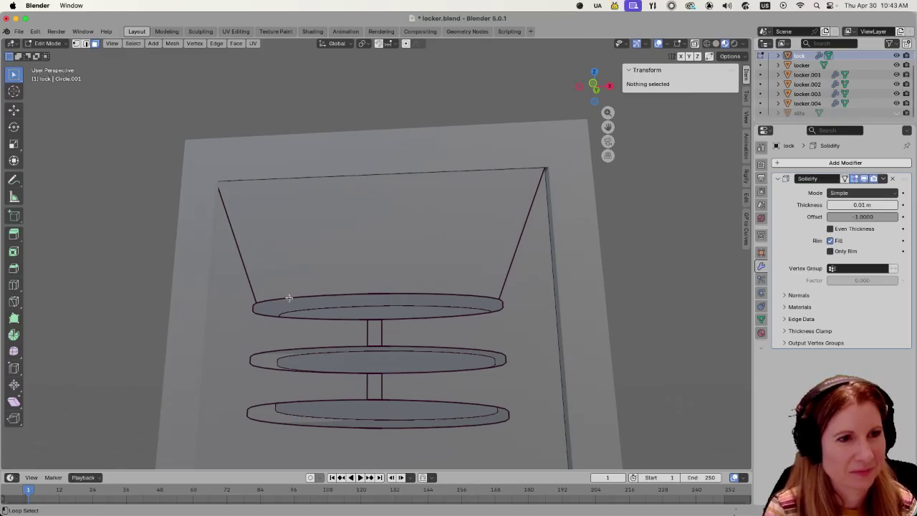
key(2)
Select the top ring's edge loop, dropping the vertical edge beneath it.
alt+click(287, 296)
alt+click(273, 315)
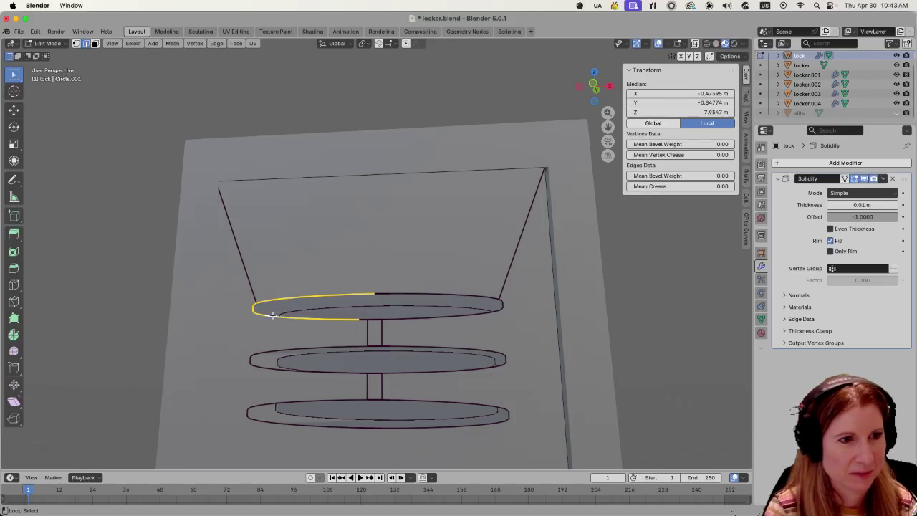
alt+shift+click(415, 293)
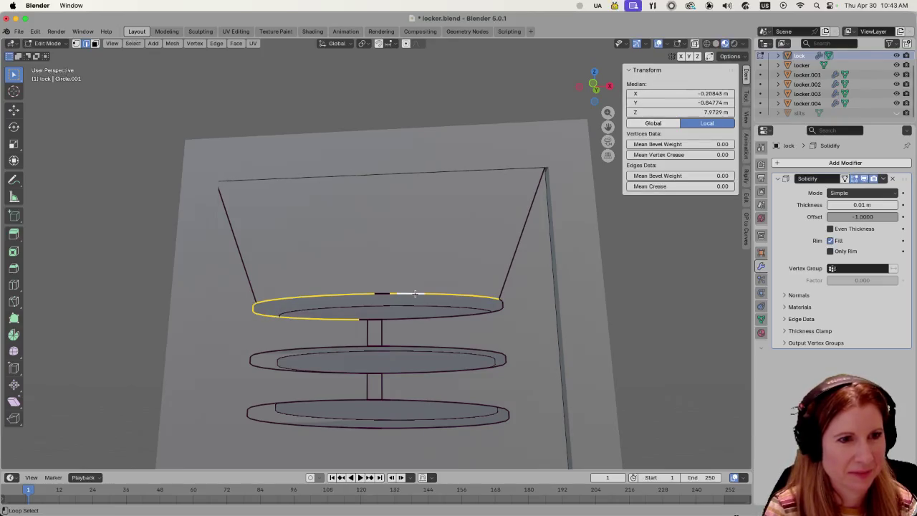
alt+shift+click(376, 292)
alt+shift+click(374, 294)
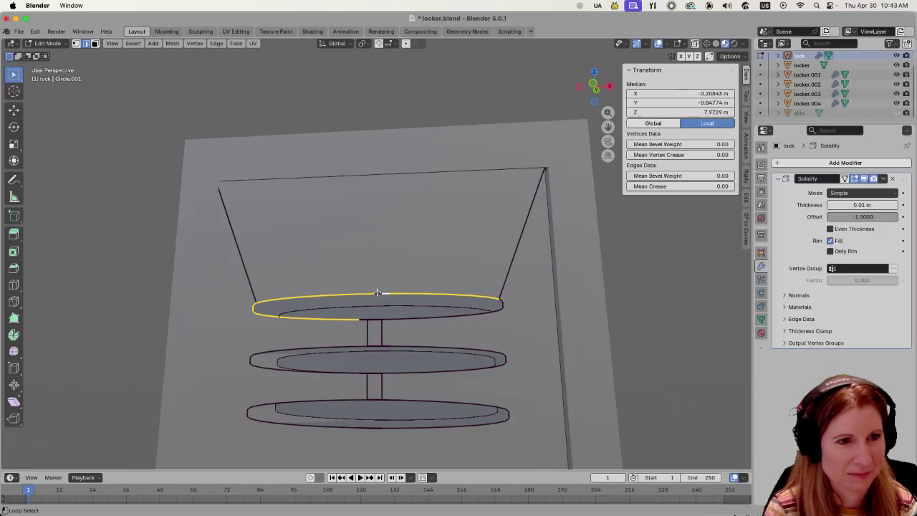
middle_drag(377, 292, 384, 294)
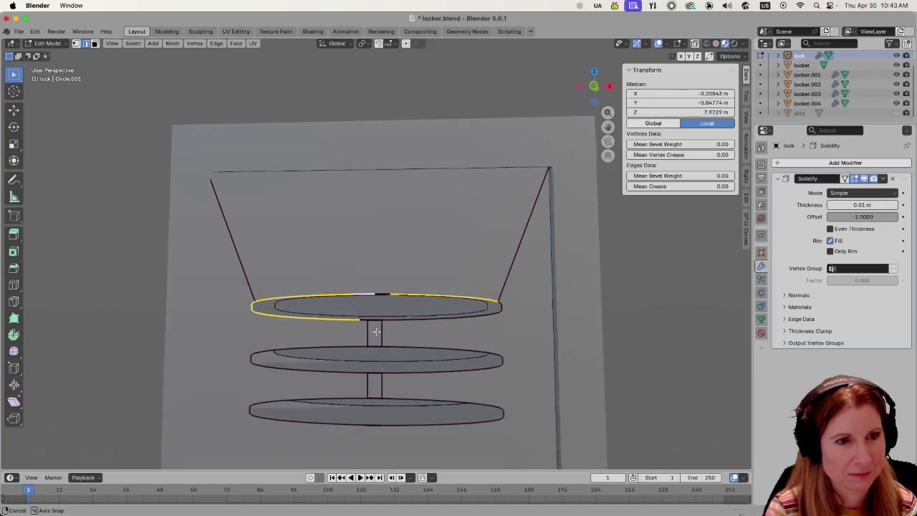
alt+shift+click(384, 294)
scroll(384, 295, up, 5)
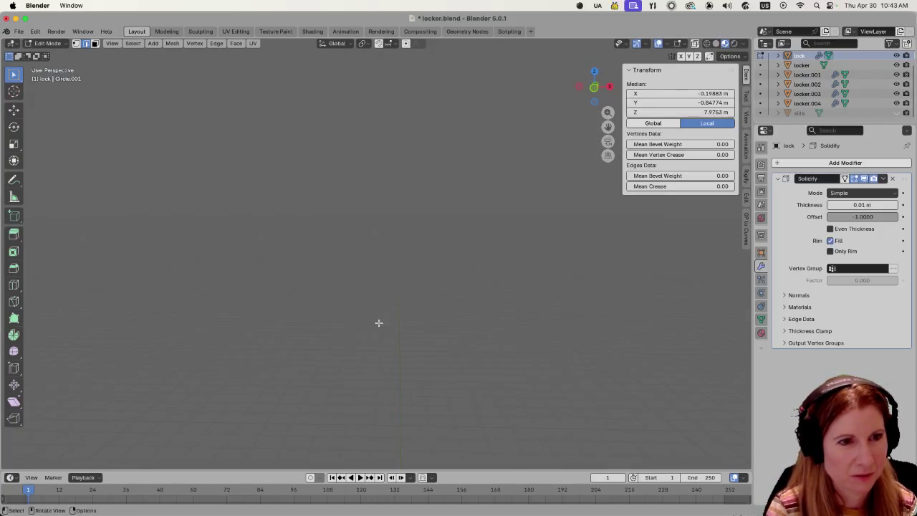
scroll(384, 325, down, 5)
scroll(387, 308, down, 2)
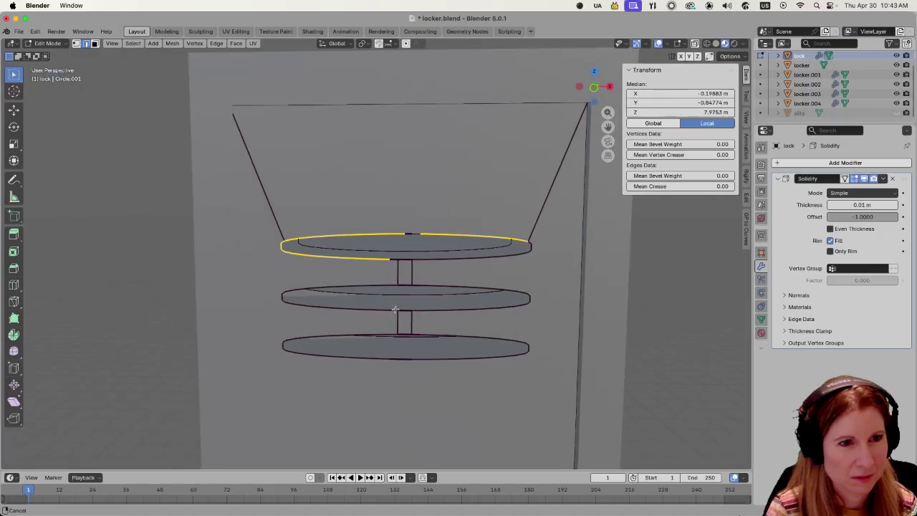
alt+shift+click(404, 268)
alt+shift+click(433, 259)
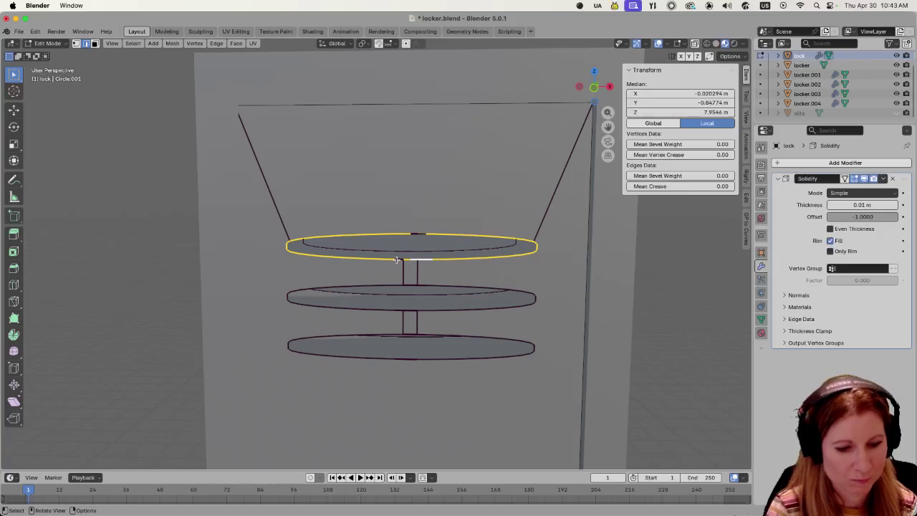
Add the remaining upper and lower rim edges of the top ring to the selection.
middle_drag(401, 298, 408, 266)
scroll(410, 280, down, 5)
scroll(375, 280, up, 4)
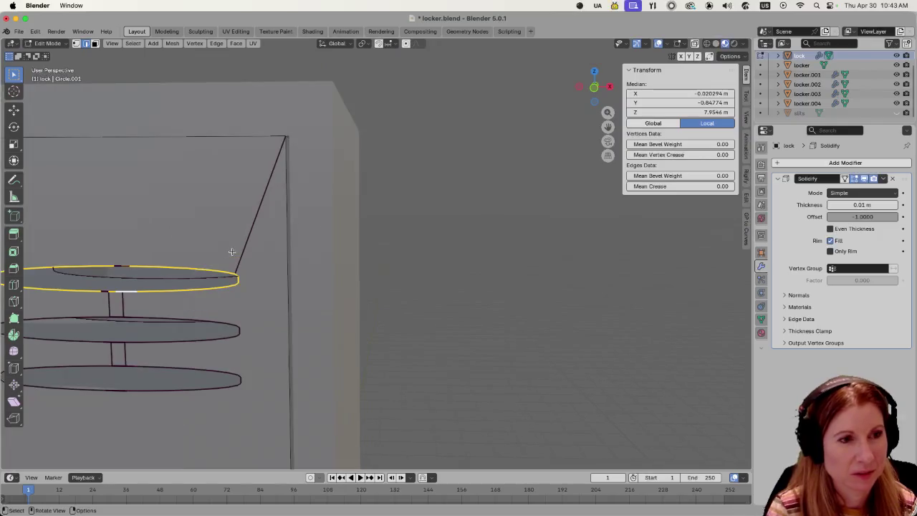
middle_drag(231, 252, 328, 289)
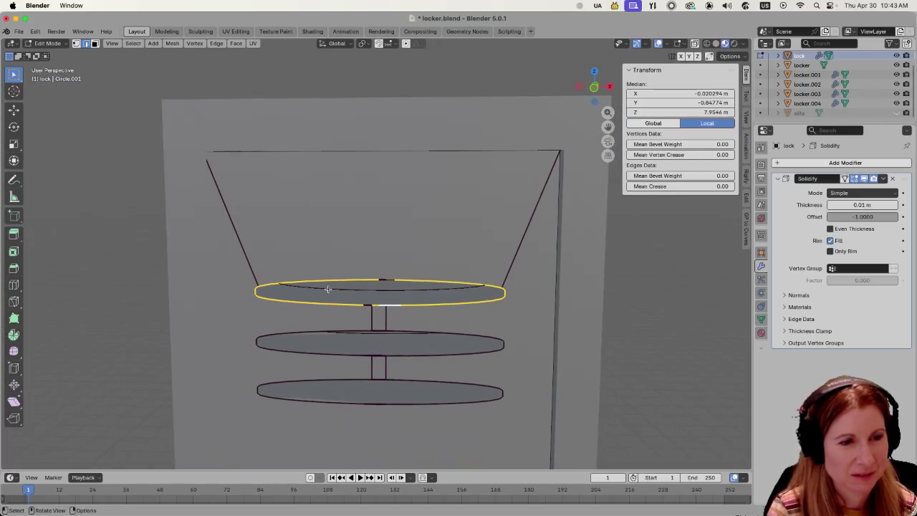
scroll(361, 294, up, 1)
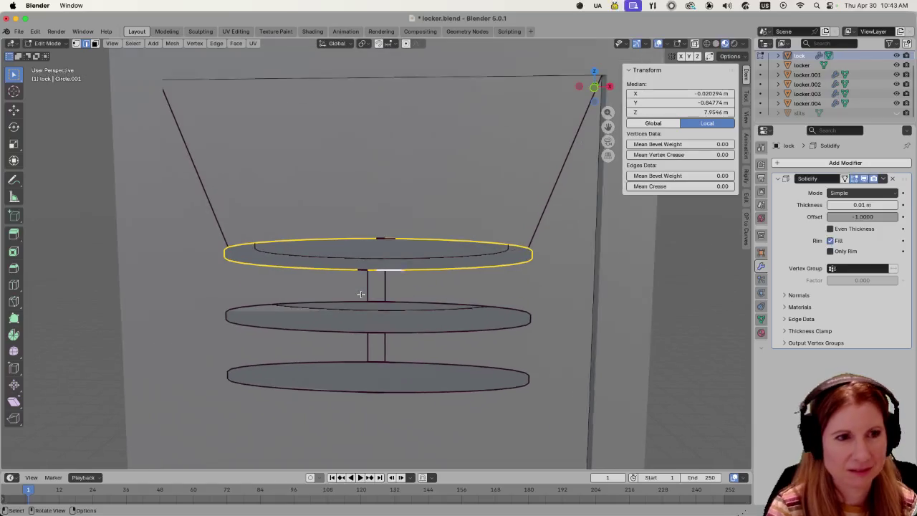
scroll(358, 290, up, 2)
scroll(351, 283, up, 2)
scroll(345, 276, up, 1)
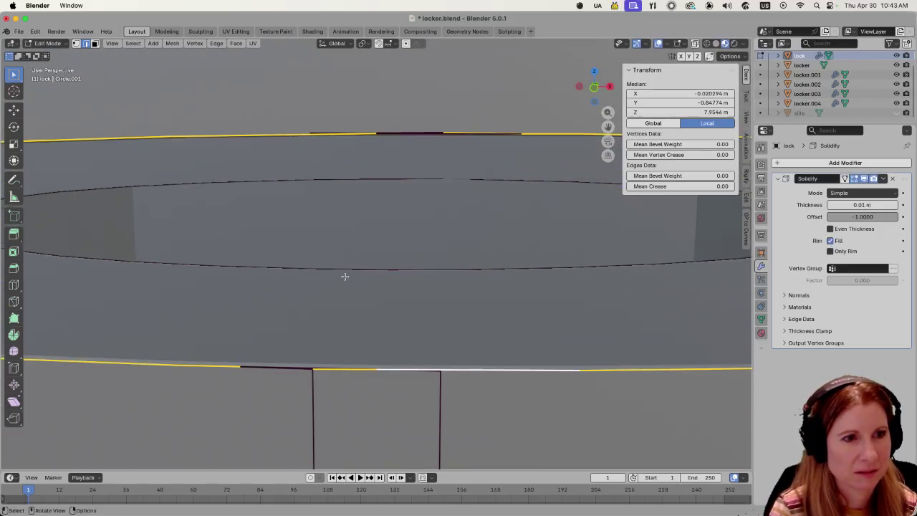
shift+click(275, 368)
shift+click(276, 366)
shift+click(407, 133)
mouse_move(389, 133)
middle_down()
mouse_move(391, 172)
mouse_move(388, 132)
middle_up()
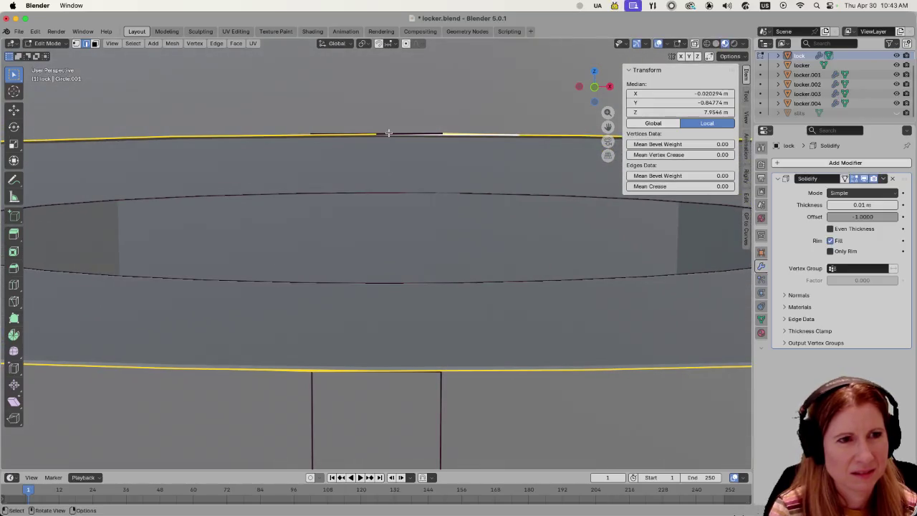
shift+click(387, 134)
Fill the selected top ring loop with a face.
scroll(389, 136, down, 2)
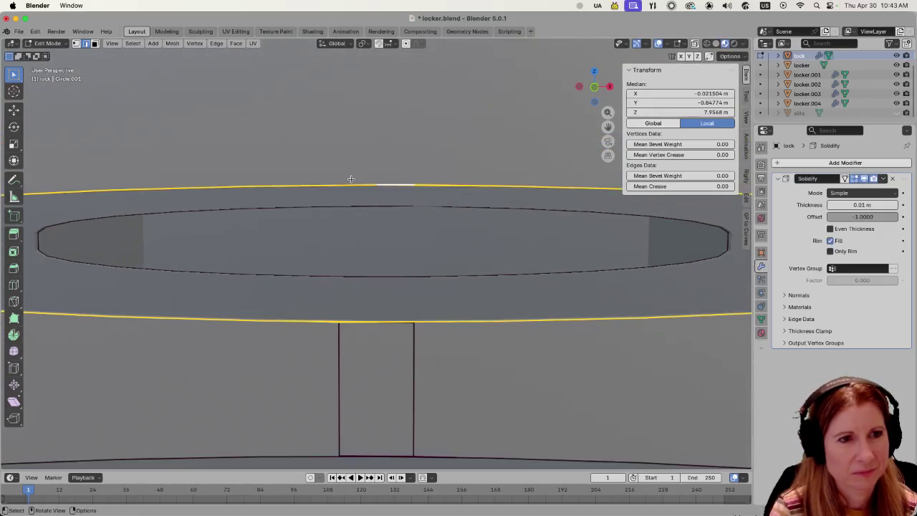
scroll(348, 179, down, 3)
scroll(337, 200, down, 3)
key(f)
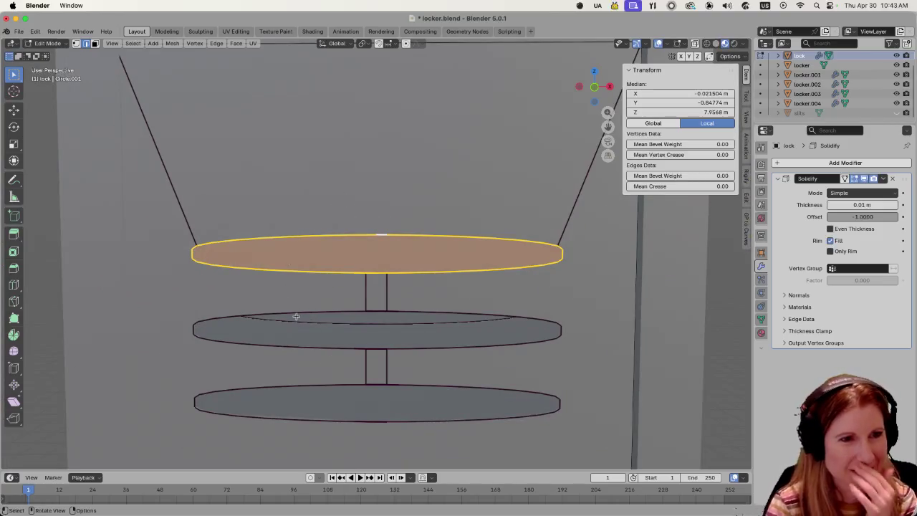
Select the middle ring's outer edge loop and its top-rim edges.
middle_drag(348, 332, 340, 327)
scroll(340, 327, up, 4)
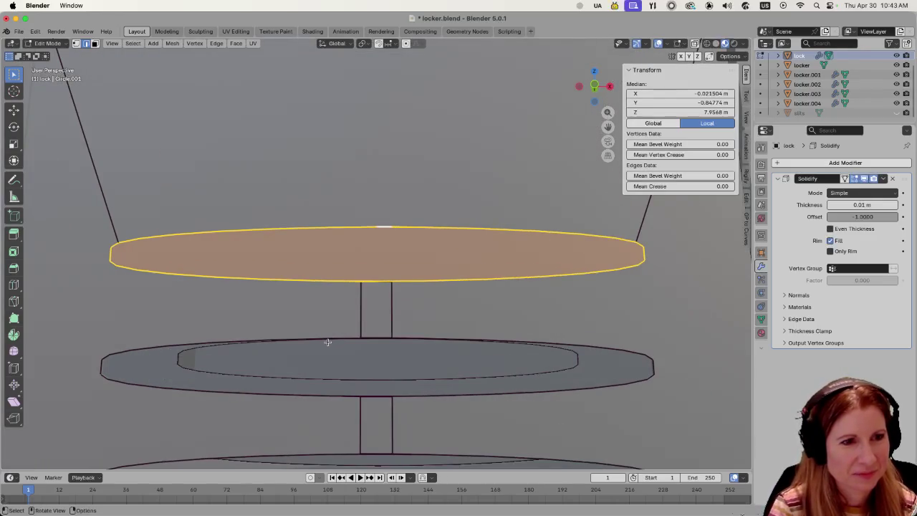
alt+shift+click(330, 341)
click(145, 342)
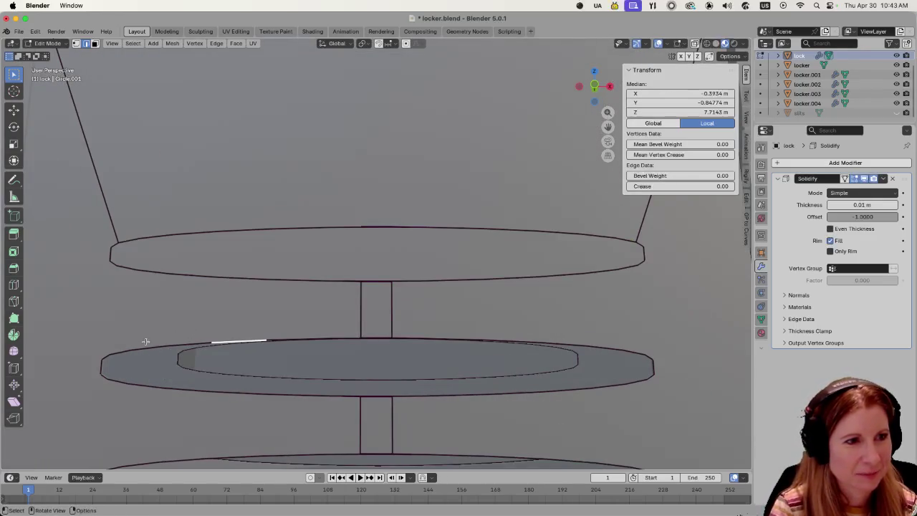
click(136, 349)
alt+click(135, 348)
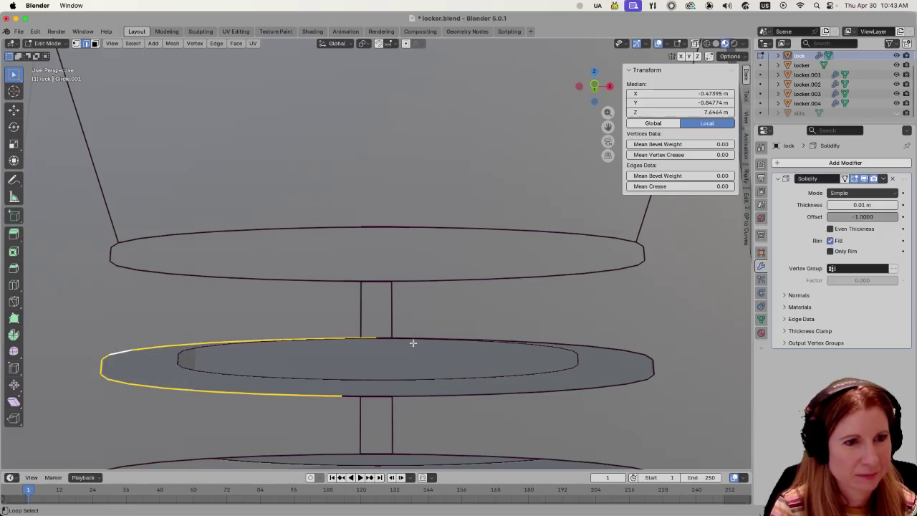
alt+click(441, 336)
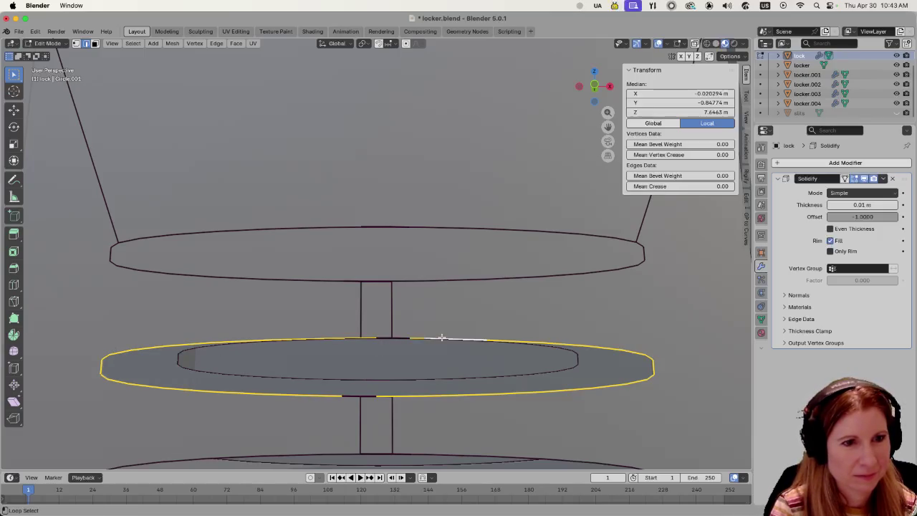
alt+click(385, 336)
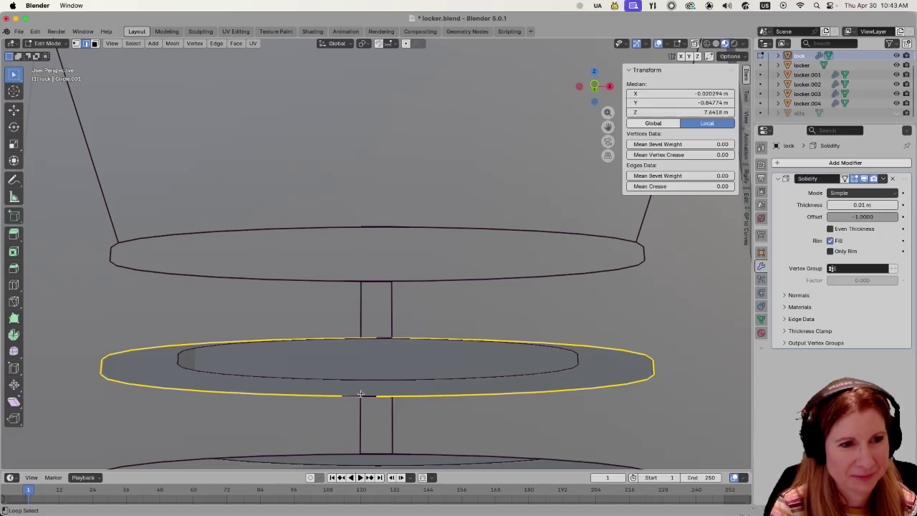
Complete the middle ring's edge loop and fill it with a face.
scroll(352, 391, up, 2)
mouse_move(352, 393)
shift+middle_down()
mouse_move(409, 375)
mouse_move(436, 326)
shift+middle_up()
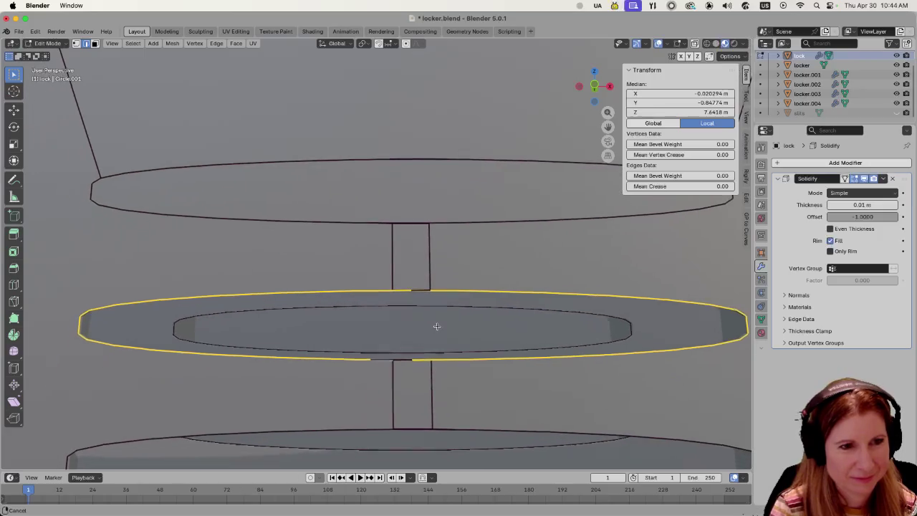
alt+click(382, 359)
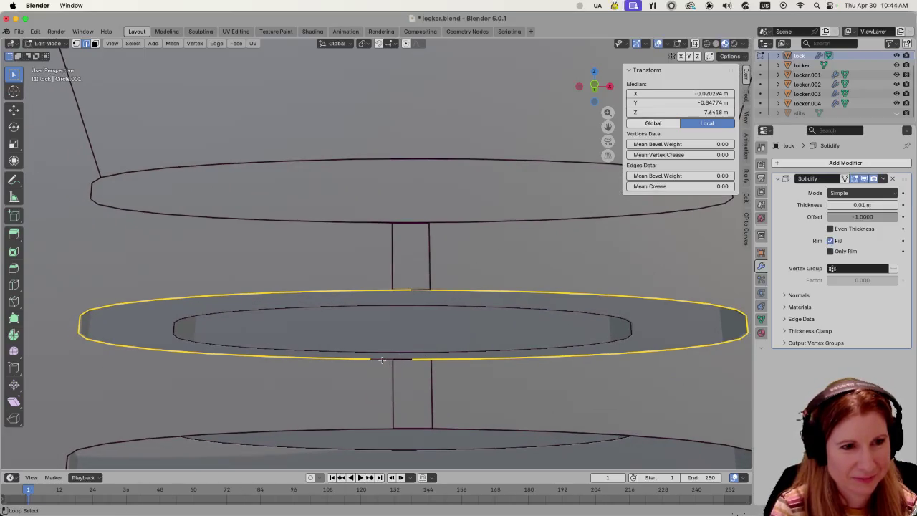
alt+shift+click(393, 359)
alt+shift+click(391, 369)
middle_drag(391, 367, 393, 366)
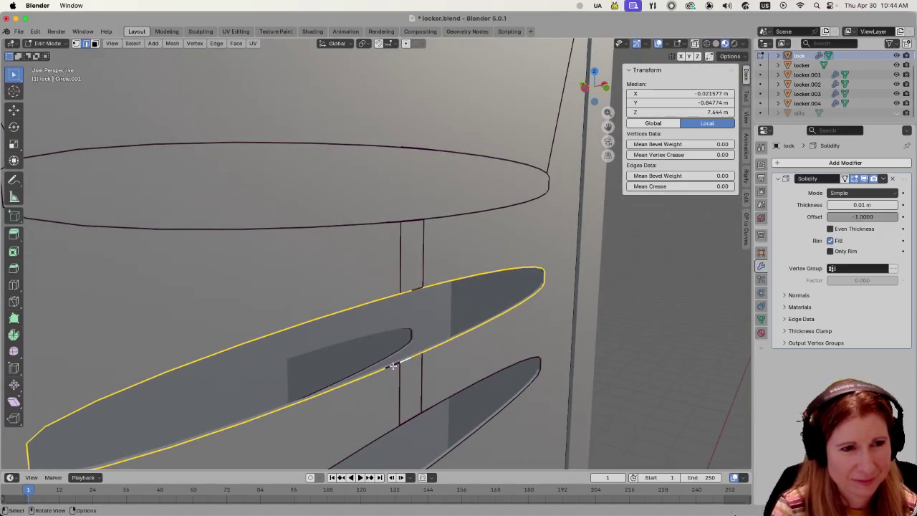
shift+click(414, 289)
key(f)
Select the lower ring's full edge loop, including the short front gap edge.
scroll(401, 323, down, 3)
mouse_move(440, 348)
middle_down()
mouse_move(454, 286)
mouse_move(360, 313)
middle_up()
scroll(361, 313, up, 3)
click(283, 297)
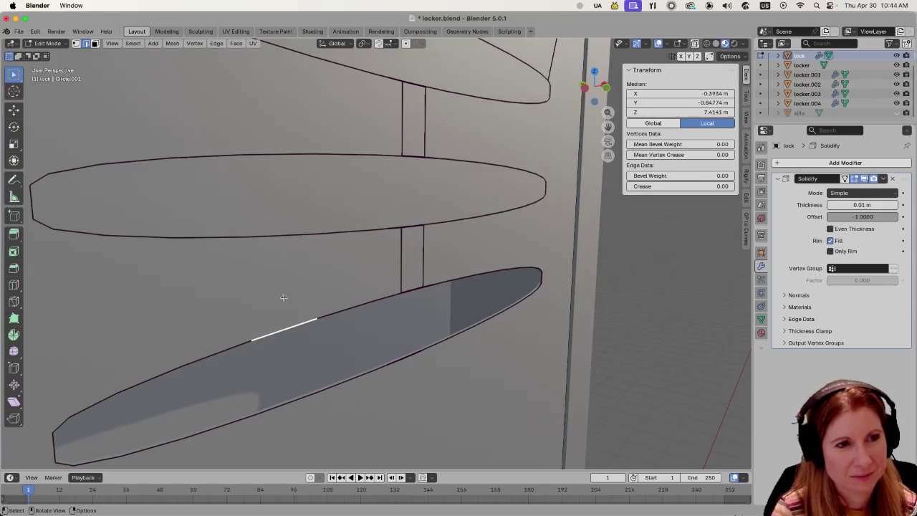
alt+click(224, 348)
alt+shift+click(467, 277)
shift+click(423, 286)
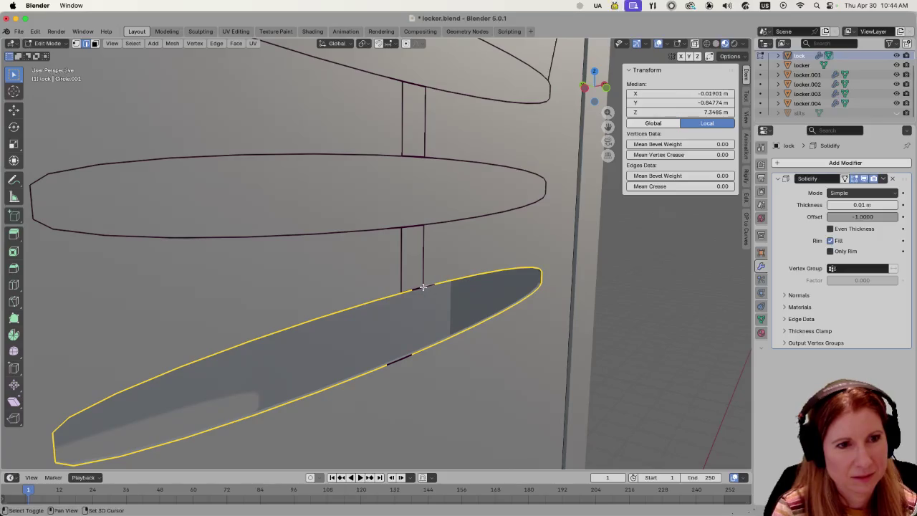
shift+click(416, 288)
shift+click(413, 288)
shift+click(420, 286)
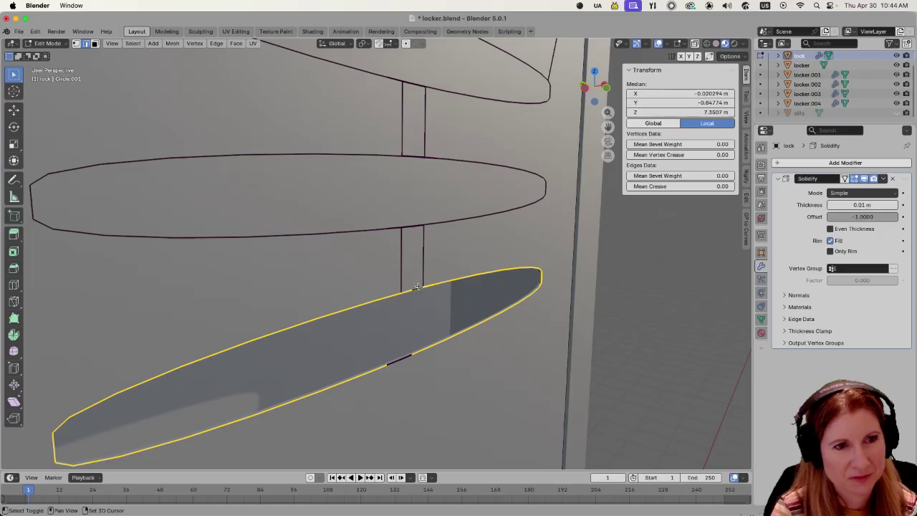
shift+click(401, 359)
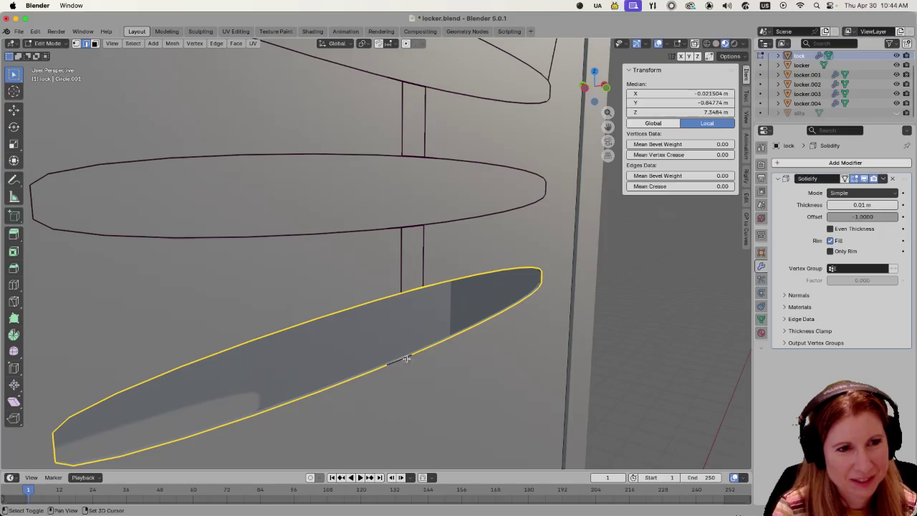
Merge the lower ring's vertices by distance, then fill its loop with a face.
key(ctrl+l)
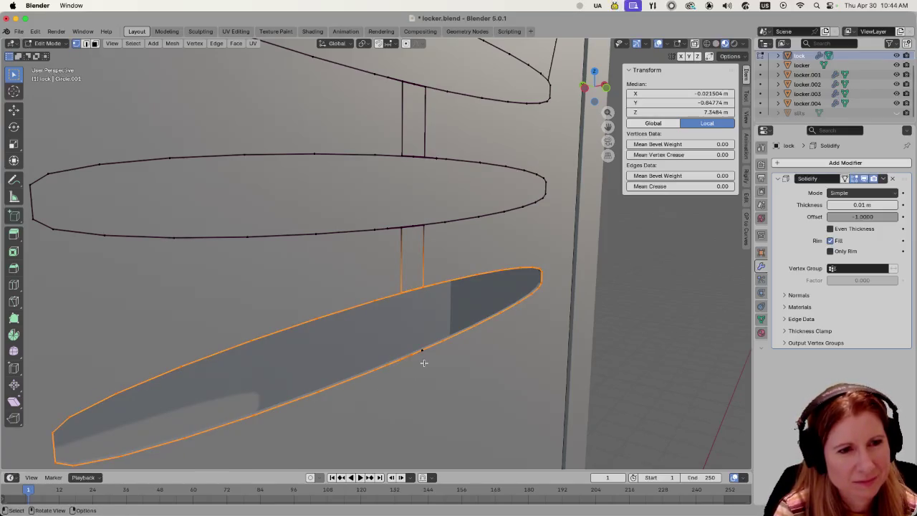
key(m)
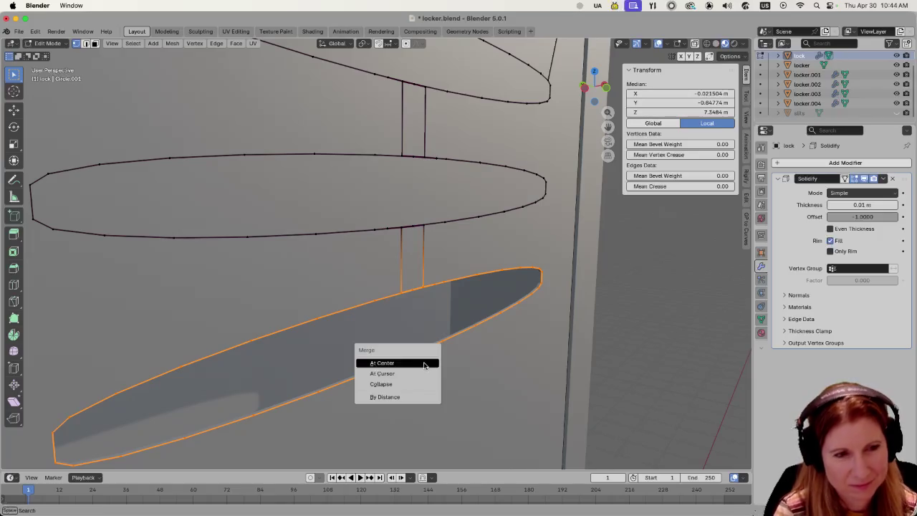
click(411, 396)
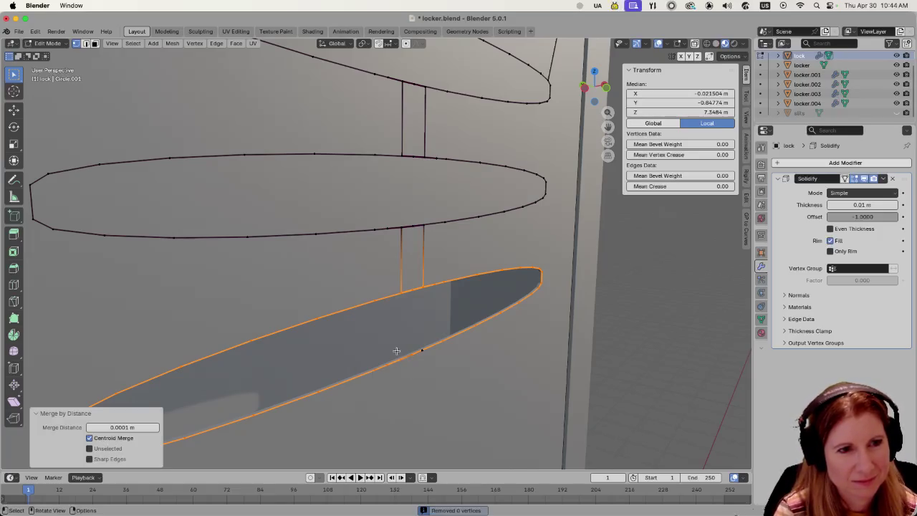
alt+click(406, 354)
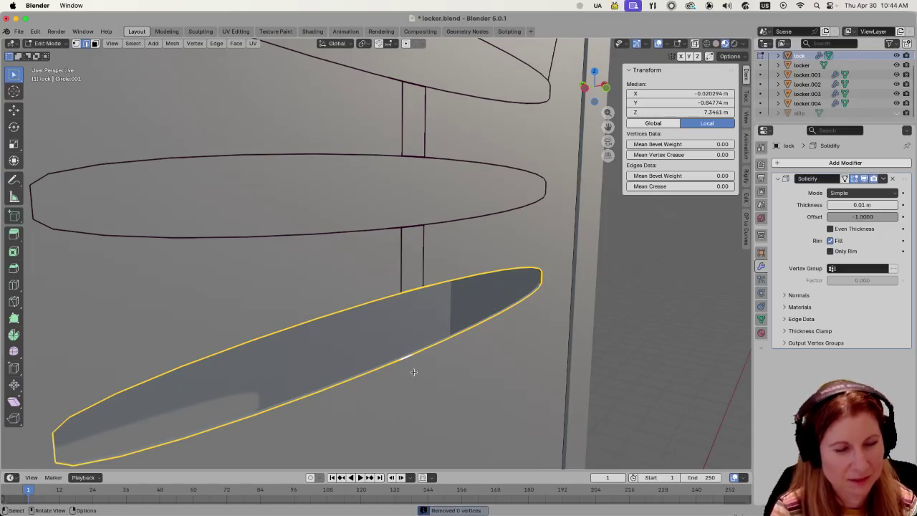
key(f)
scroll(414, 378, down, 3)
click(428, 384)
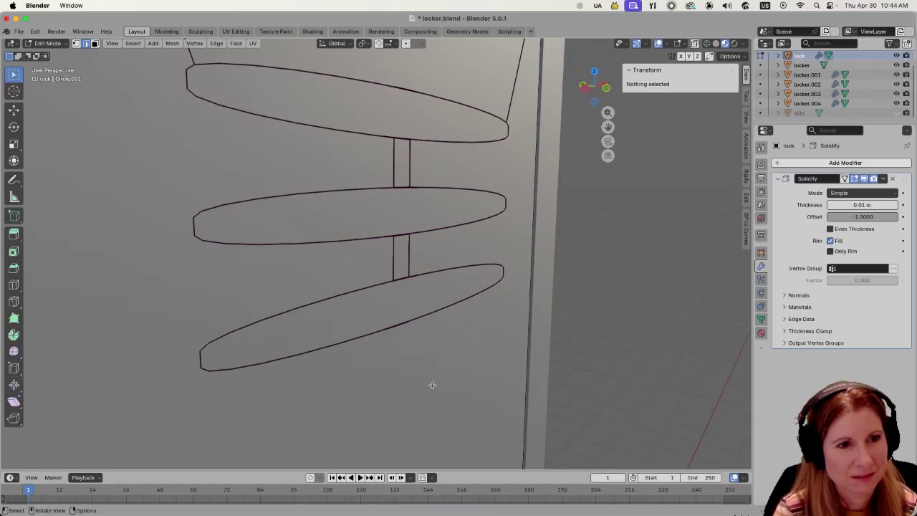
scroll(463, 369, up, 2)
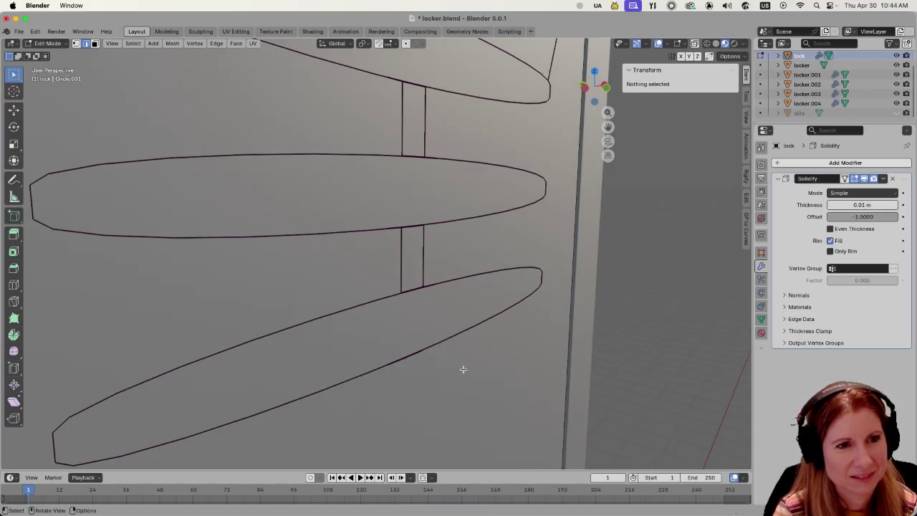
scroll(463, 369, up, 2)
scroll(463, 369, down, 3)
scroll(463, 373, down, 2)
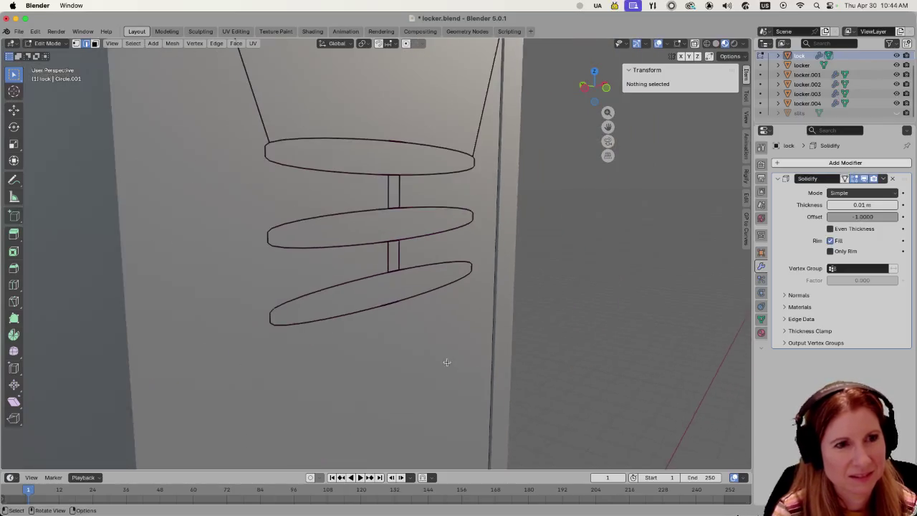
scroll(462, 379, down, 2)
shift+middle_drag(462, 382, 442, 237)
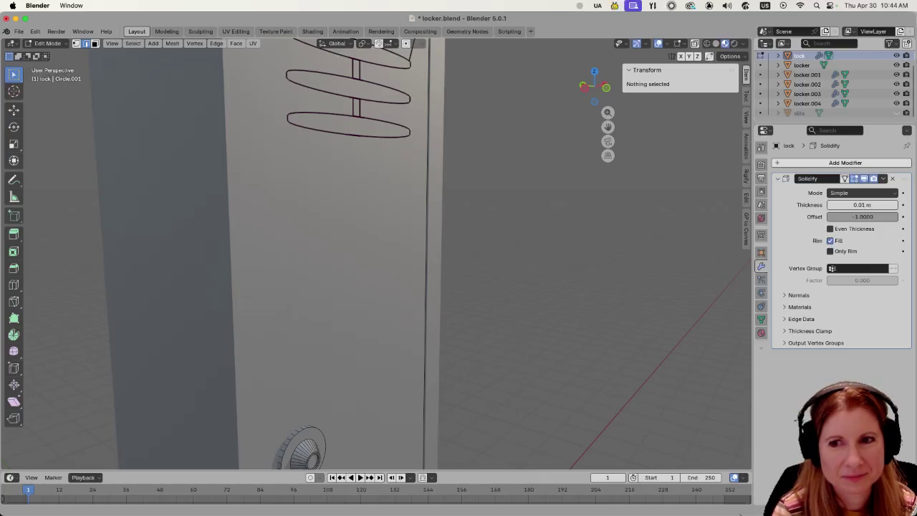
shift+scroll(571, 211, down, 3)
shift+scroll(512, 317, down, 3)
shift+scroll(515, 84, down, 4)
mouse_move(515, 84)
middle_down()
mouse_move(581, 243)
mouse_move(533, 248)
middle_up()
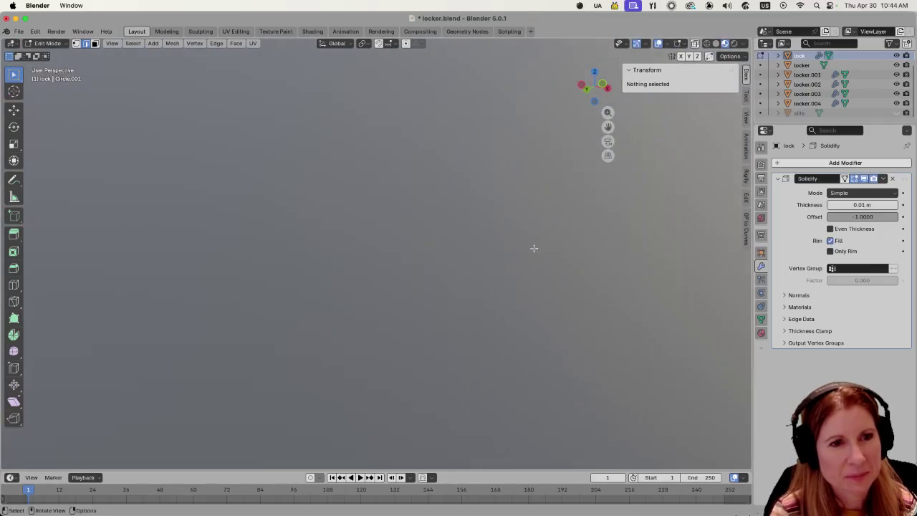
scroll(534, 248, down, 3)
scroll(519, 309, down, 2)
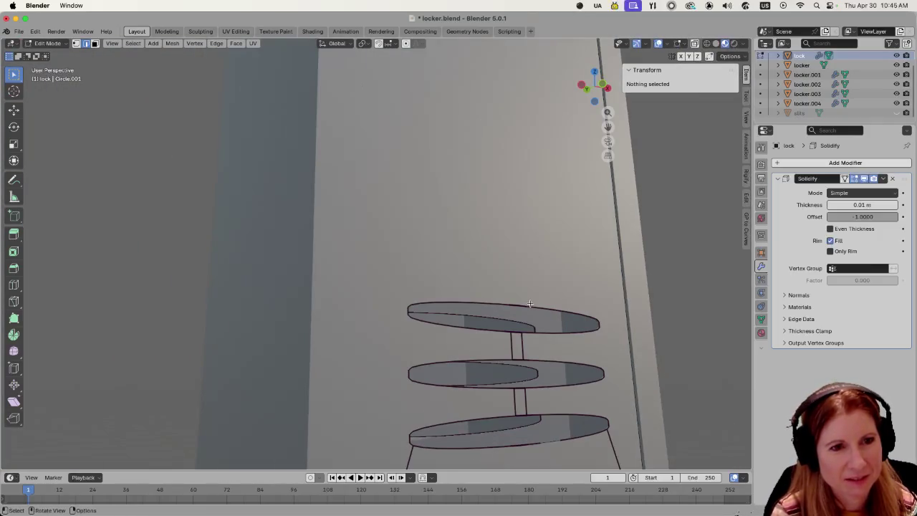
click(532, 304)
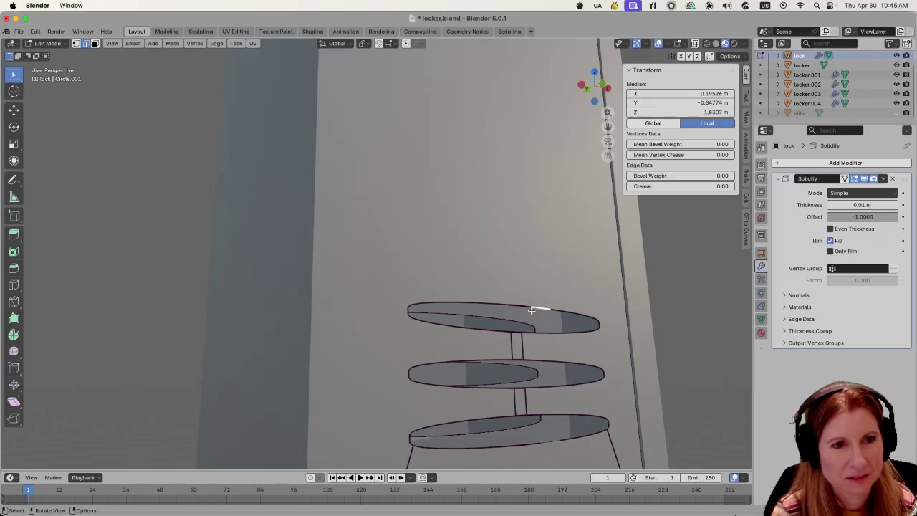
shift+middle_drag(557, 272, 496, 214)
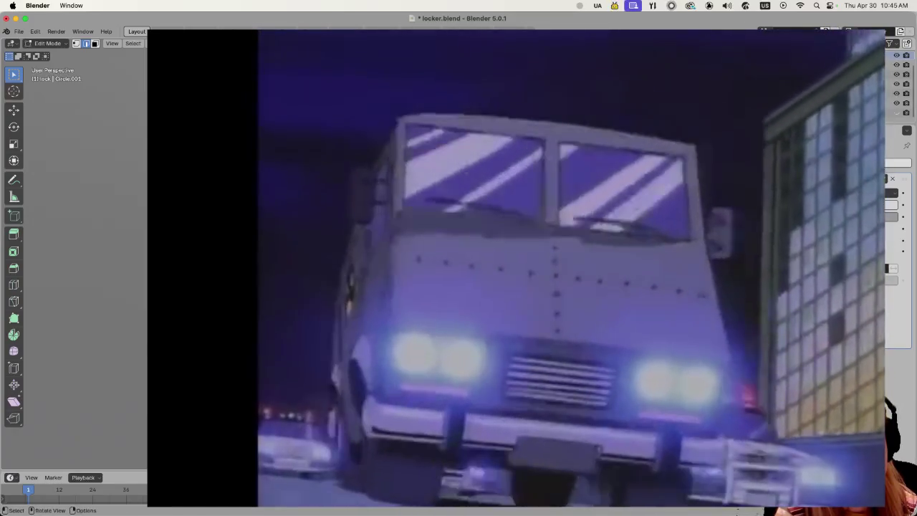
Deselect everything and loop-select a slit outline's edges.
shift+middle_drag(501, 287, 430, 251)
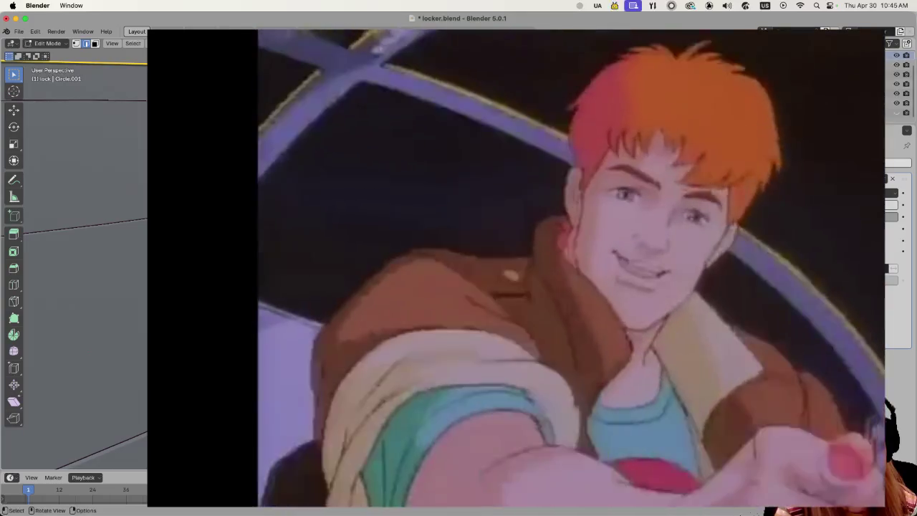
middle_drag(72, 287, 93, 272)
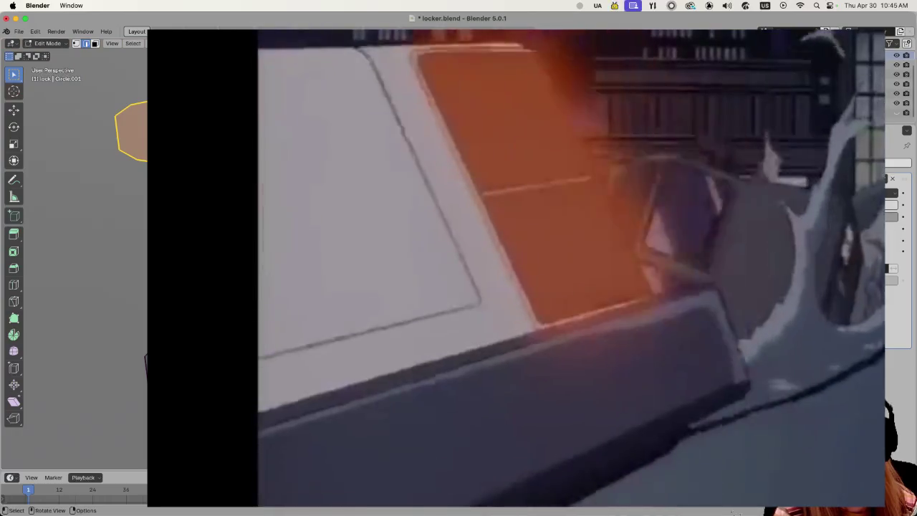
key(alt+a)
key(shift)
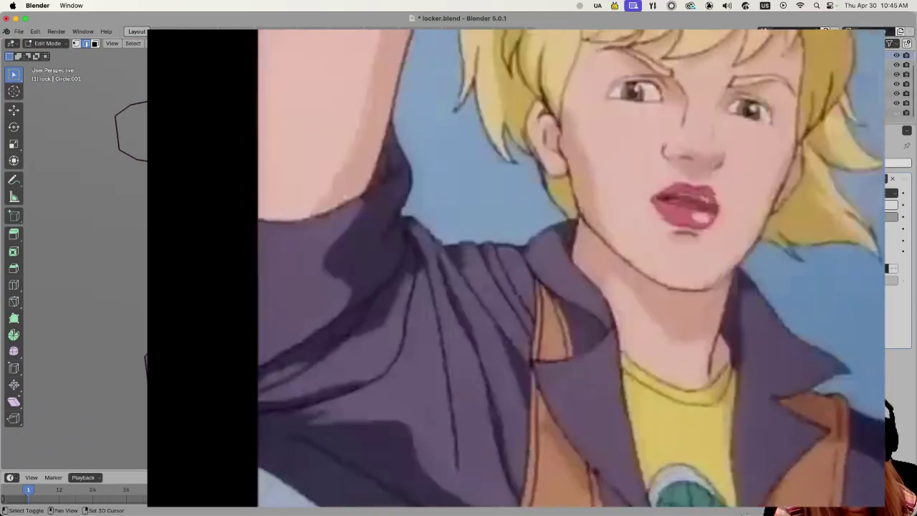
alt+shift+click(145, 358)
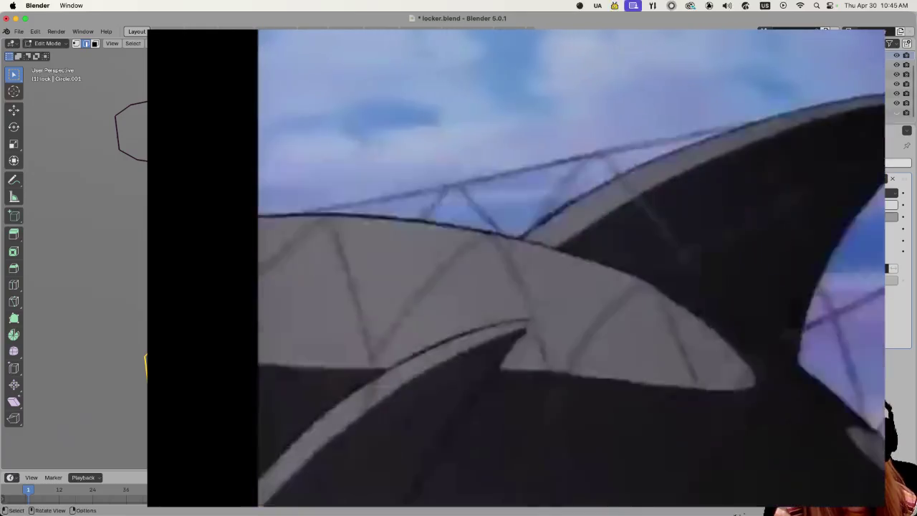
Remove the large grey face and fill the slit loop with a face.
shift+middle_drag(129, 179, 129, 322)
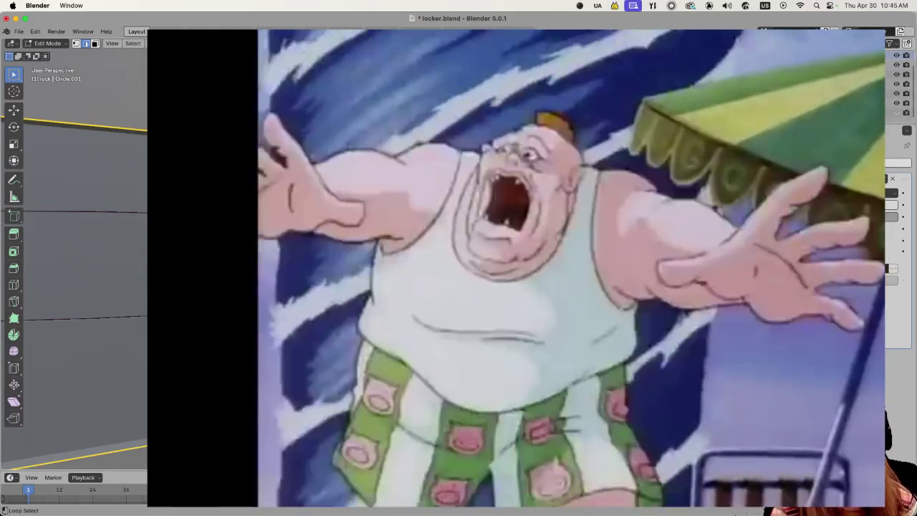
key(h)
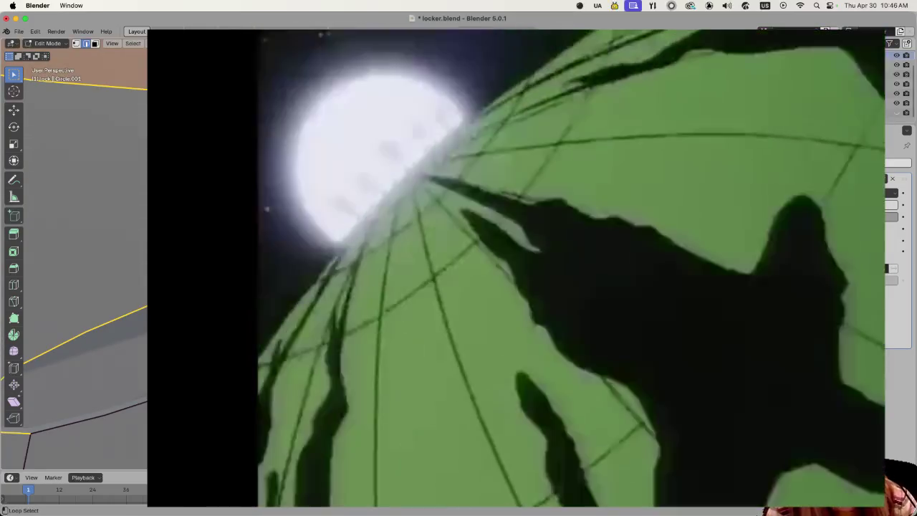
key(g)
key(Return)
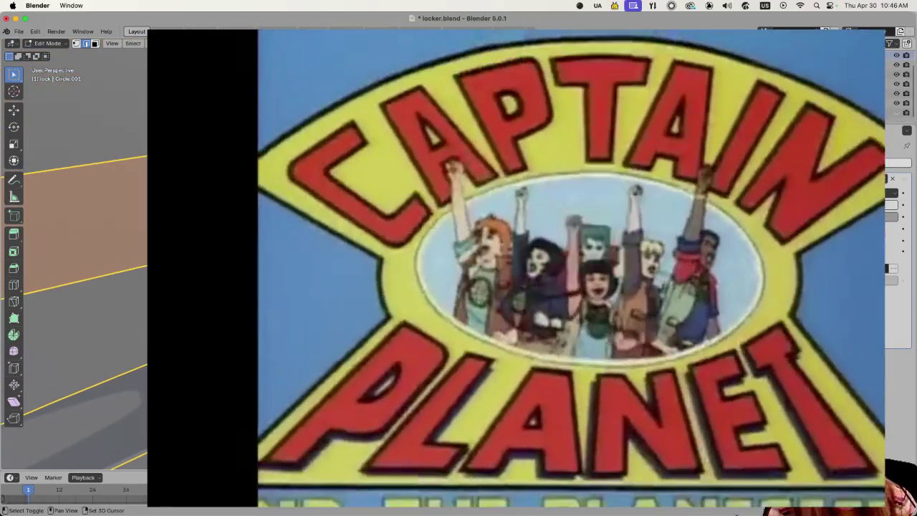
shift+scroll(74, 287, down, 5)
key(alt)
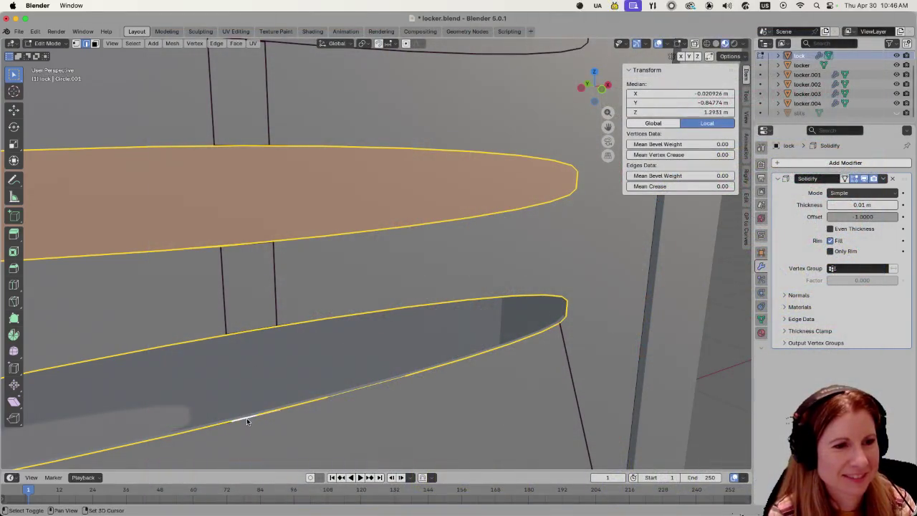
Clear the slit face selection and zoom out in object mode to see the whole object.
shift+click(346, 397)
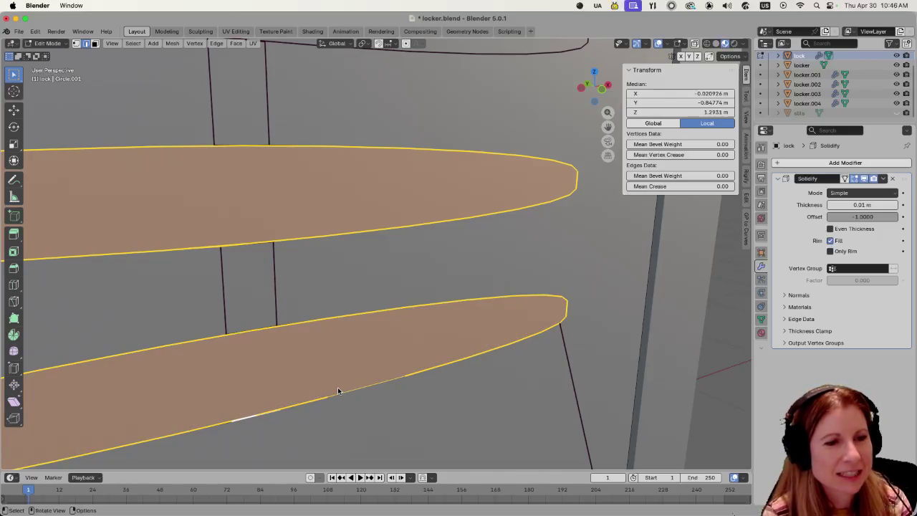
scroll(340, 387, down, 5)
scroll(344, 386, down, 3)
click(564, 323)
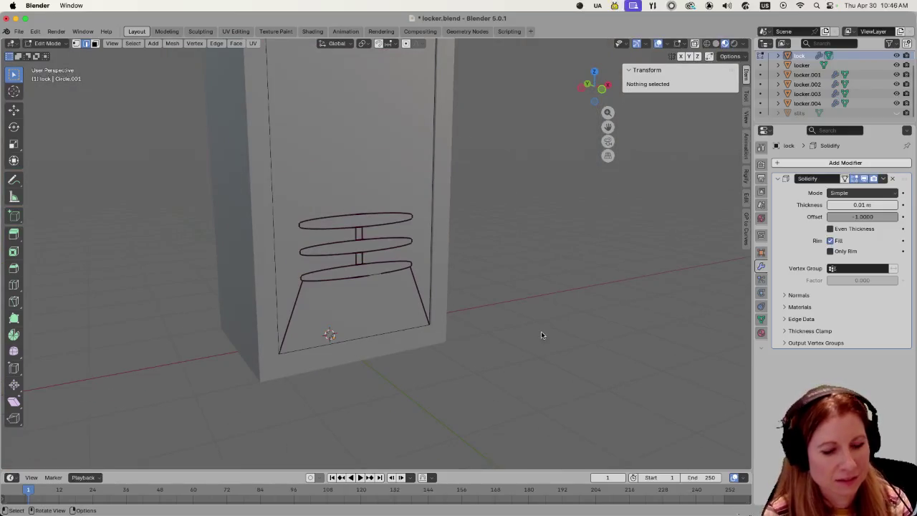
key(Tab)
scroll(517, 321, down, 3)
scroll(494, 315, down, 3)
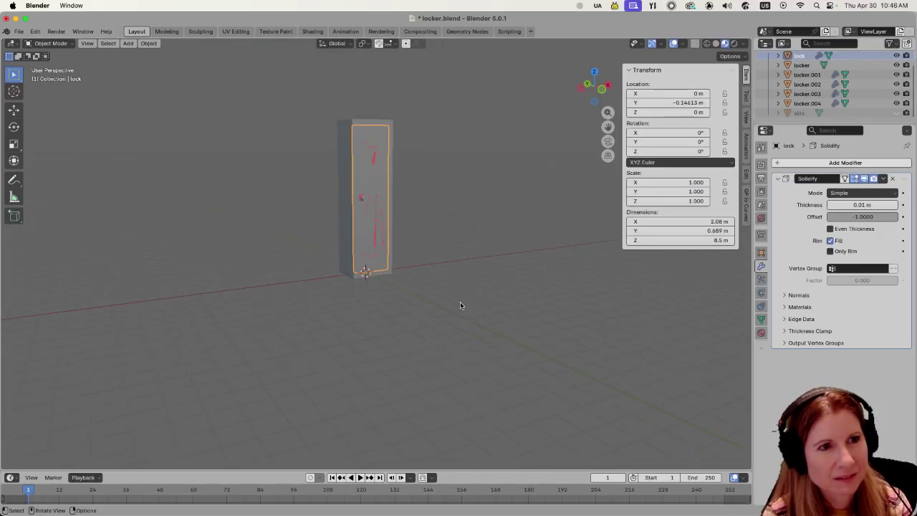
scroll(460, 306, down, 1)
scroll(461, 335, up, 2)
Toggle the lock between edit and object mode while facing the locker door head-on.
key(Tab)
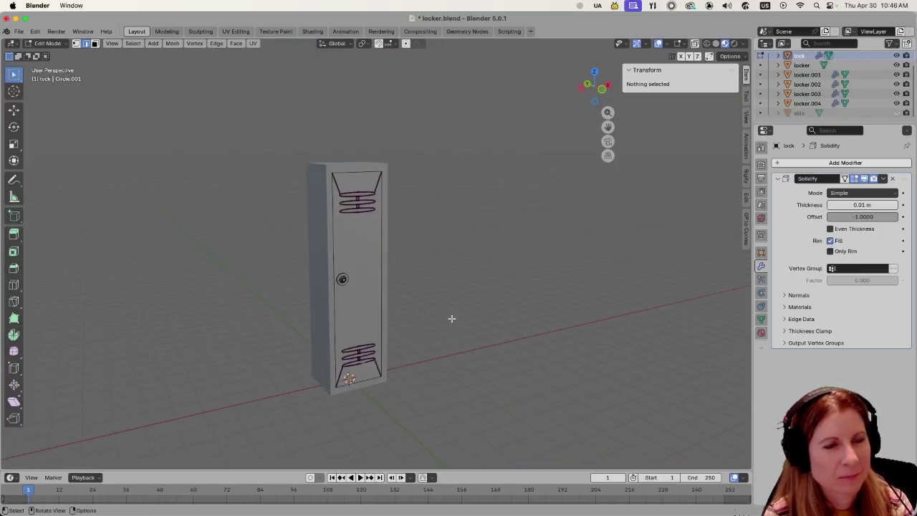
key(Tab)
scroll(449, 318, up, 2)
mouse_move(455, 312)
middle_down()
mouse_move(512, 308)
mouse_move(500, 309)
middle_up()
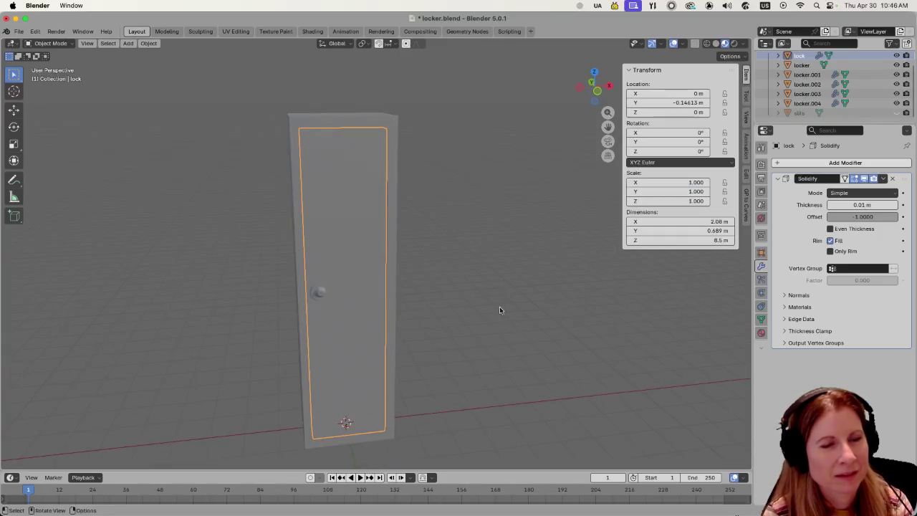
key(Tab)
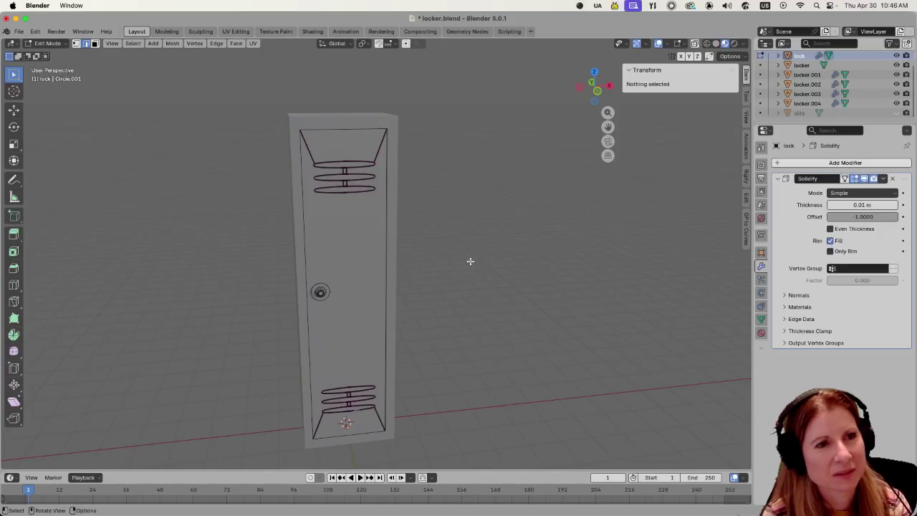
key(Tab)
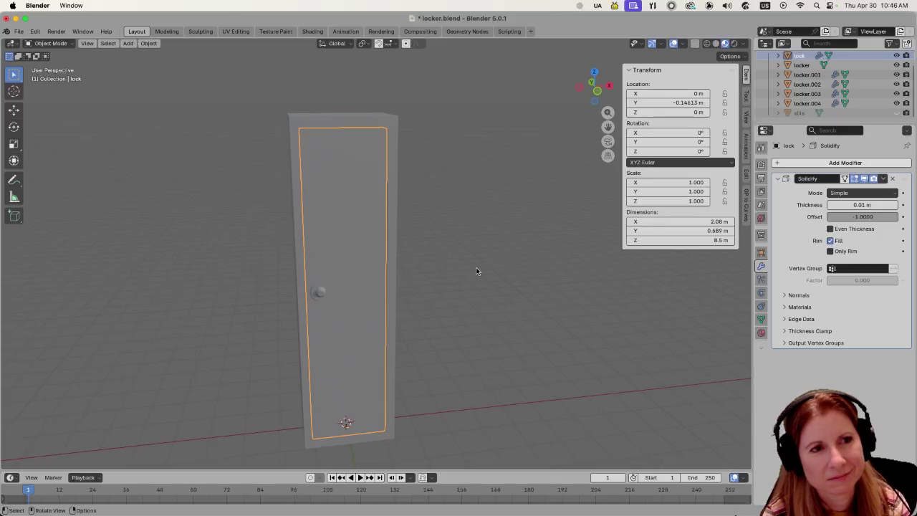
key(Tab)
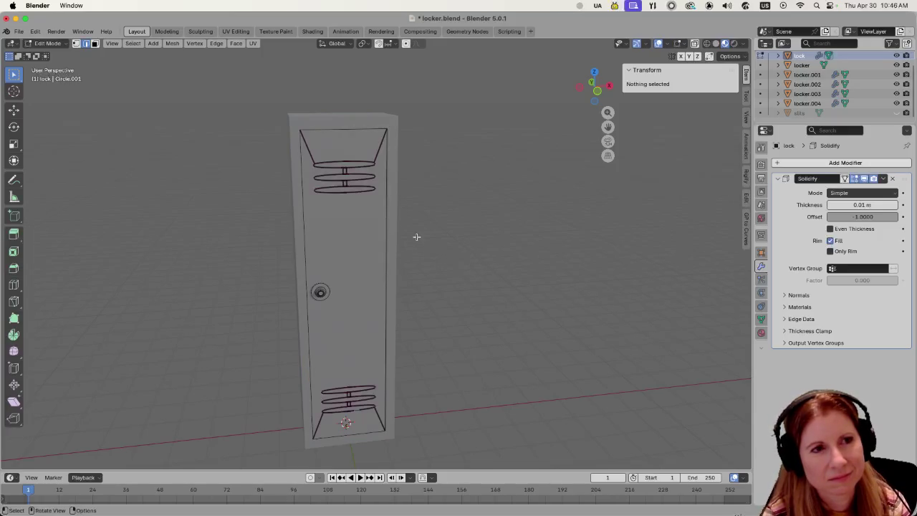
click(330, 161)
key(Tab)
key(Tab)
click(334, 167)
In edit mode, select the top vent's three ring loops.
alt+click(335, 168)
alt+click(334, 165)
alt+click(339, 178)
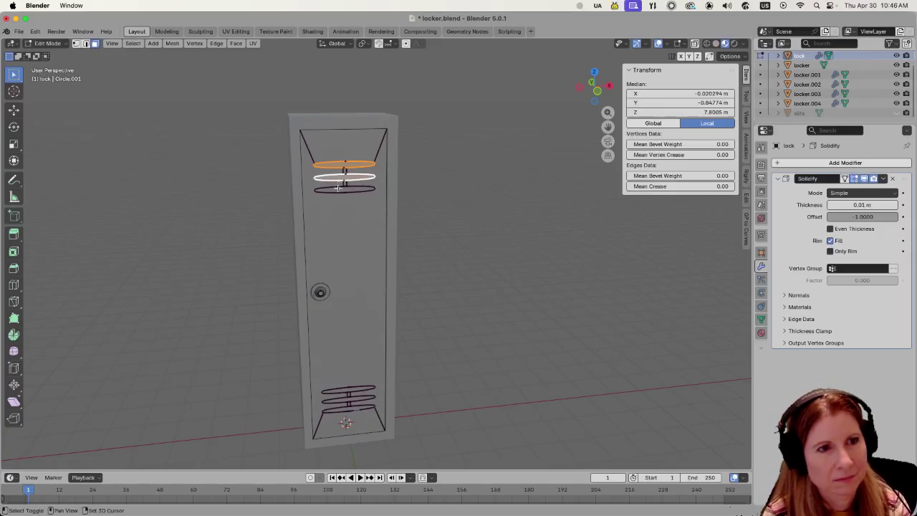
key(Tab)
key(Tab)
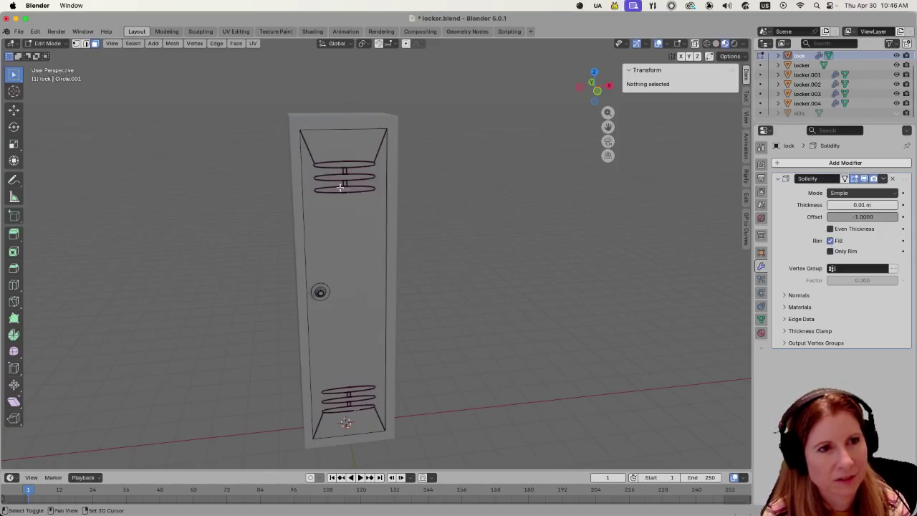
alt+click(341, 188)
alt+shift+click(344, 178)
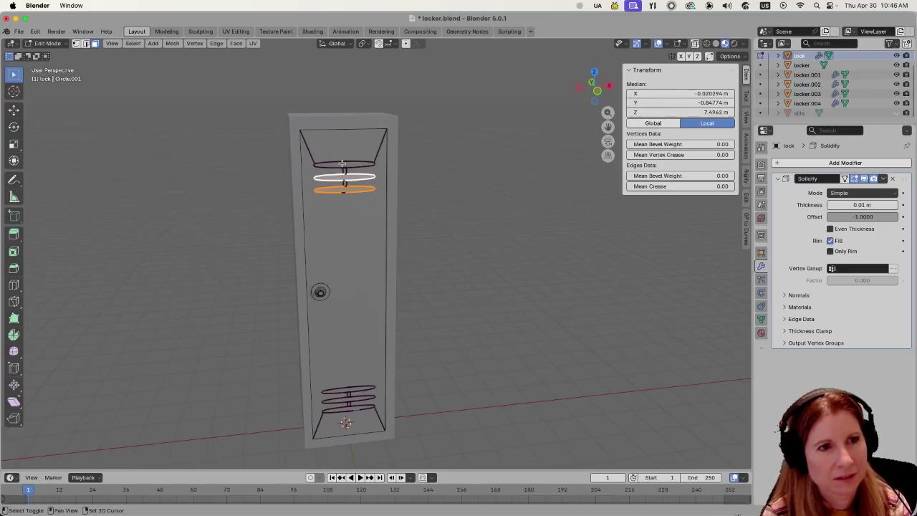
alt+shift+click(342, 163)
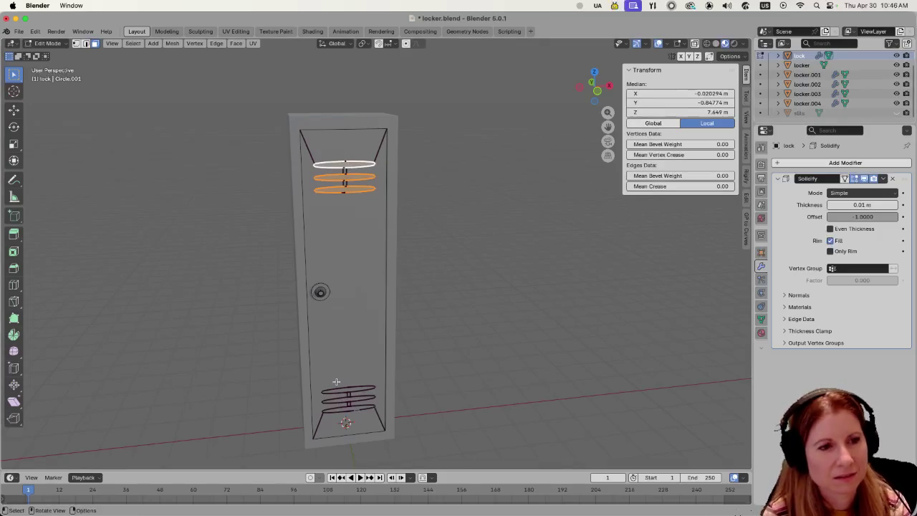
Add the three bottom vent rings and separate the selection into a new object.
scroll(346, 373, up, 2)
mouse_move(346, 372)
shift+middle_down()
mouse_move(427, 280)
mouse_move(450, 230)
shift+middle_up()
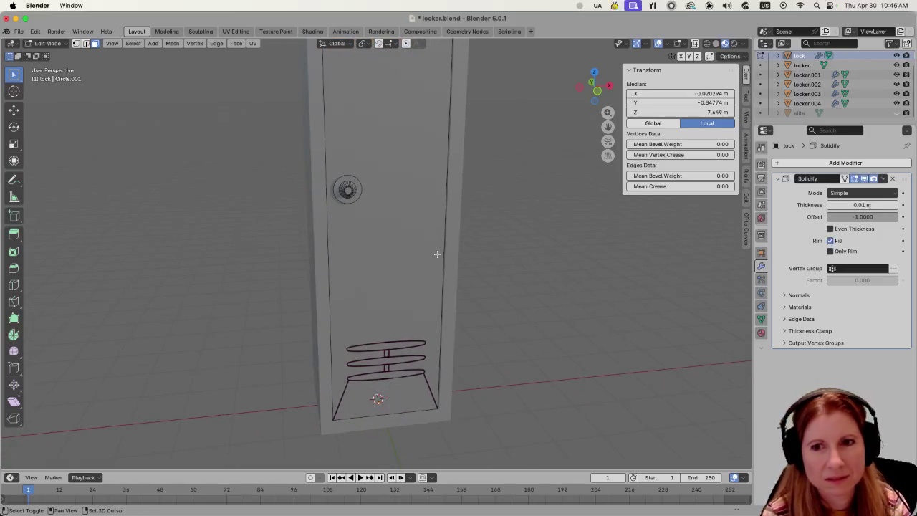
alt+shift+click(387, 346)
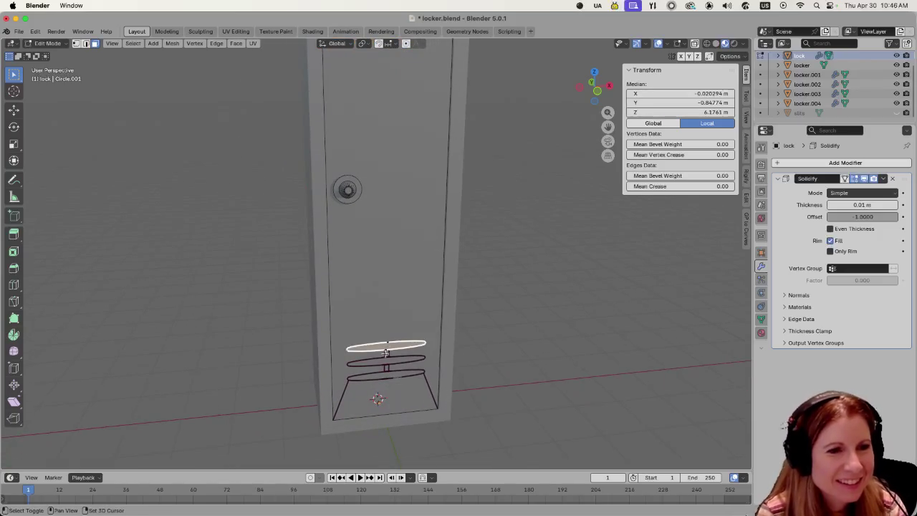
alt+shift+click(382, 368)
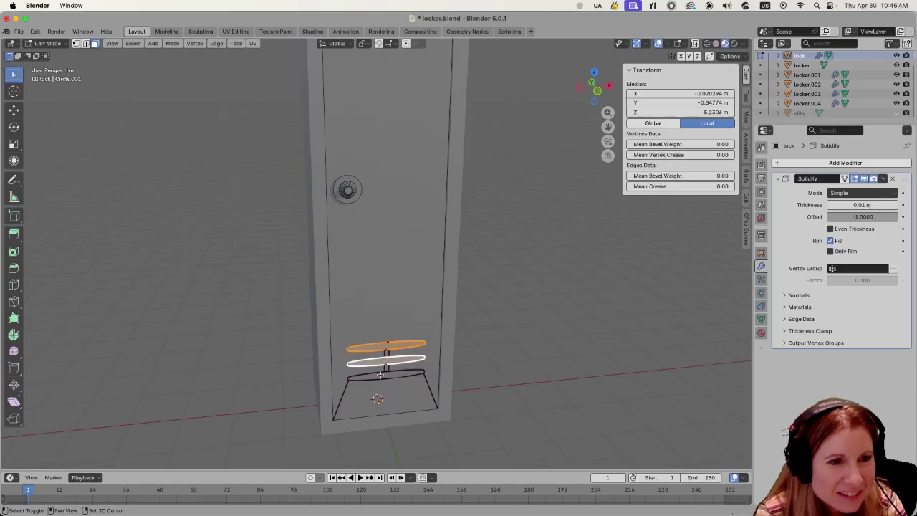
alt+shift+click(380, 374)
key(p)
click(387, 362)
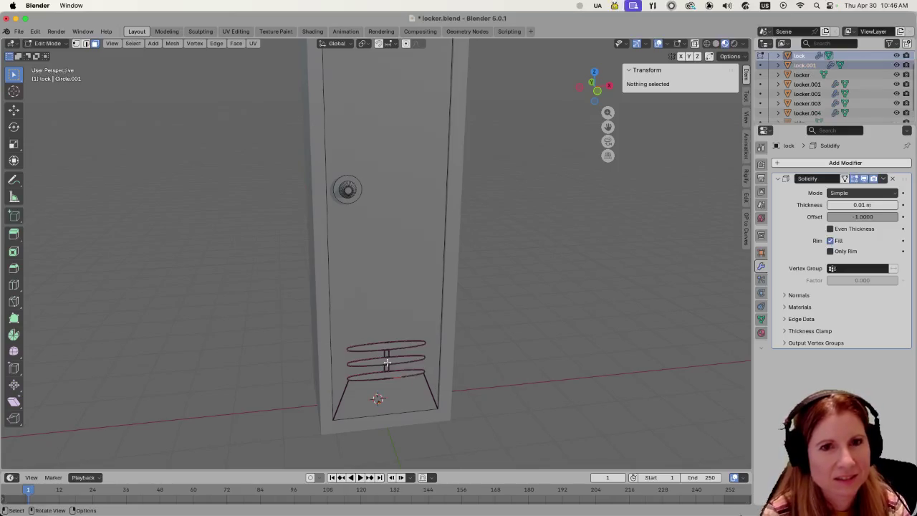
Rename the new lock.001 object to slit_faces and return to object mode.
scroll(802, 100, up, 2)
key(F2)
text(slit_faces)
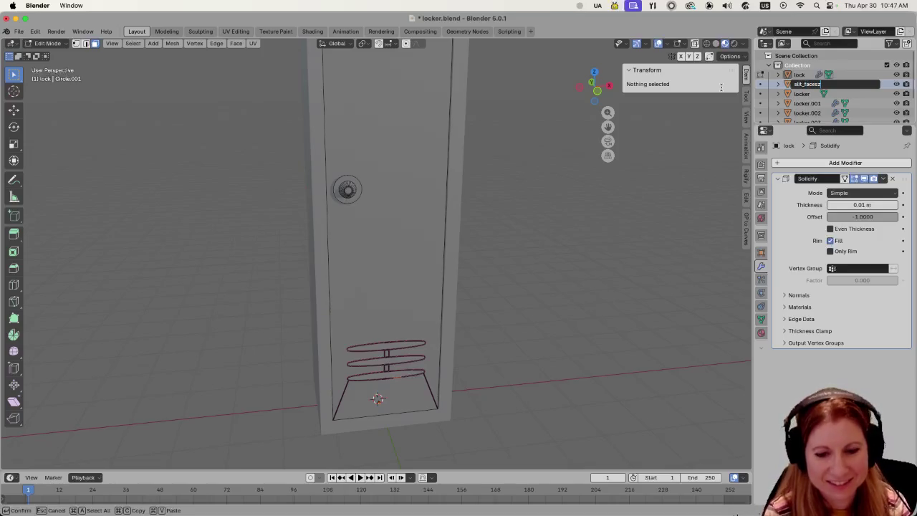
key(Return)
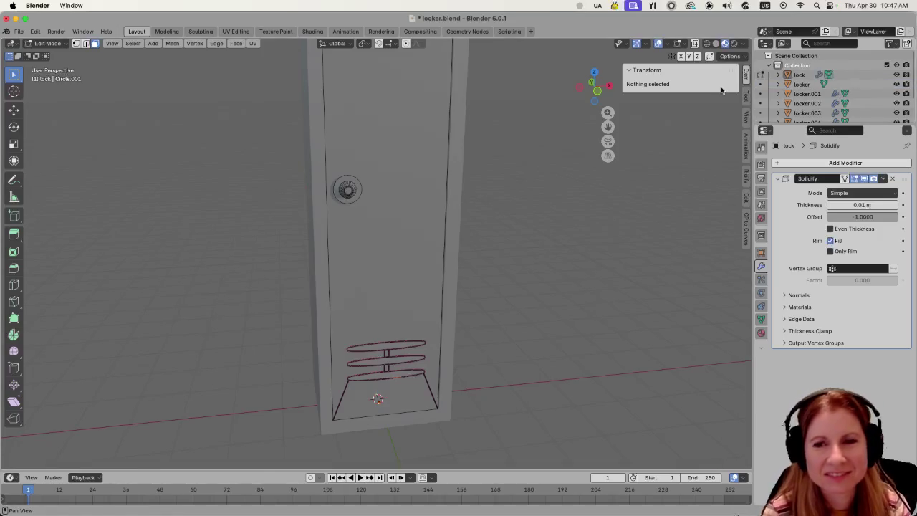
scroll(561, 305, down, 5)
mouse_move(538, 268)
middle_down()
mouse_move(524, 200)
mouse_move(475, 221)
middle_up()
key(Tab)
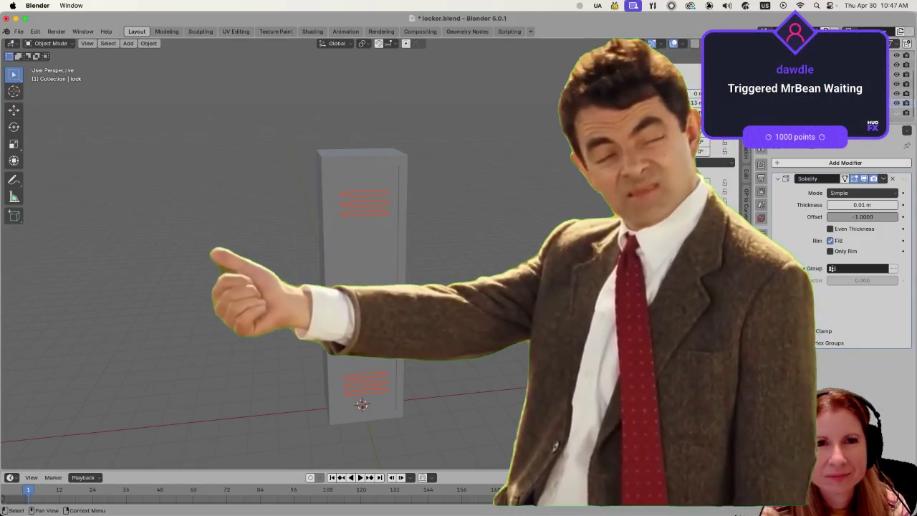
Select slit_faces and rename its material to 'slits'.
click(364, 202)
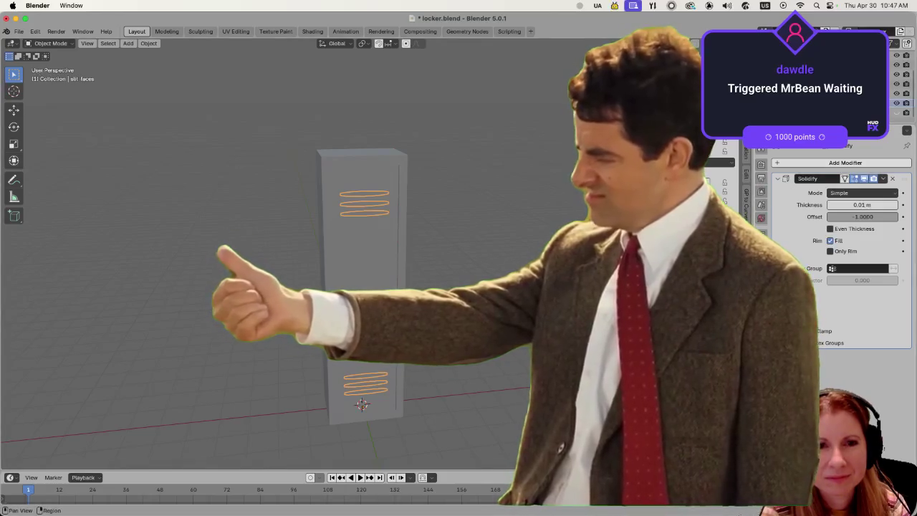
click(761, 218)
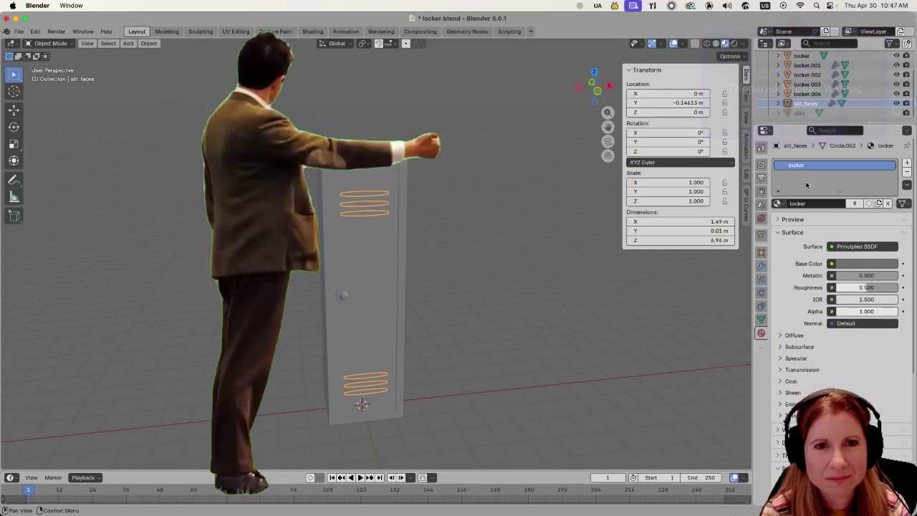
double_click(808, 165)
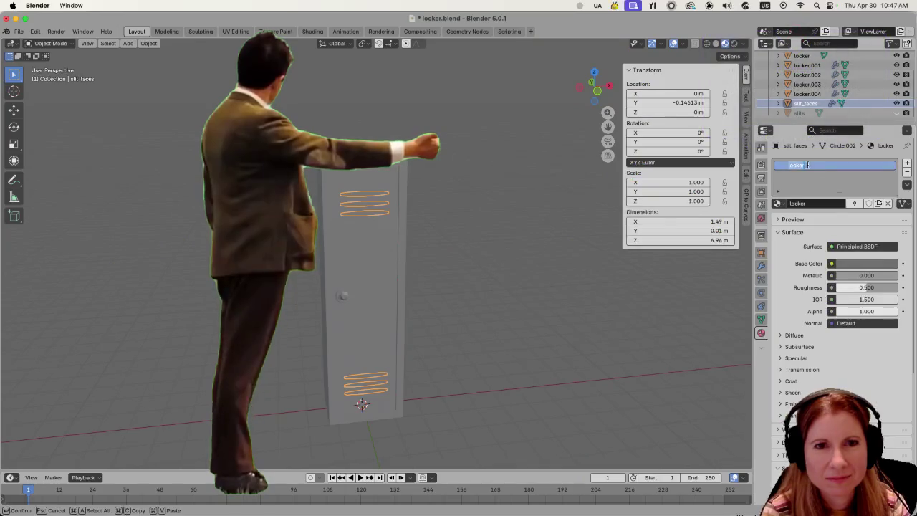
text(slits)
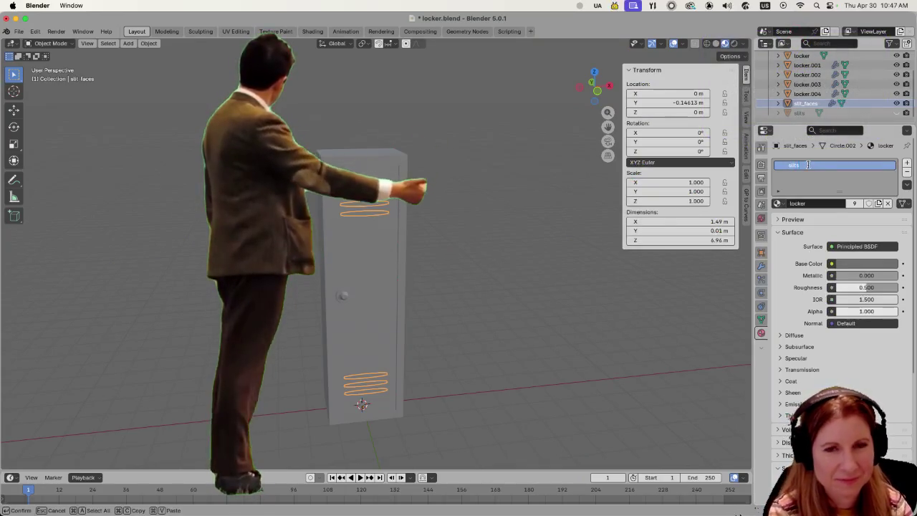
key(Return)
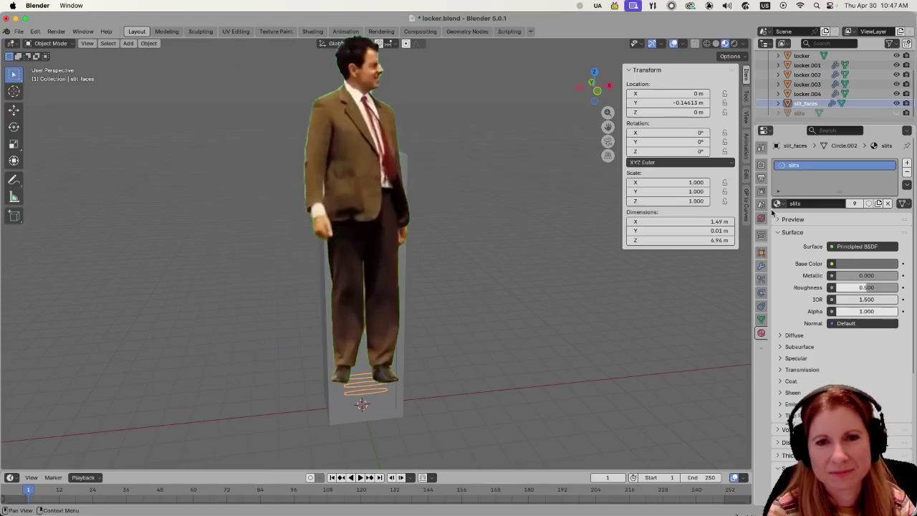
Drag the slits base colour Value down to black, then up to mid grey.
click(867, 264)
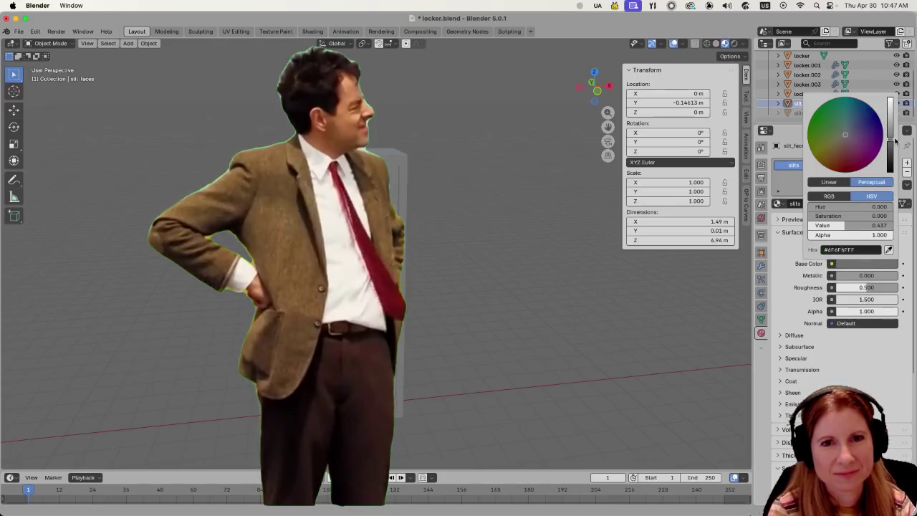
drag(895, 141, 892, 175)
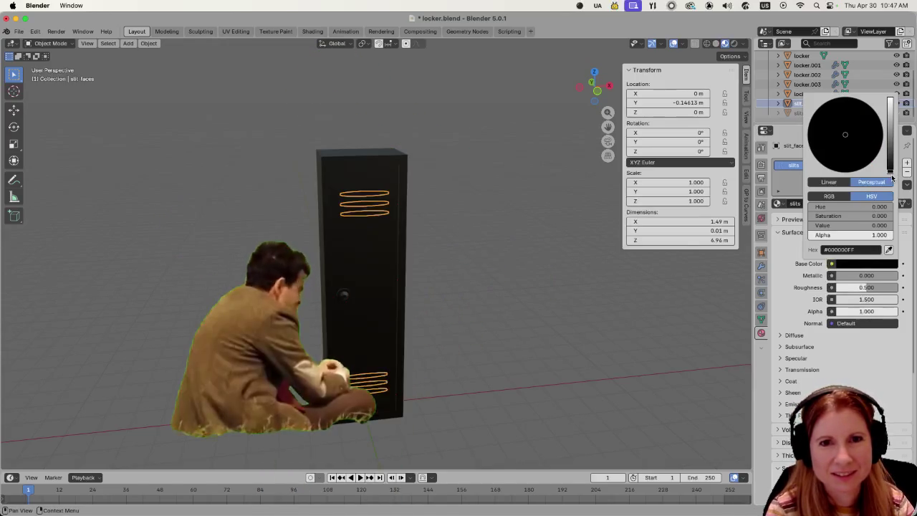
drag(892, 177, 890, 147)
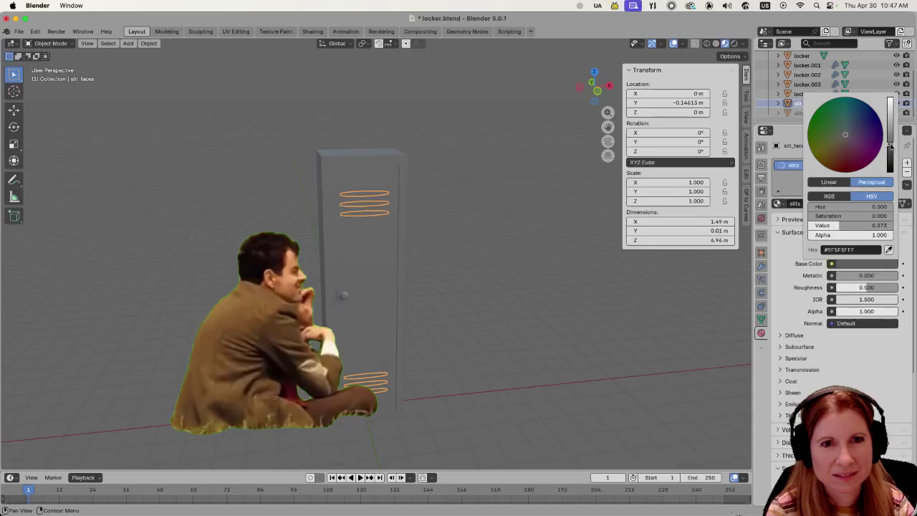
Toggle slit_faces into edit mode and back, recheck the slits colour, then select the locker door.
key(Tab)
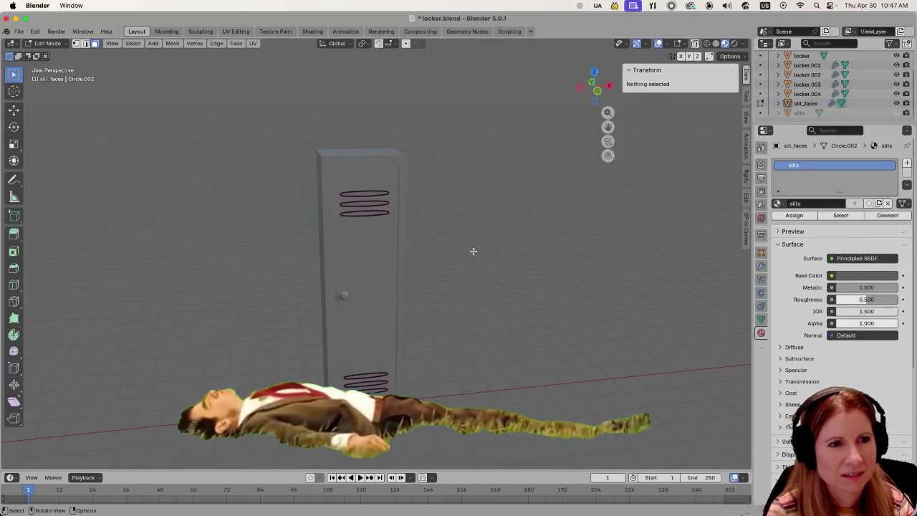
click(808, 105)
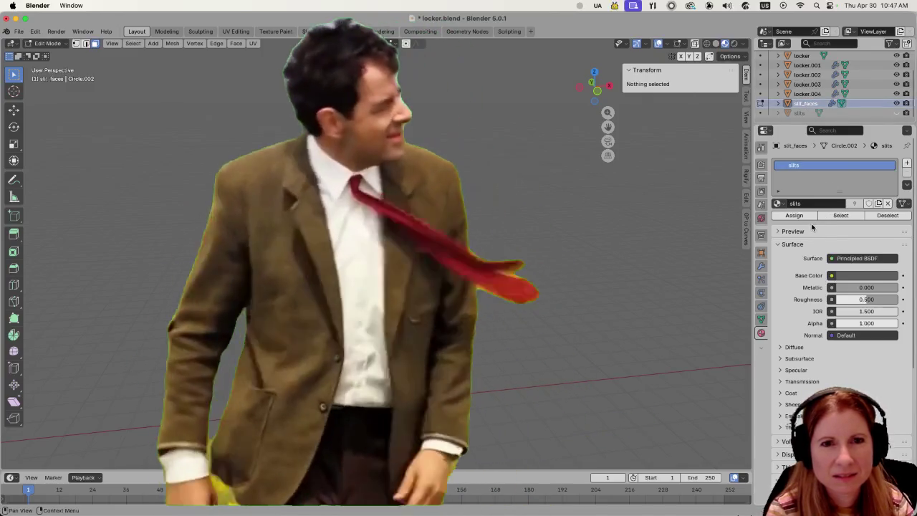
key(Tab)
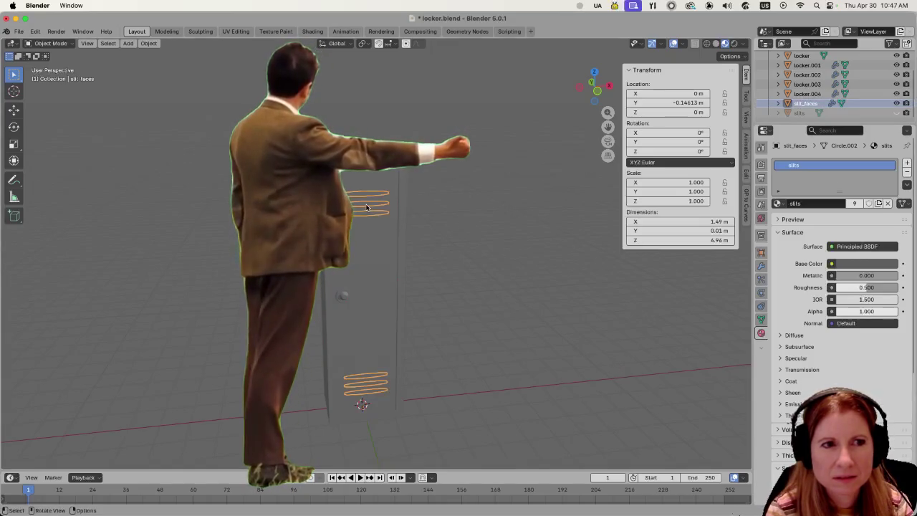
click(842, 262)
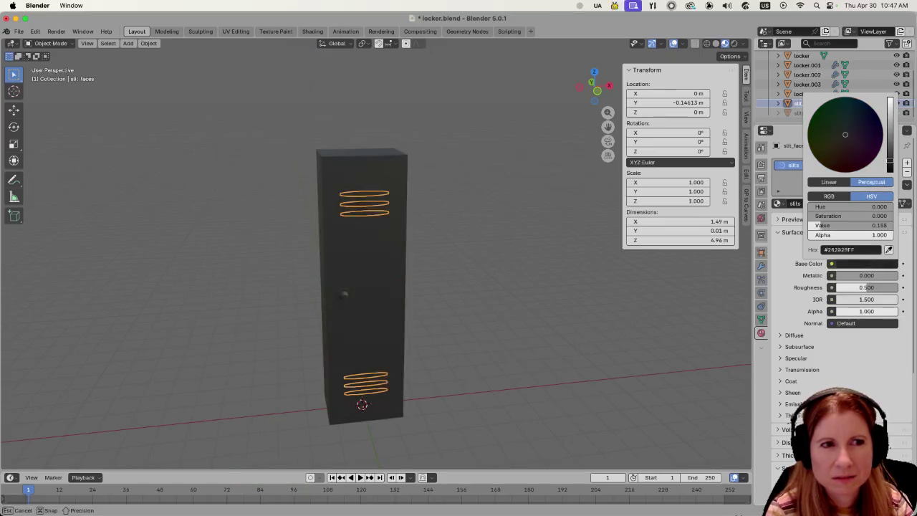
click(604, 317)
click(395, 261)
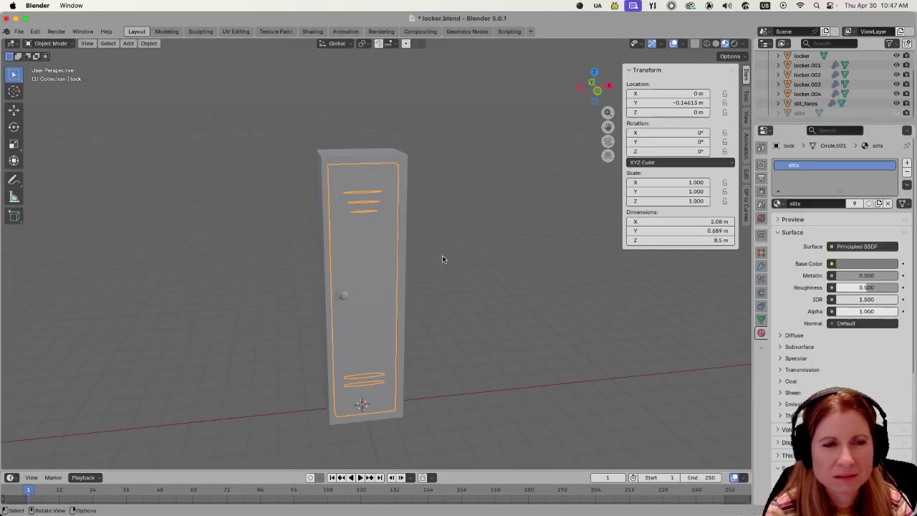
Replace the locker body's slits material with a new material named locker.
click(392, 157)
click(378, 236)
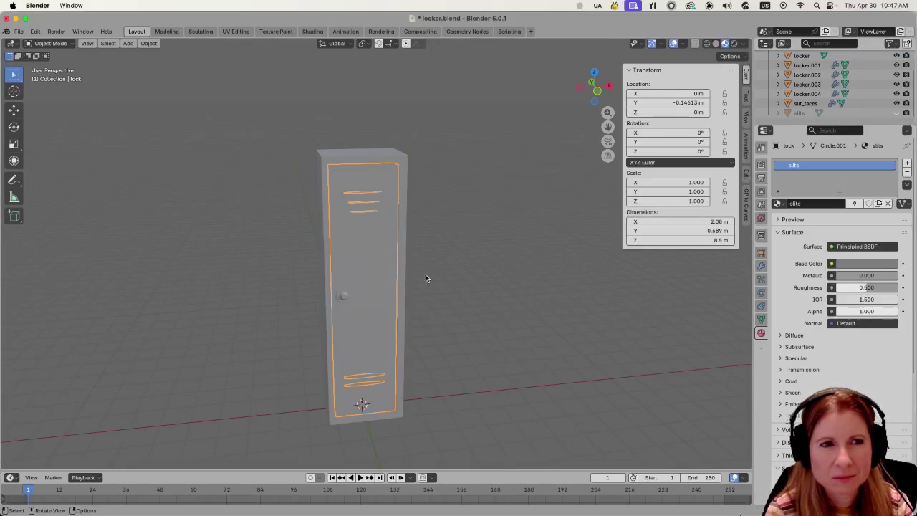
click(403, 245)
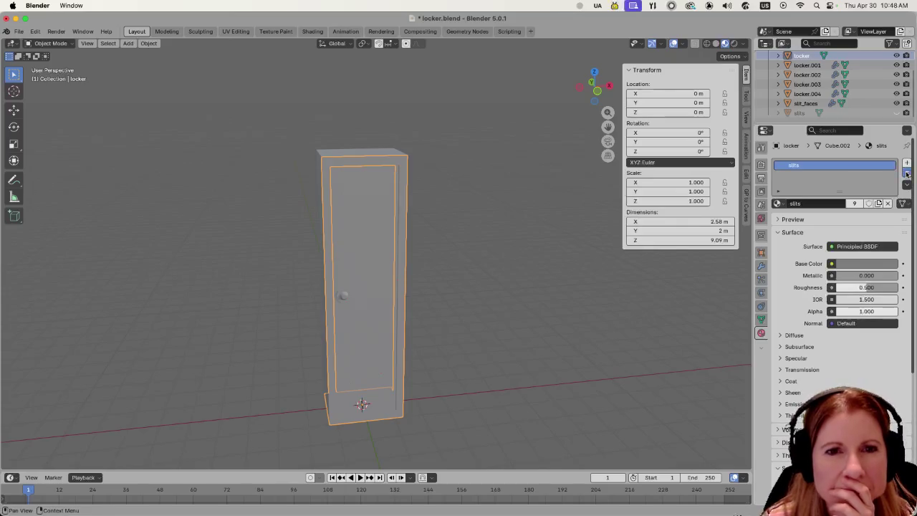
click(905, 173)
click(783, 204)
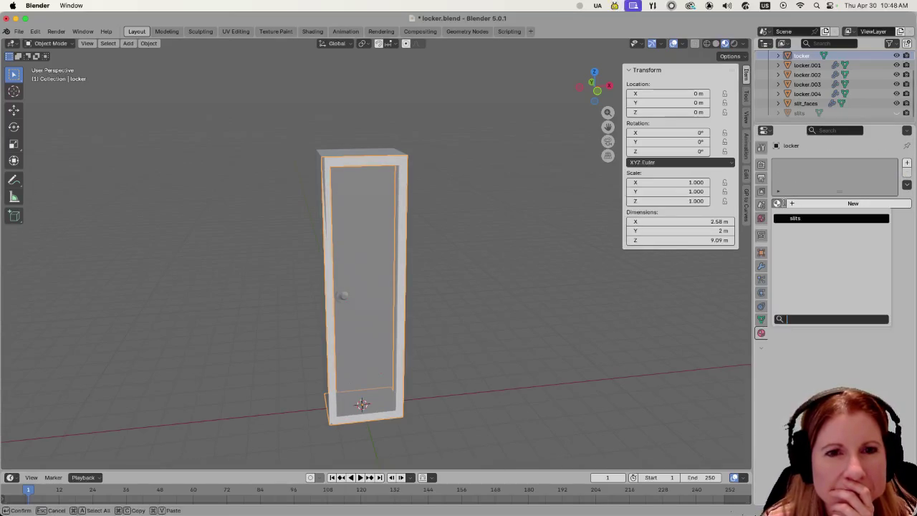
click(820, 203)
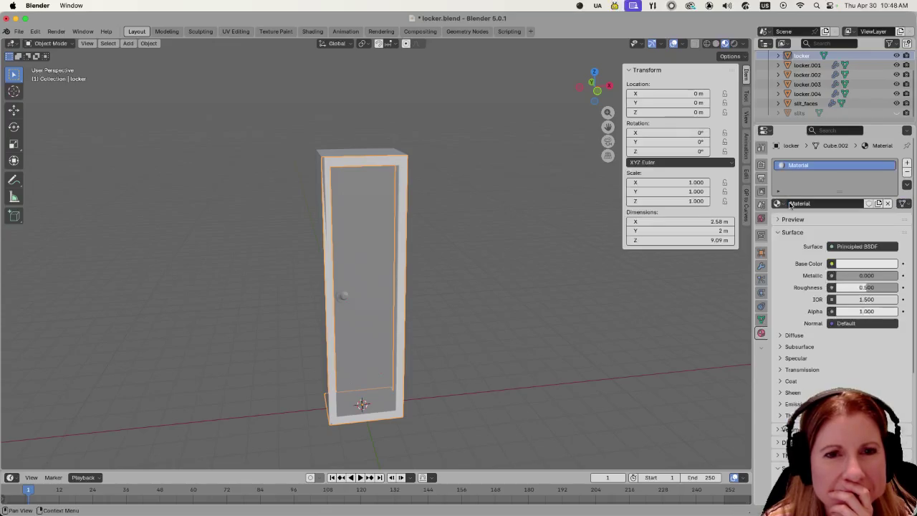
double_click(819, 167)
text(locker)
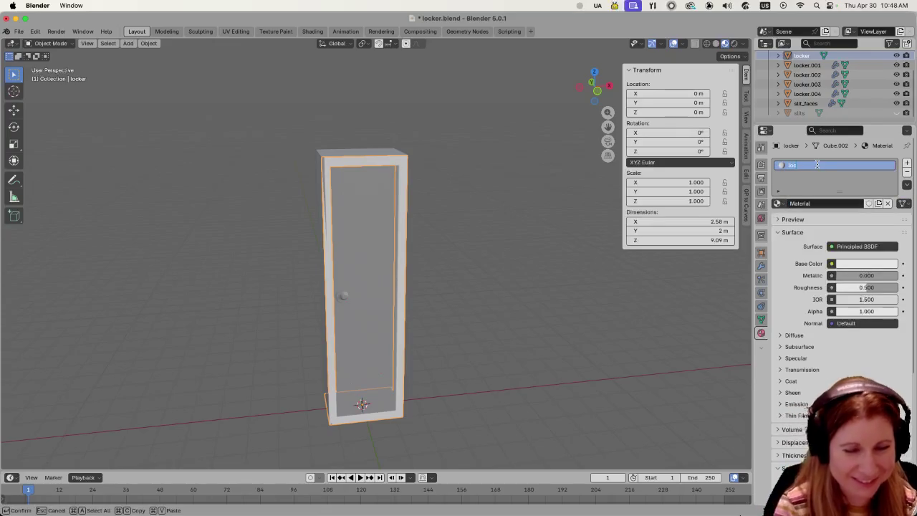
key(Return)
Check the door and locker body meshes by toggling Edit Mode on each.
click(361, 272)
key(Tab)
key(Tab)
click(463, 244)
middle_drag(463, 244, 471, 243)
middle_drag(415, 252, 432, 242)
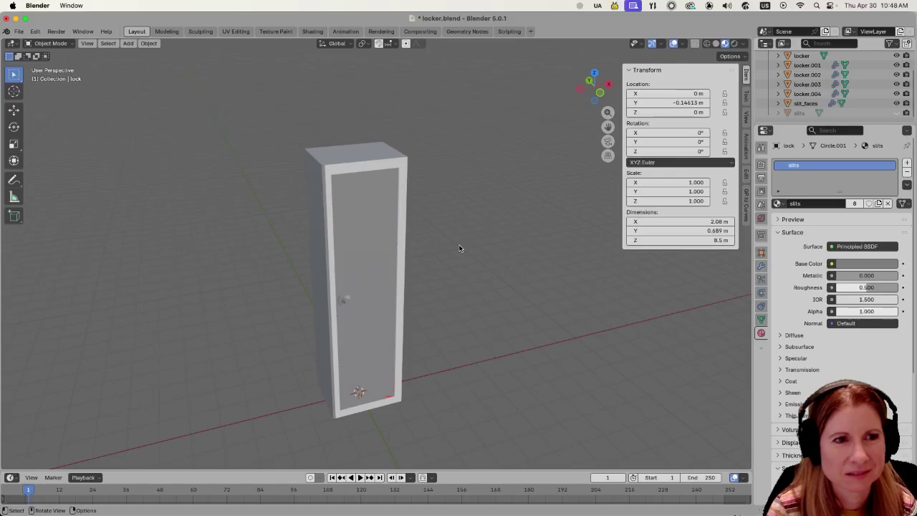
key(ctrl+z)
key(Tab)
key(Tab)
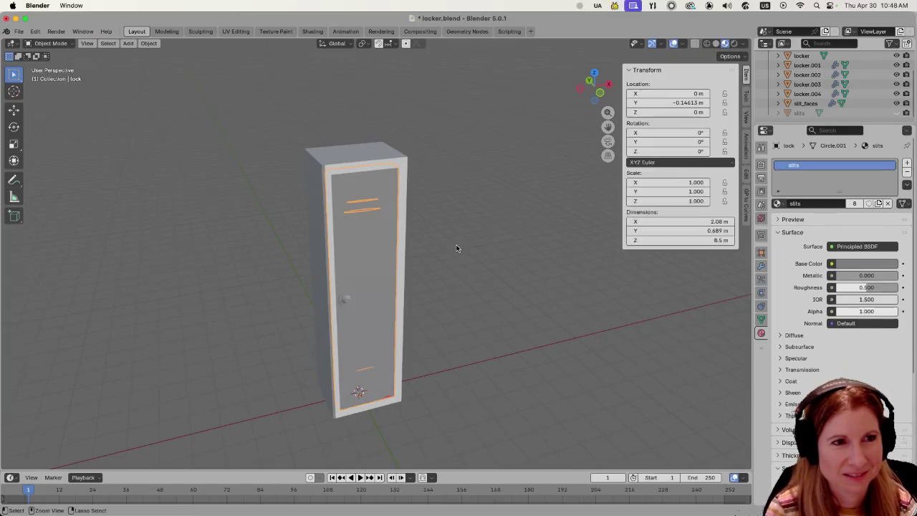
key(ctrl+z)
key(ctrl+z)
key(ctrl+z)
key(Tab)
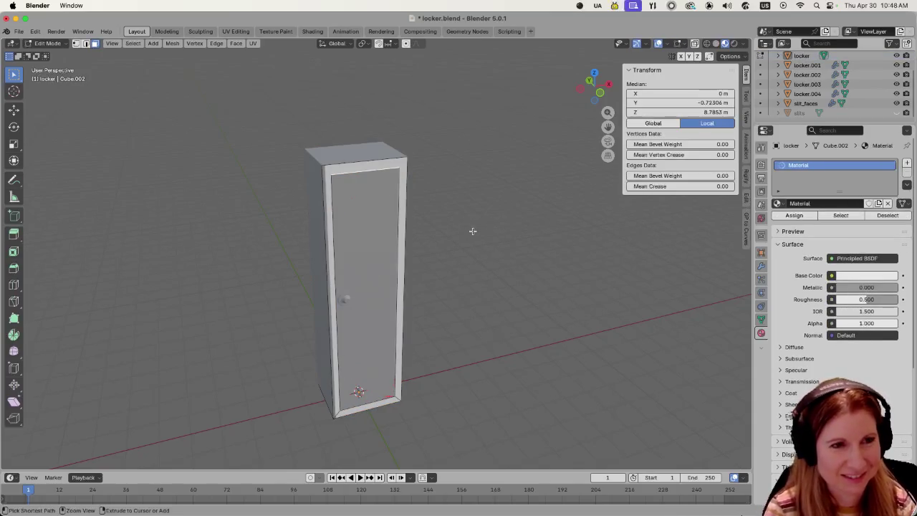
key(ctrl+z)
key(ctrl+z)
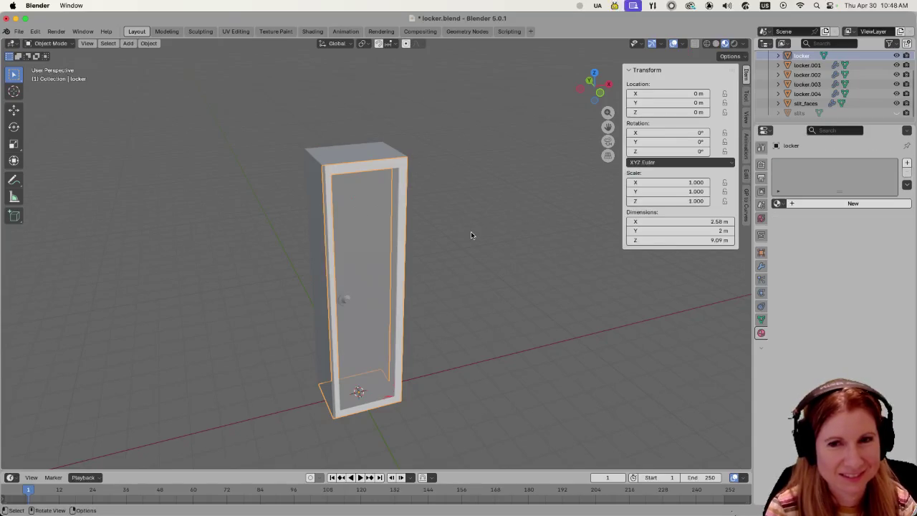
middle_drag(471, 230, 479, 217)
Inspect side panel locker.001 in Edit Mode and cycle through the overlapping door parts.
click(323, 204)
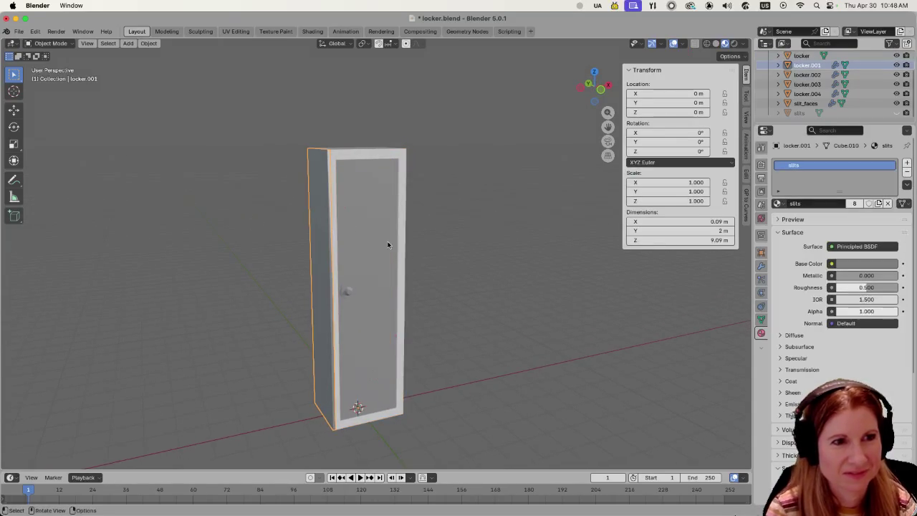
middle_drag(388, 245, 450, 265)
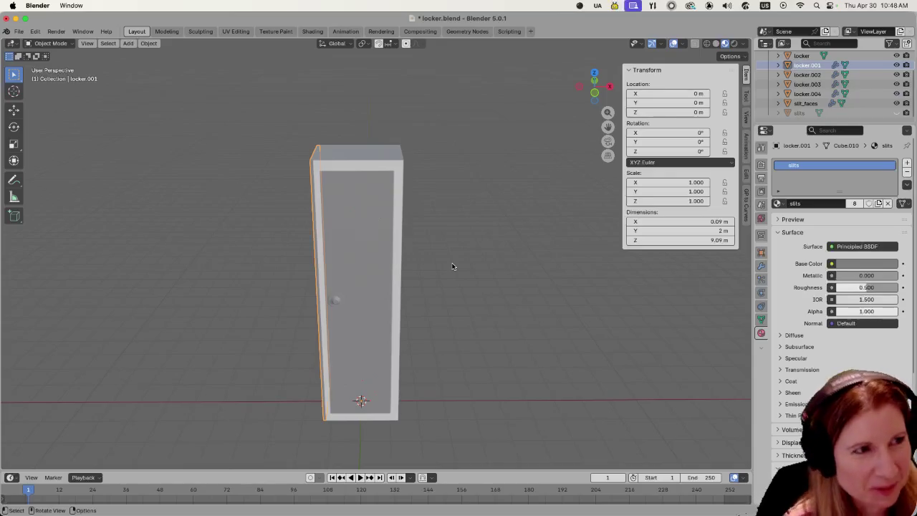
key(Tab)
mouse_move(452, 263)
middle_down()
mouse_move(449, 237)
mouse_move(388, 247)
mouse_move(449, 258)
mouse_move(428, 266)
mouse_move(370, 268)
mouse_move(483, 258)
mouse_move(492, 274)
middle_up()
key(Tab)
scroll(369, 265, up, 2)
click(313, 239)
middle_drag(313, 238, 425, 266)
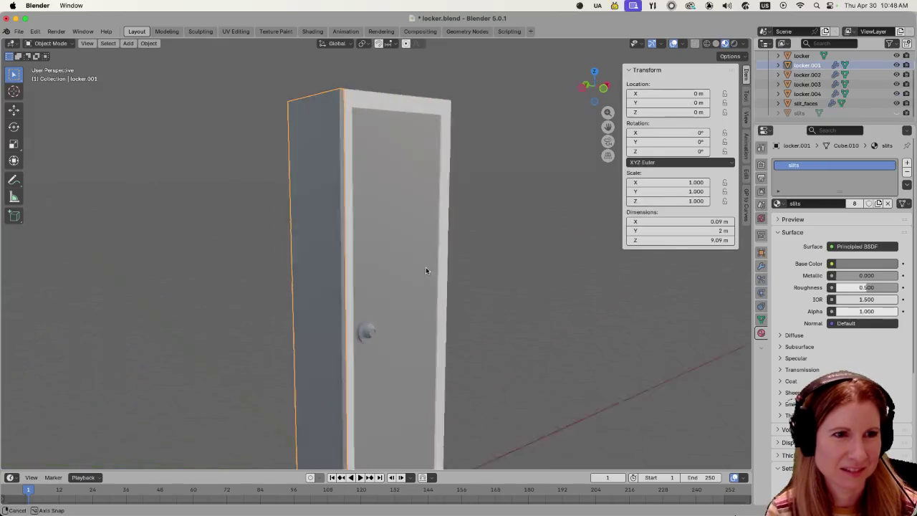
scroll(422, 267, down, 3)
click(390, 277)
click(390, 277)
click(390, 278)
click(389, 277)
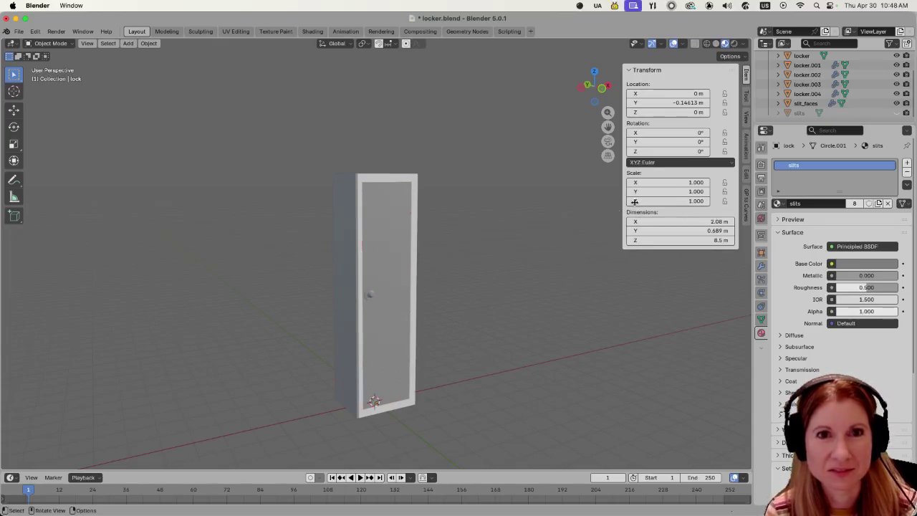
Select panels locker.001, locker.004, locker.003 and locker.002 together.
shift+middle_drag(434, 254, 481, 263)
click(345, 253)
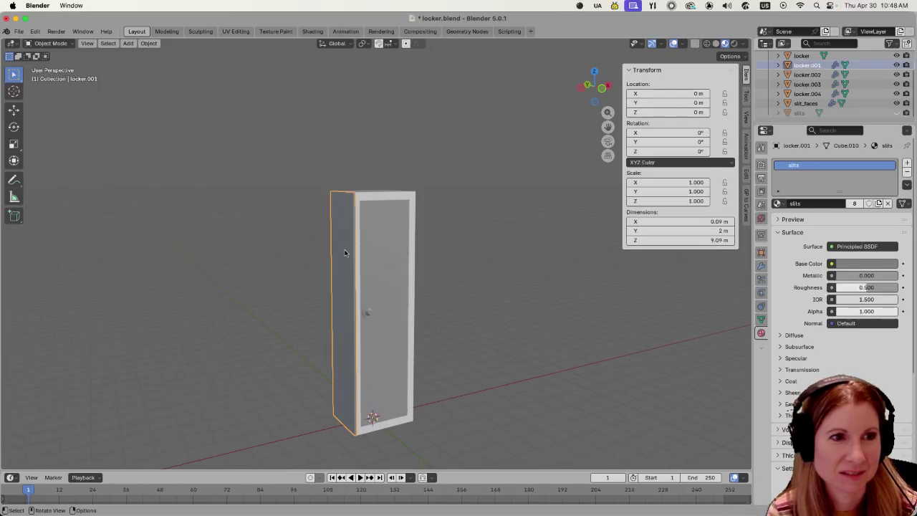
middle_drag(344, 253, 387, 214)
shift+click(388, 214)
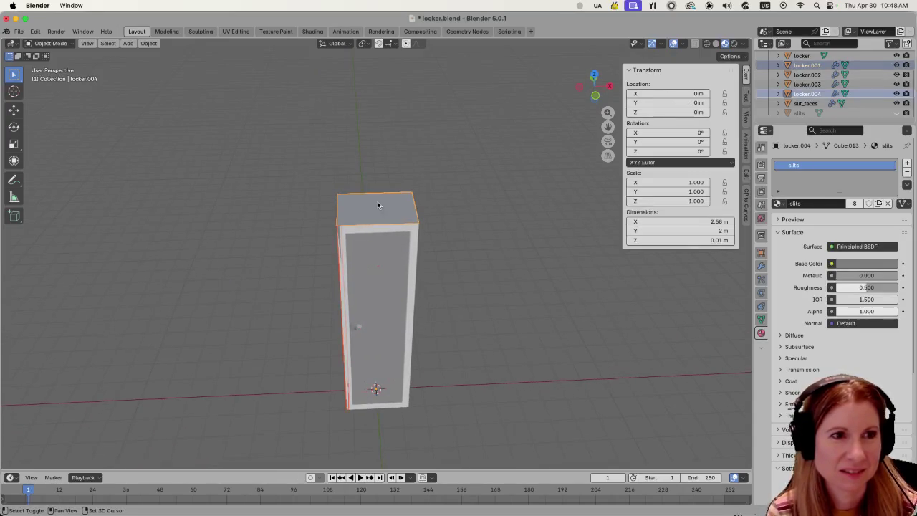
middle_drag(486, 275, 426, 259)
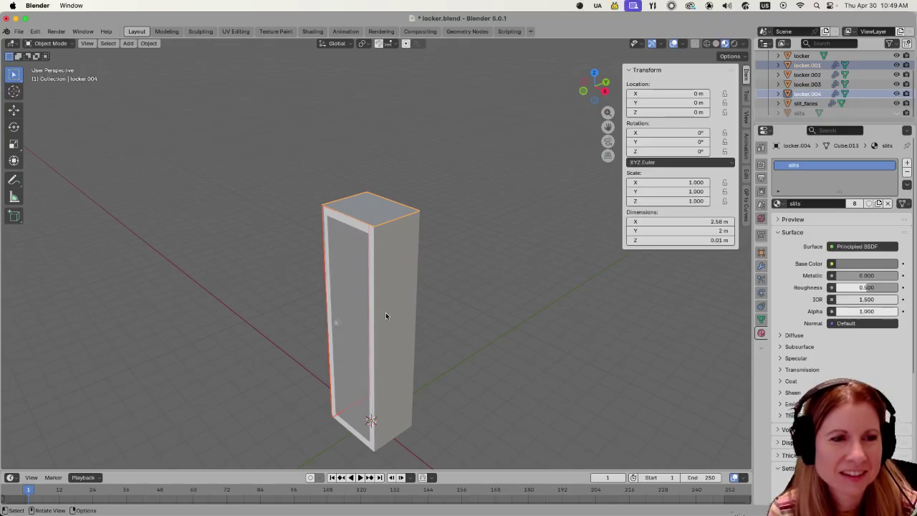
shift+click(404, 316)
mouse_move(487, 334)
middle_down()
mouse_move(473, 277)
mouse_move(568, 334)
mouse_move(467, 346)
middle_up()
shift+click(410, 324)
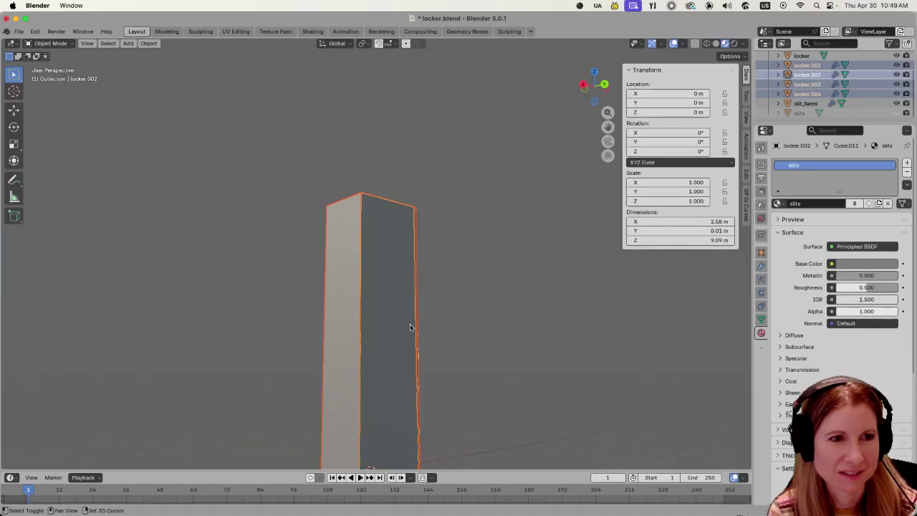
mouse_move(314, 306)
middle_down()
mouse_move(464, 323)
mouse_move(482, 316)
middle_up()
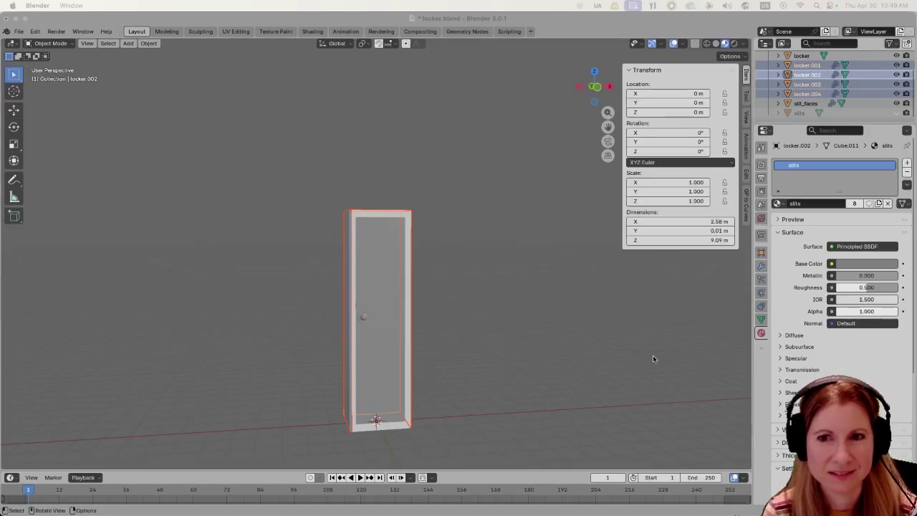
click(387, 270)
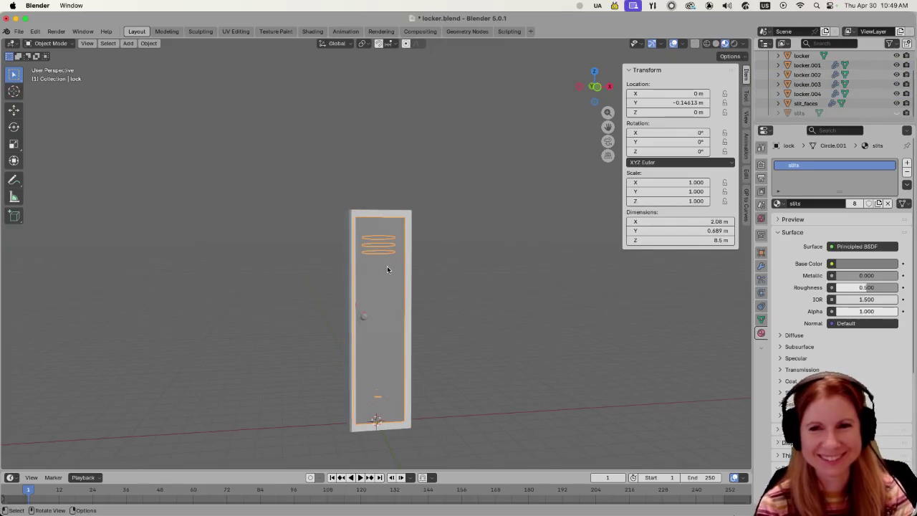
scroll(419, 322, up, 4)
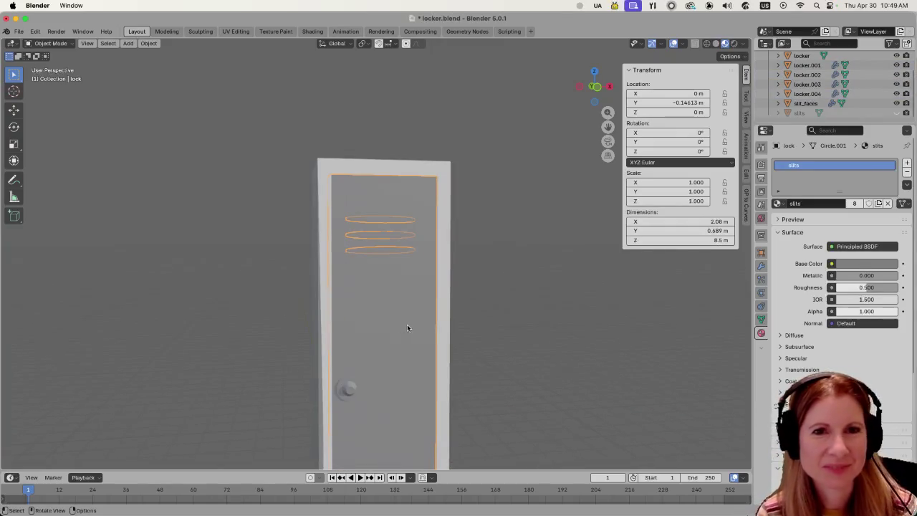
scroll(405, 313, down, 4)
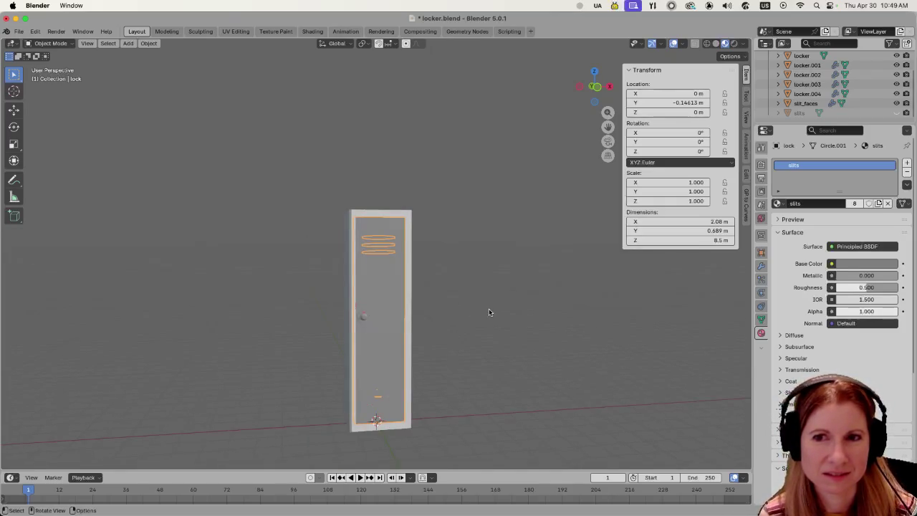
mouse_move(478, 307)
middle_down()
mouse_move(394, 316)
mouse_move(404, 285)
mouse_move(373, 306)
middle_up()
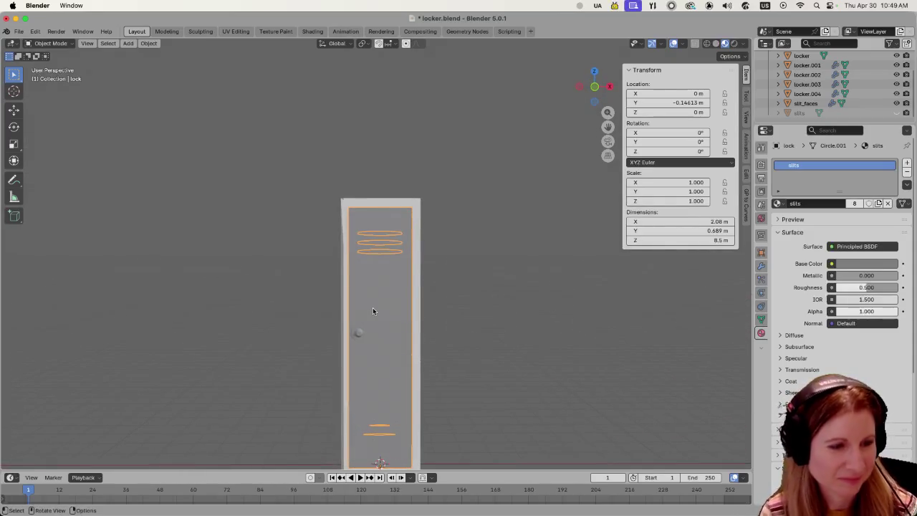
key(Tab)
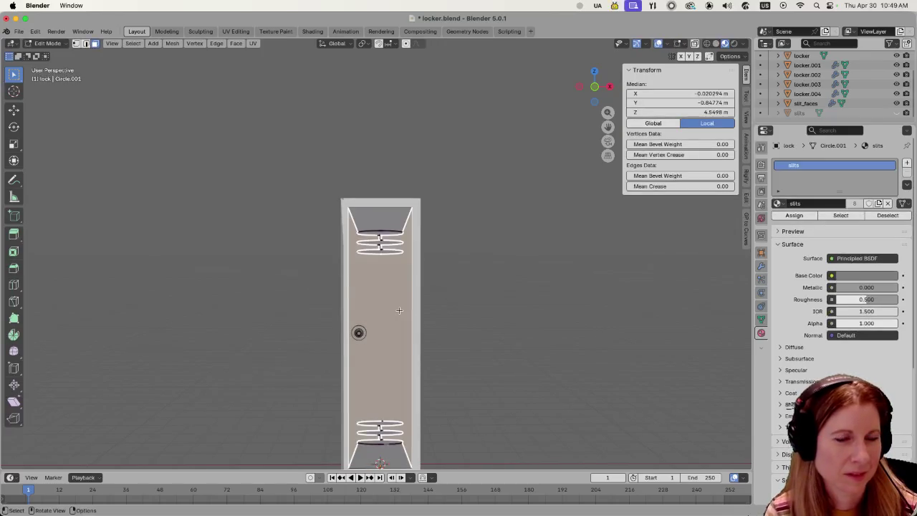
key(Tab)
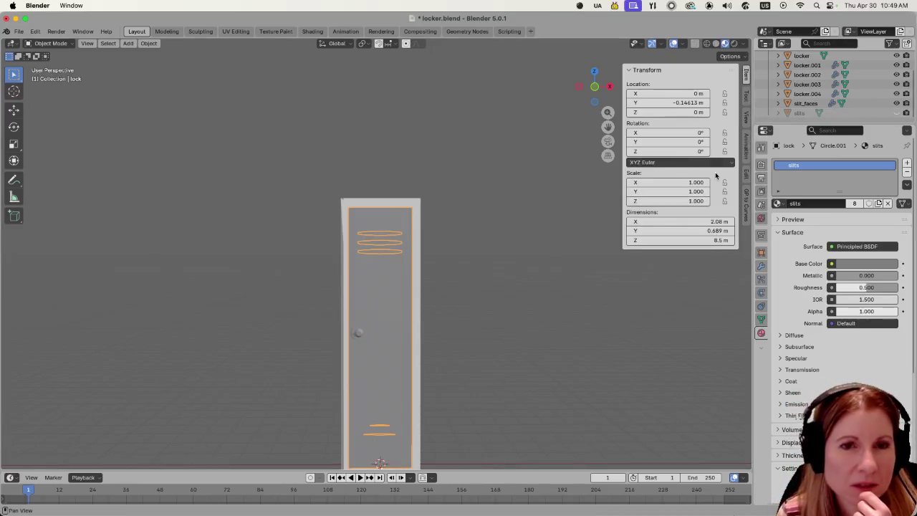
scroll(839, 101, up, 3)
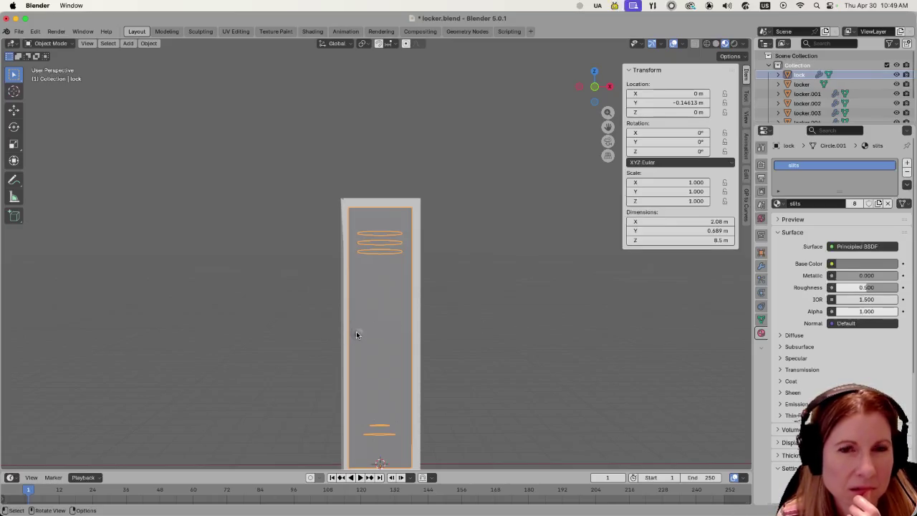
mouse_move(446, 306)
middle_down()
mouse_move(510, 313)
mouse_move(381, 343)
middle_up()
key(super+z)
key(super+shift+z)
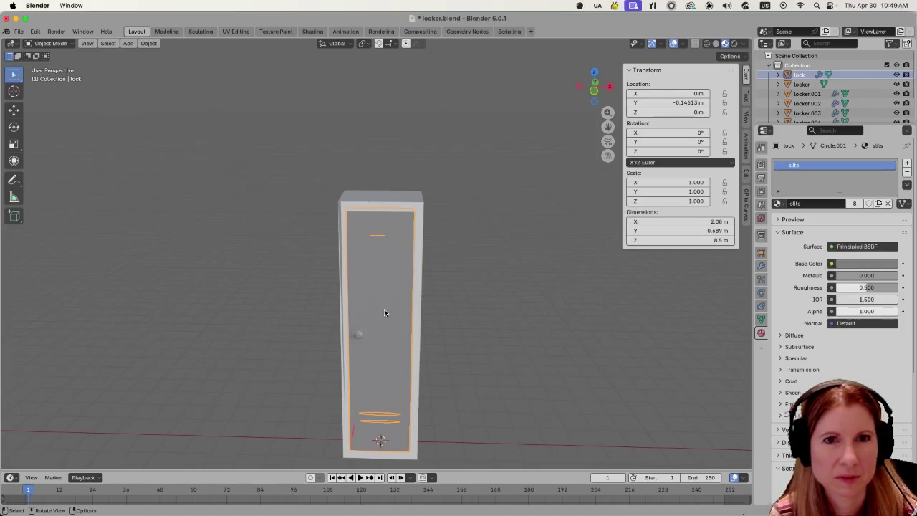
Rename the lock object to door in the Outliner.
double_click(832, 74)
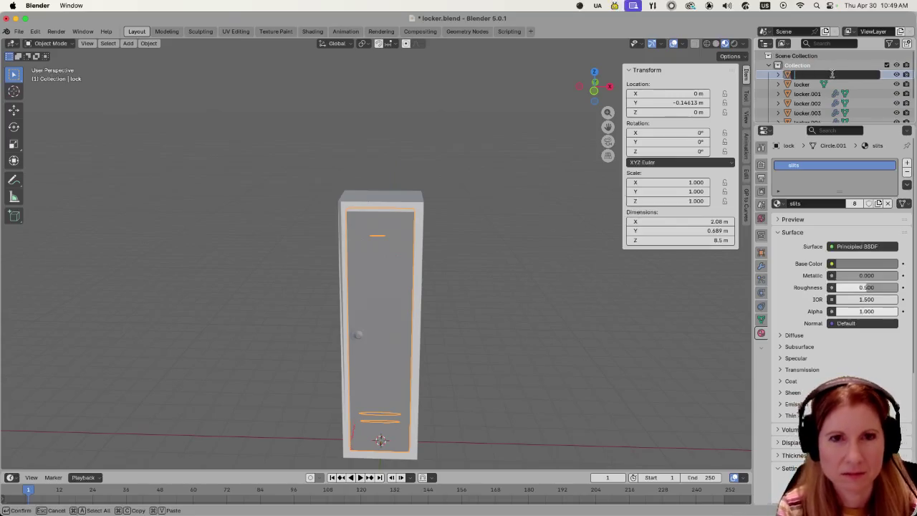
text(door)
key(Return)
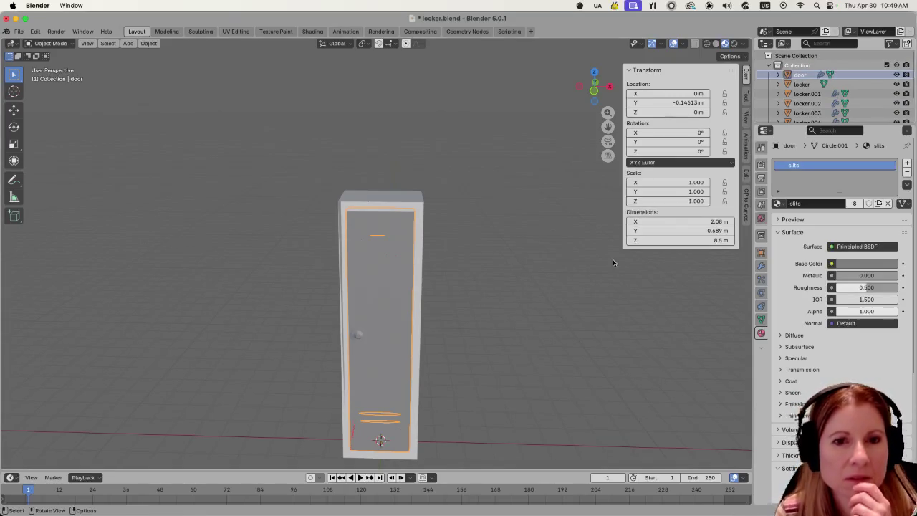
Check the door mesh and slit_faces in Edit Mode, then reselect door.
middle_drag(508, 285, 523, 266)
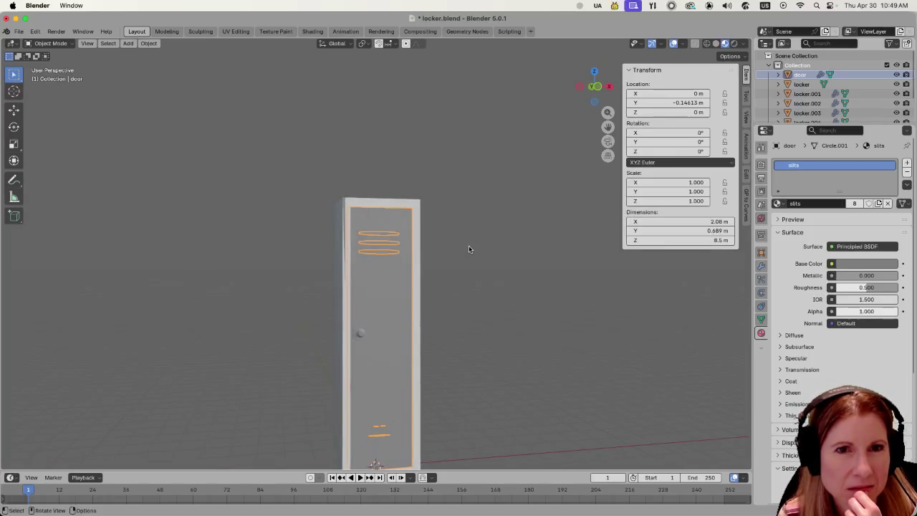
key(Tab)
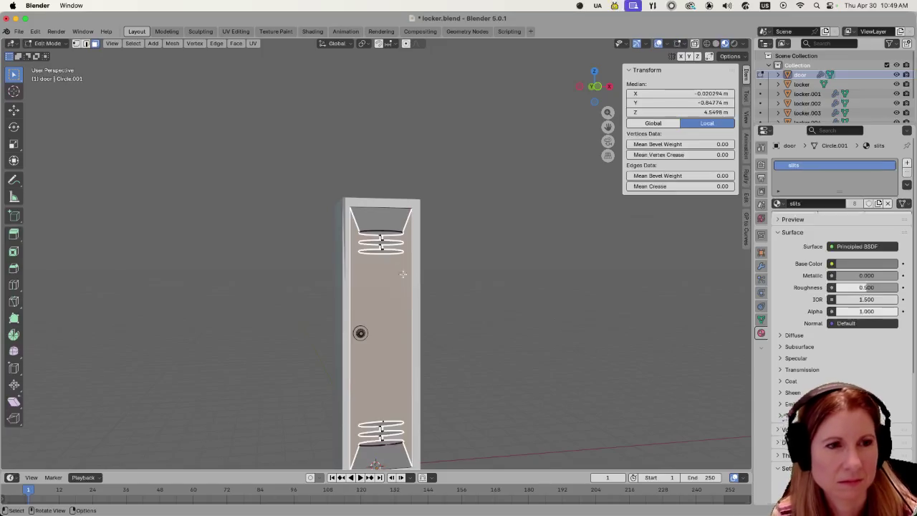
click(486, 260)
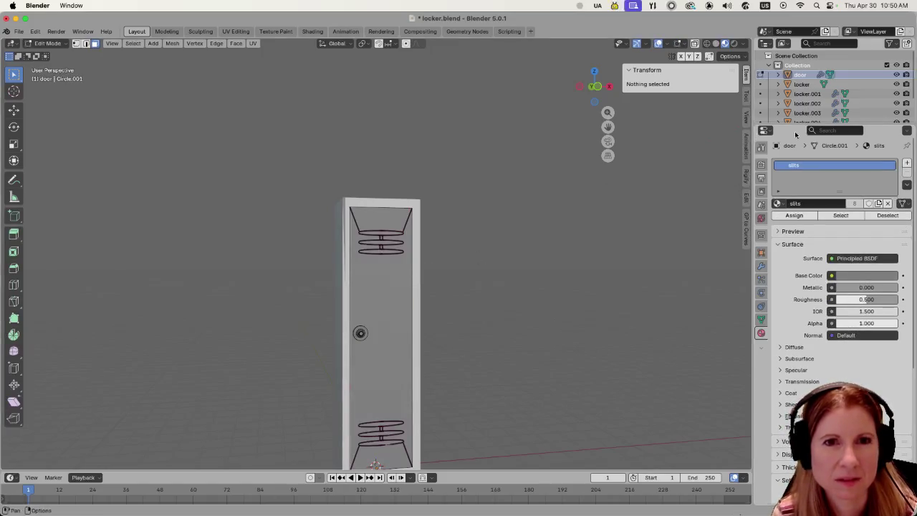
scroll(808, 116, down, 3)
click(810, 105)
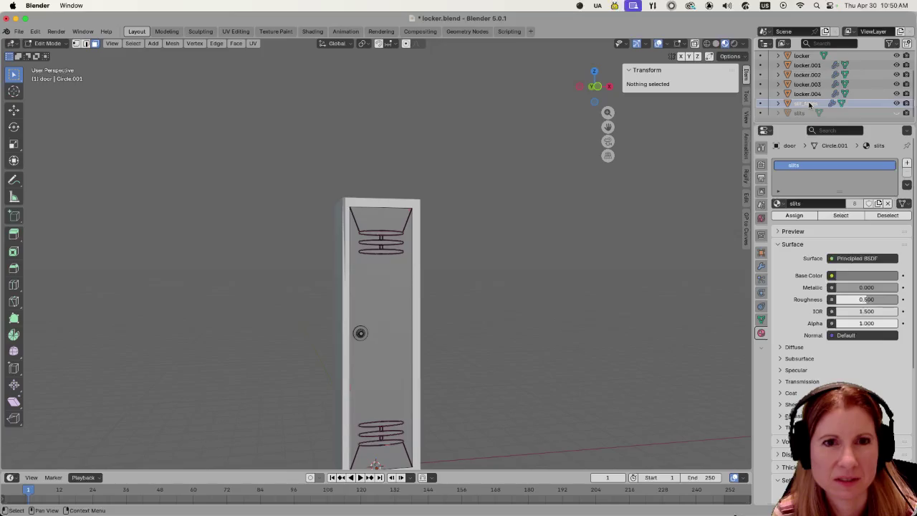
key(Tab)
scroll(823, 81, up, 3)
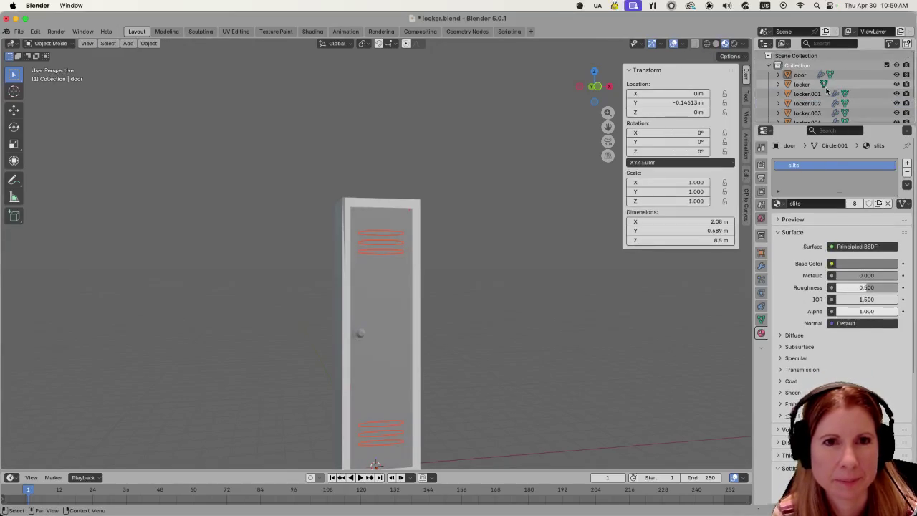
click(810, 74)
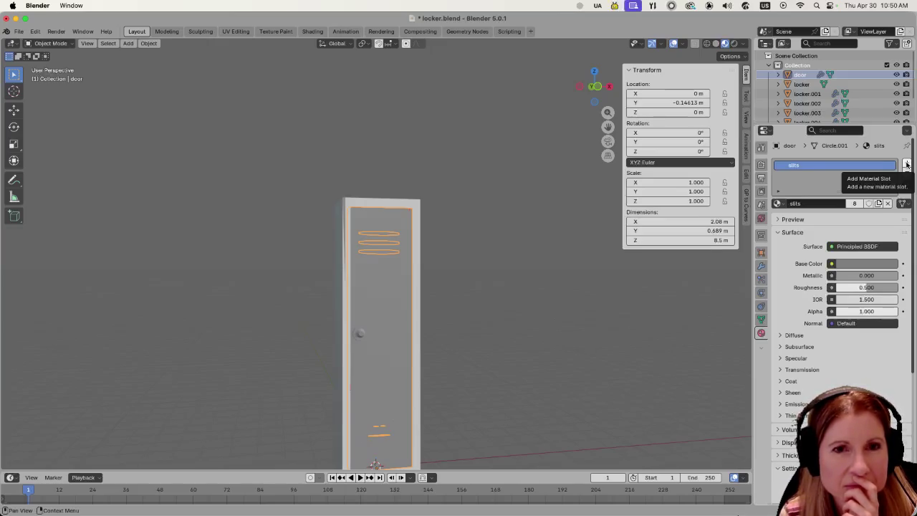
Add a second slot to the door holding a new material named door.
click(907, 164)
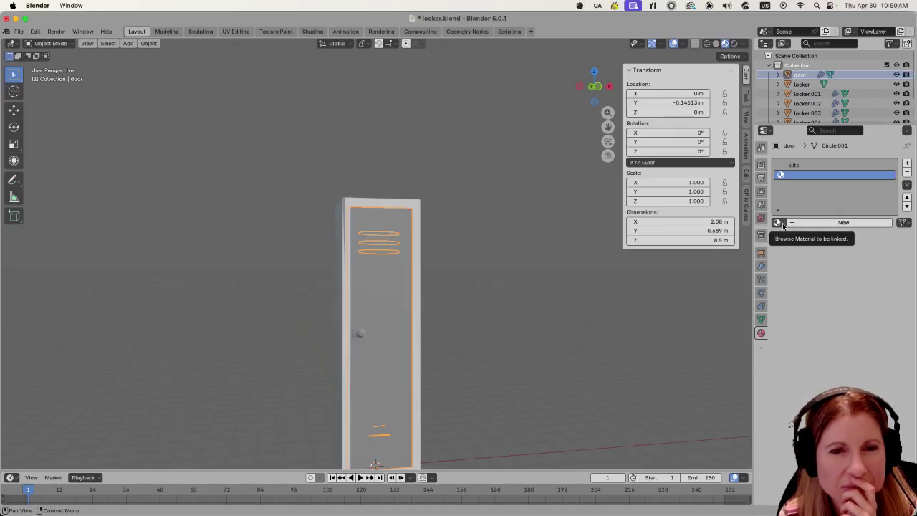
click(784, 225)
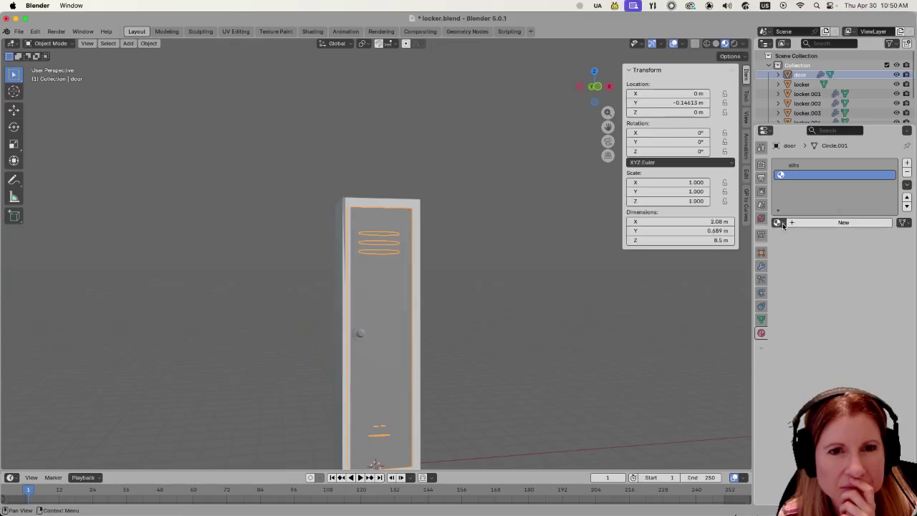
click(794, 224)
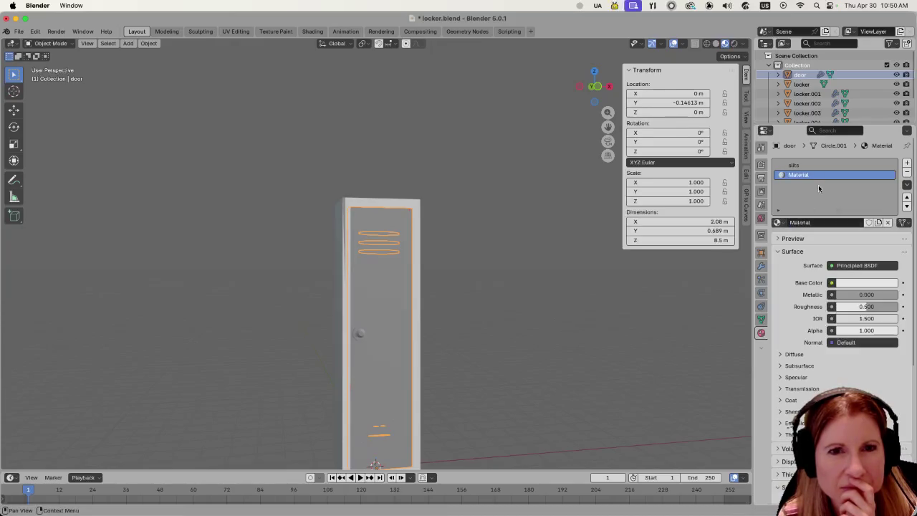
click(783, 224)
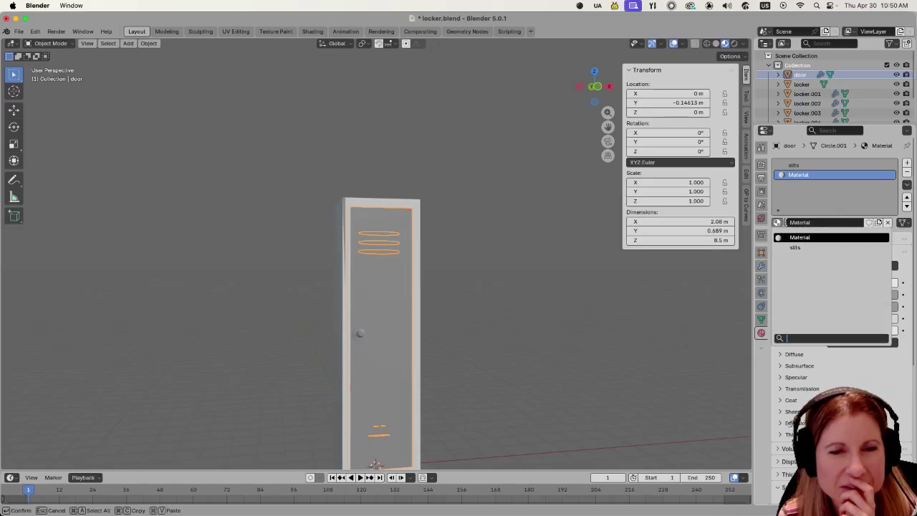
double_click(808, 174)
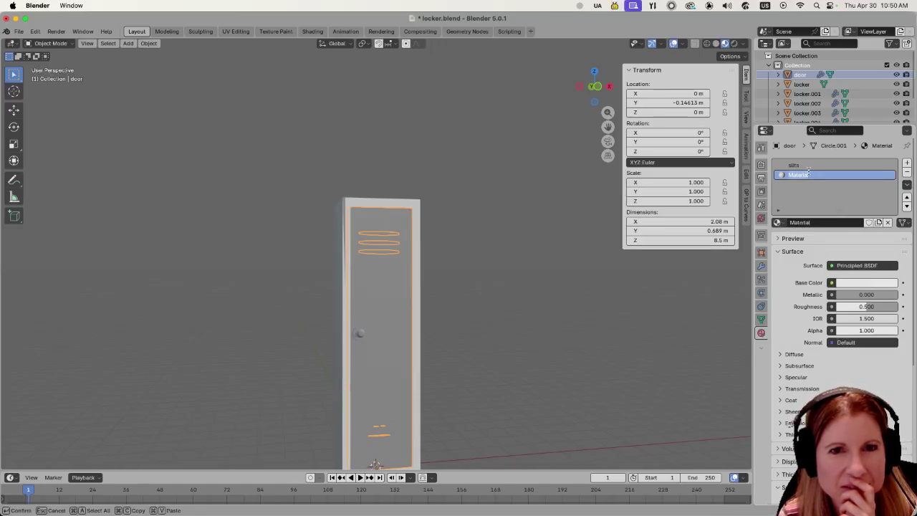
text(door)
key(Return)
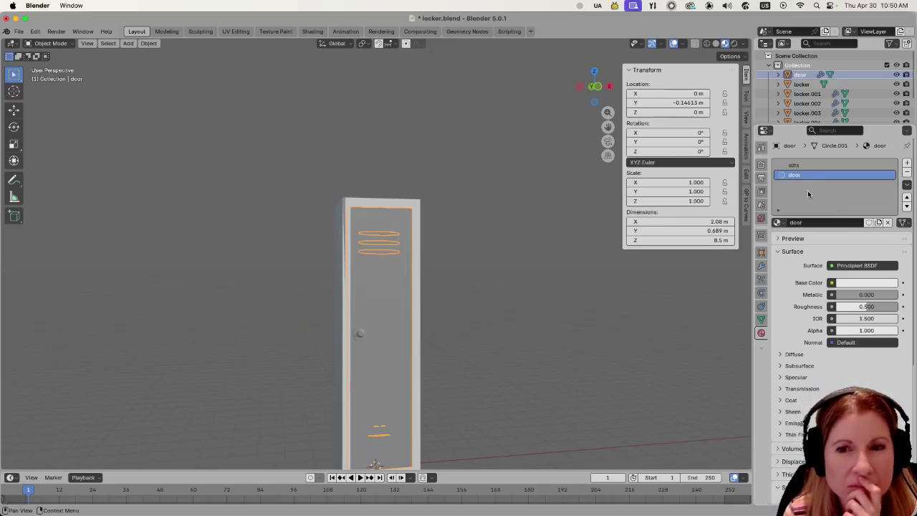
click(455, 343)
click(395, 319)
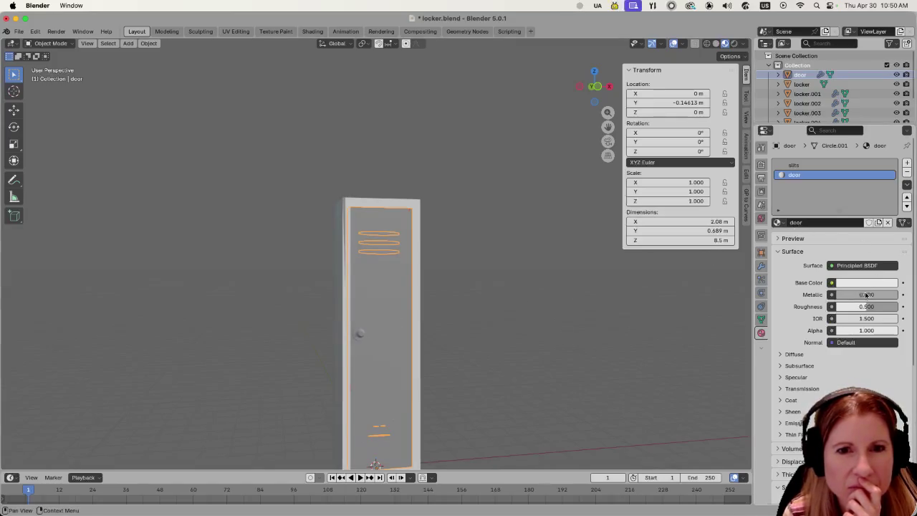
click(500, 289)
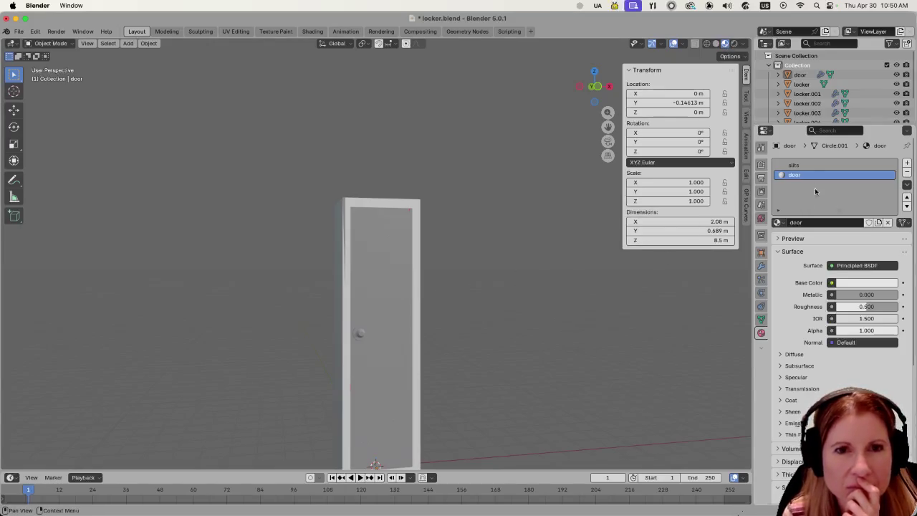
key(Tab)
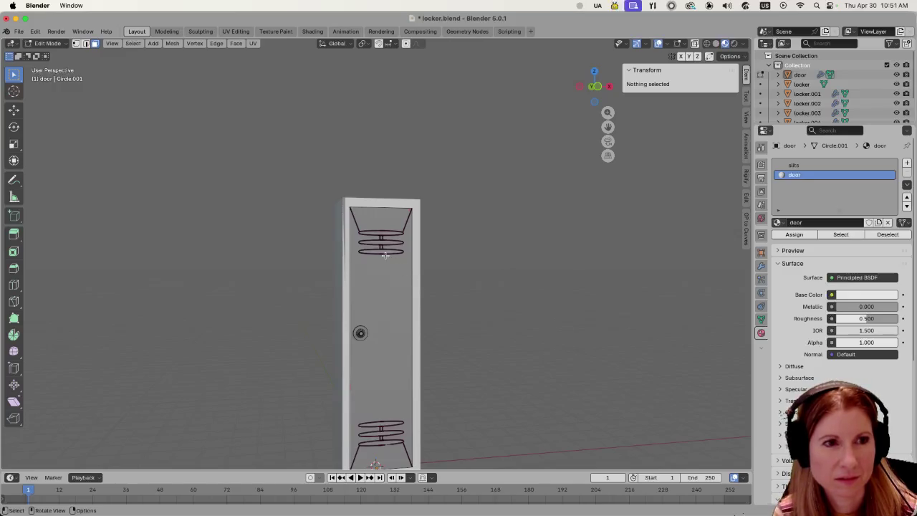
Inspect the slit_faces mesh in Edit Mode, selecting all of it in face mode.
key(Tab)
scroll(803, 105, down, 2)
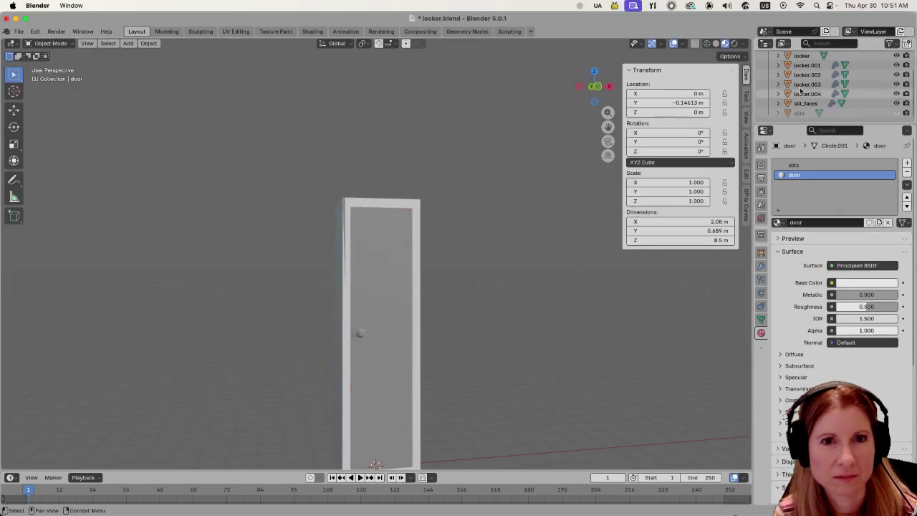
click(803, 104)
key(Tab)
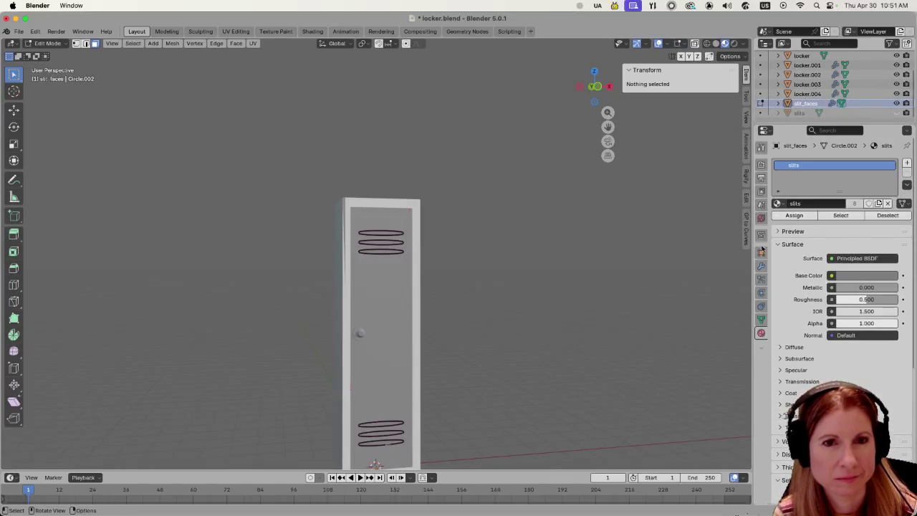
key(a)
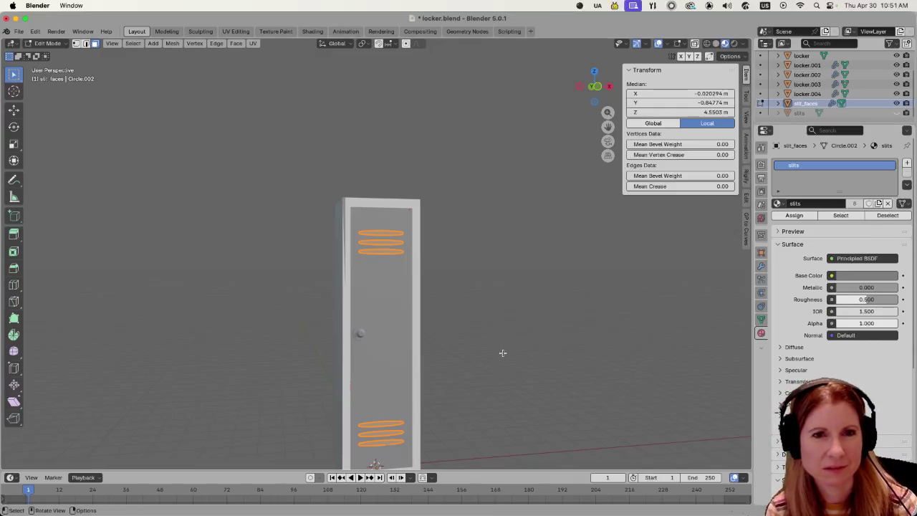
key(3)
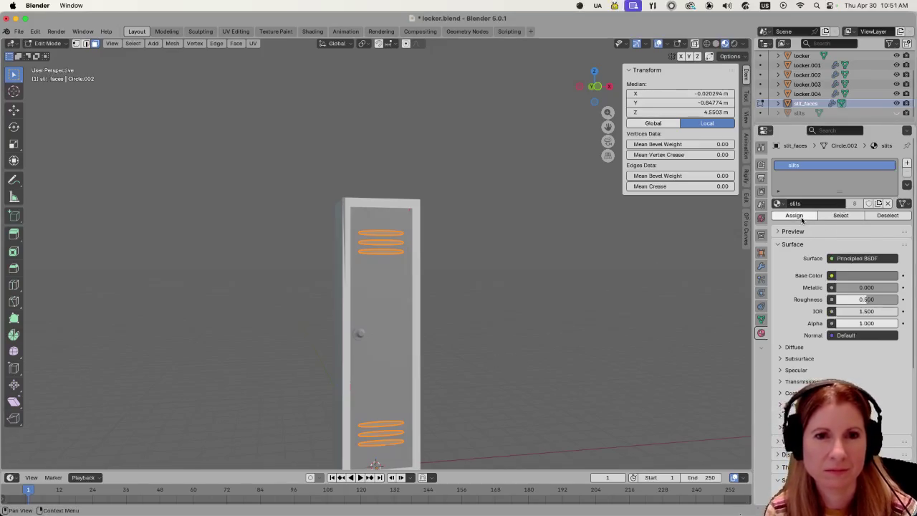
click(587, 282)
key(Tab)
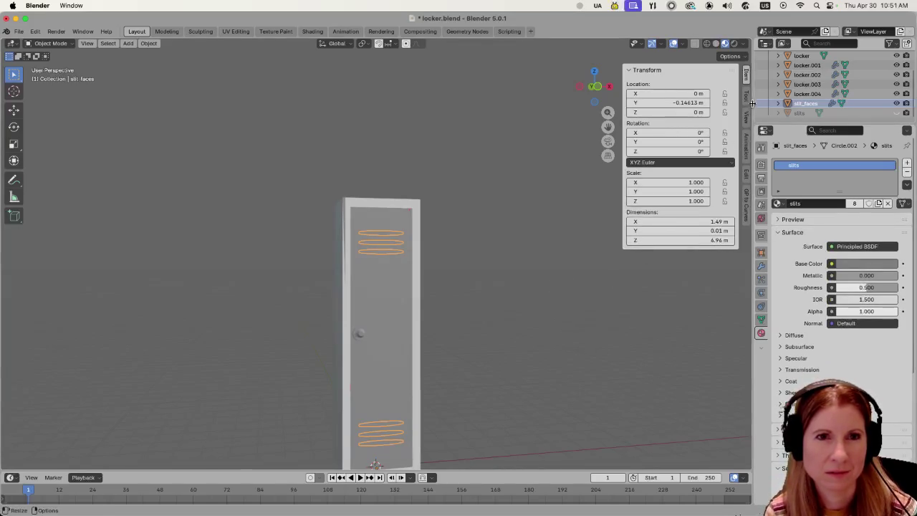
key(Tab)
key(Tab)
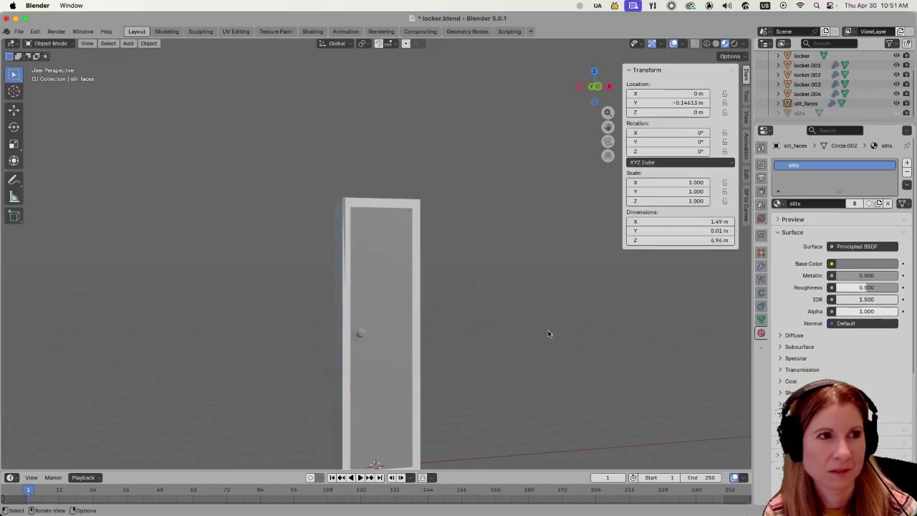
Orbit around the locker and pick the door object again.
middle_drag(475, 280, 514, 291)
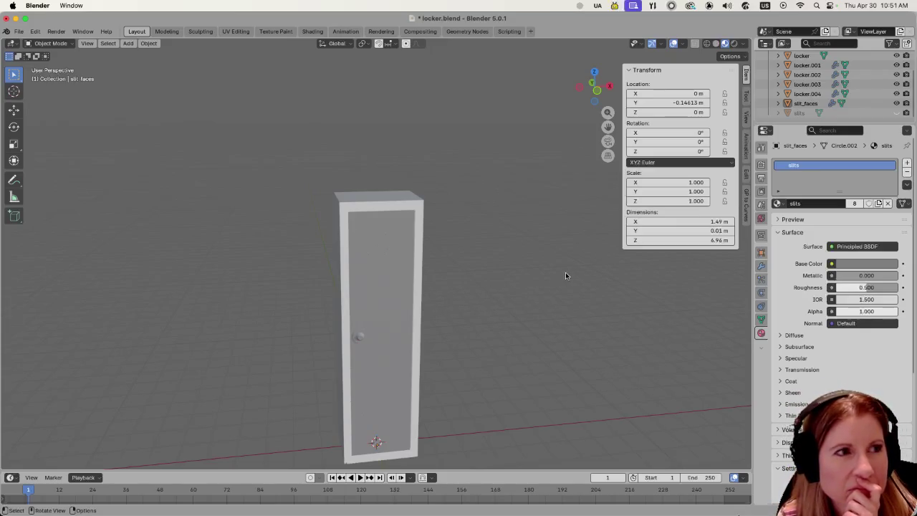
click(388, 248)
middle_drag(486, 264, 502, 328)
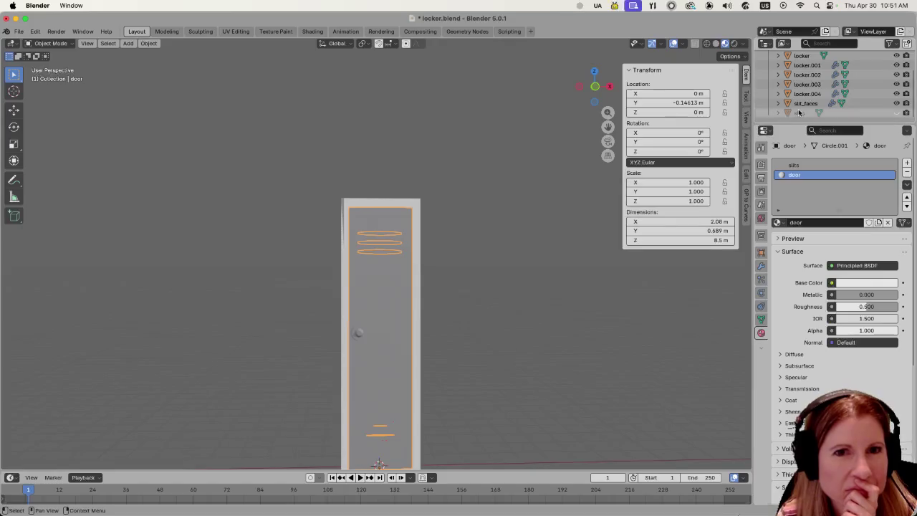
scroll(831, 100, up, 3)
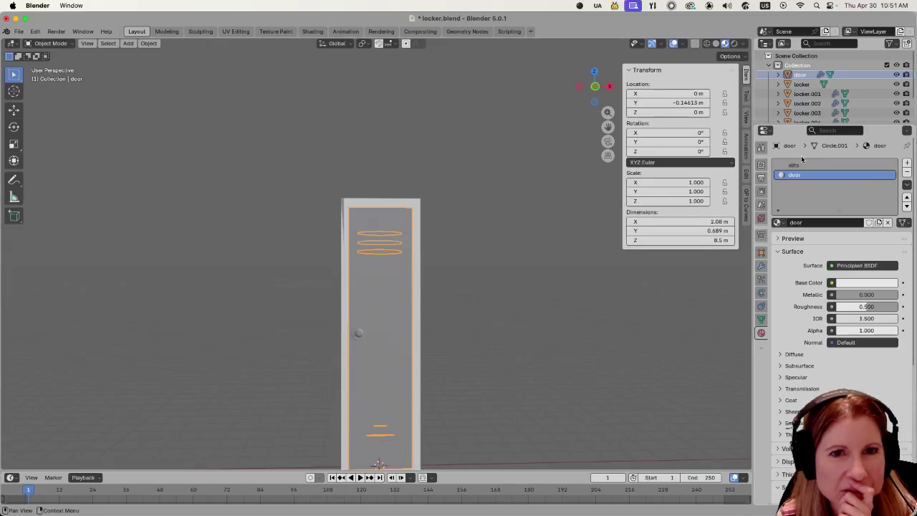
click(464, 273)
Switch the door's active material between slits and door, then reselect the door.
click(380, 286)
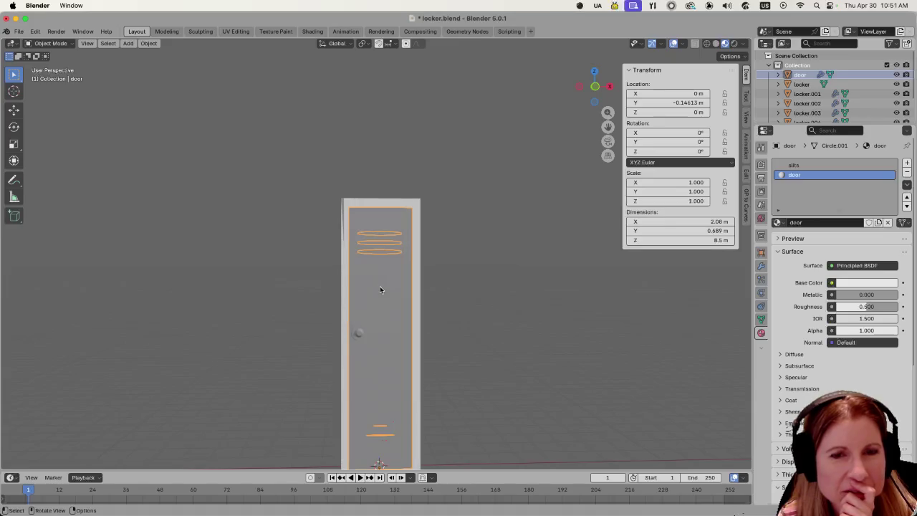
click(802, 165)
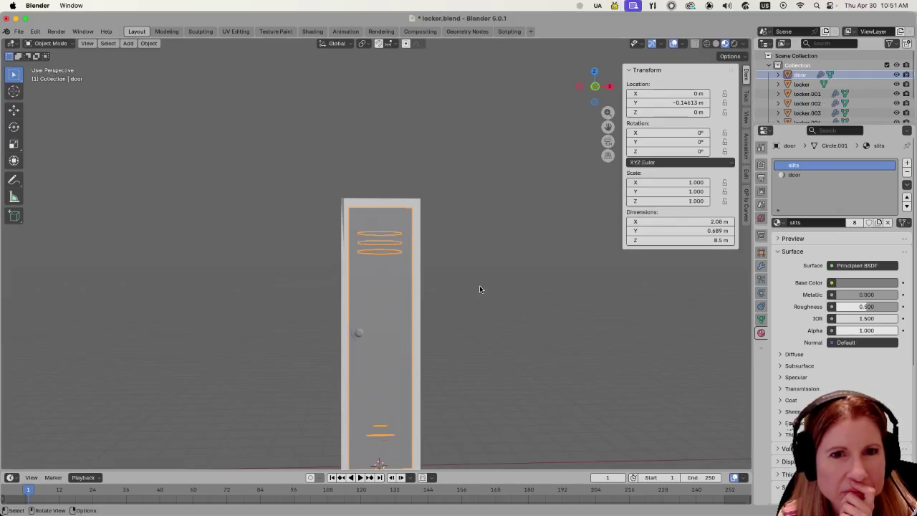
click(795, 174)
click(594, 346)
mouse_move(514, 253)
middle_down()
mouse_move(556, 263)
mouse_move(488, 272)
middle_up()
click(403, 300)
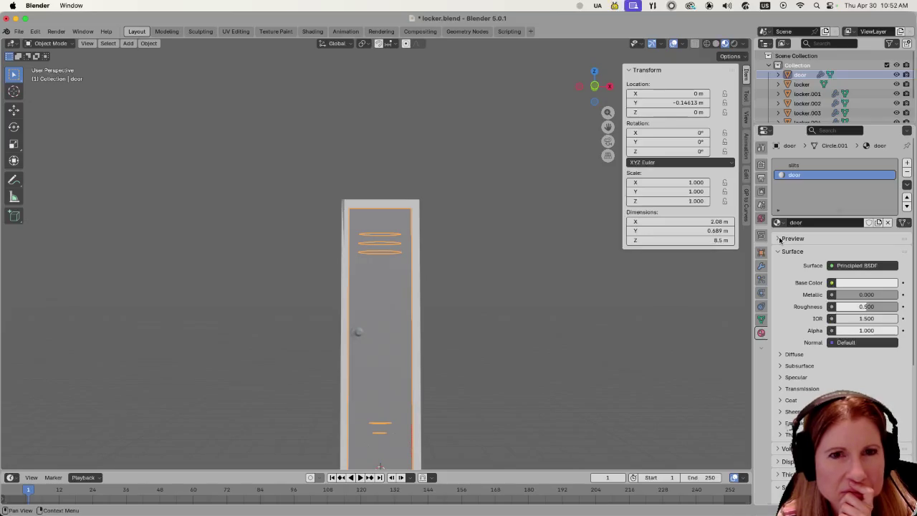
Select the door's slit face in Edit Mode, pick the slits slot, then select slit_faces.
key(Tab)
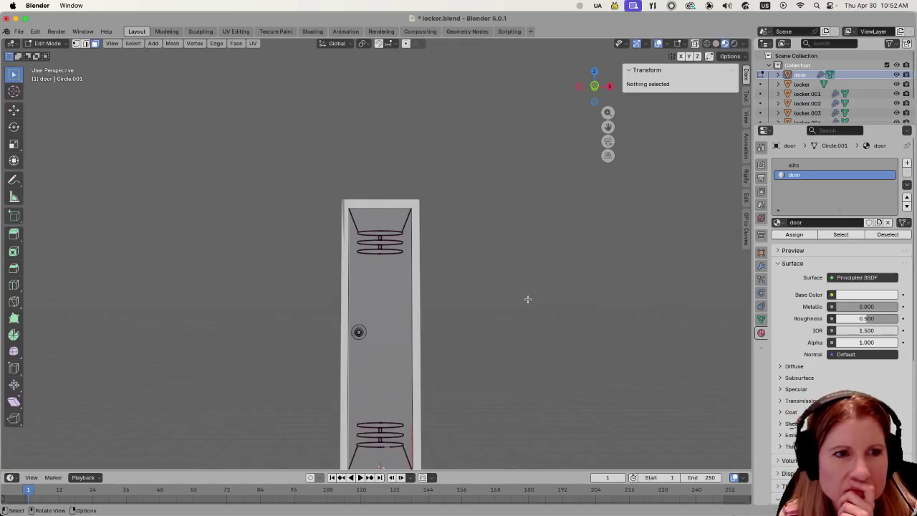
middle_drag(528, 299, 438, 307)
click(400, 303)
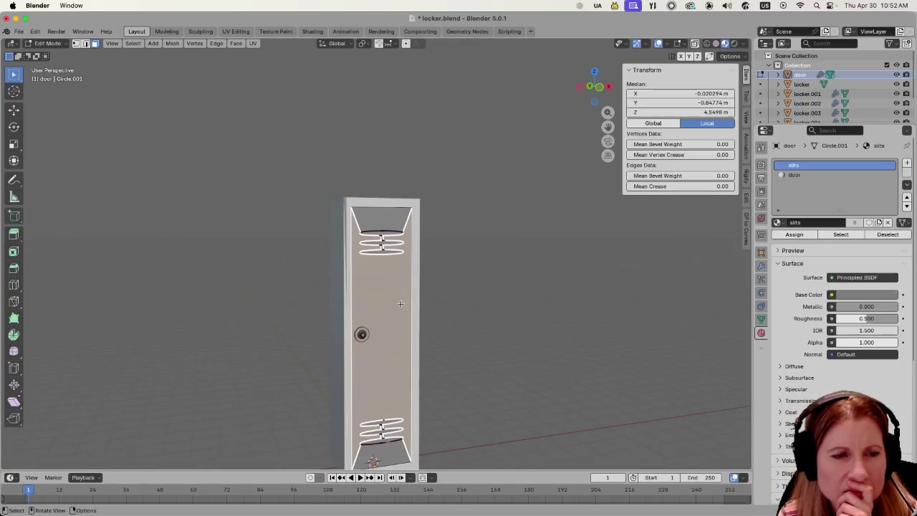
click(493, 301)
key(Tab)
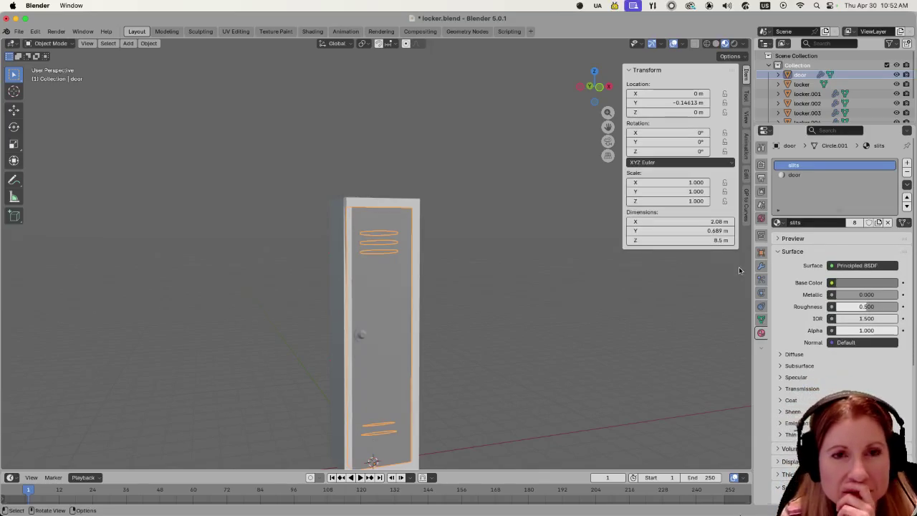
scroll(825, 94, down, 3)
click(808, 103)
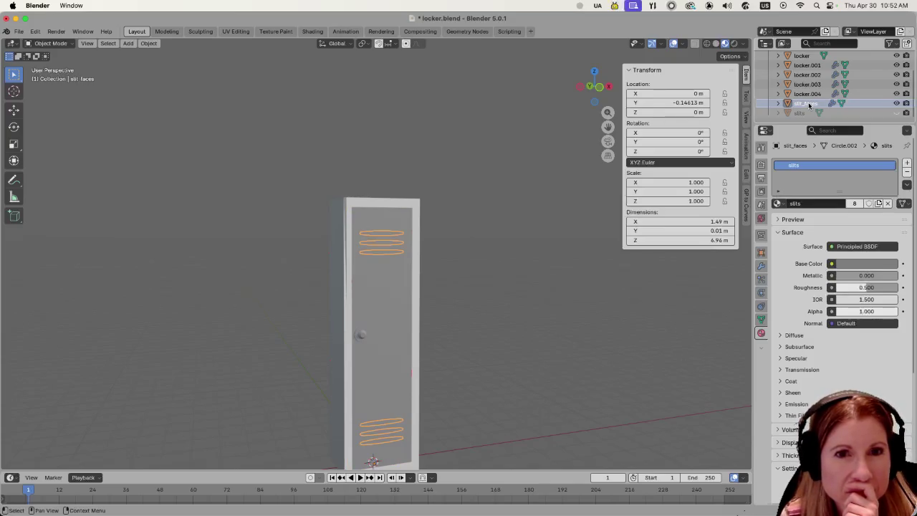
Darken the slits material's Base Color from grey to pure black.
click(857, 265)
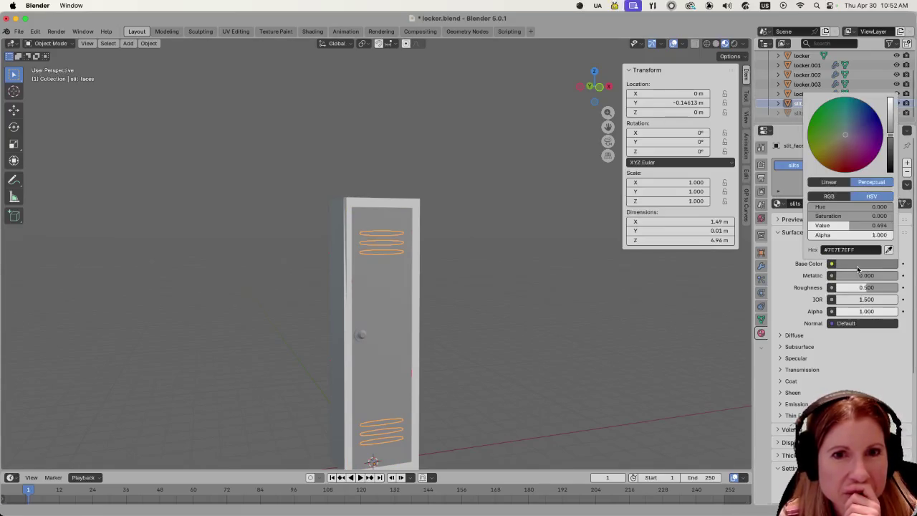
mouse_move(894, 137)
mouse_down()
mouse_move(893, 172)
mouse_move(893, 164)
mouse_up()
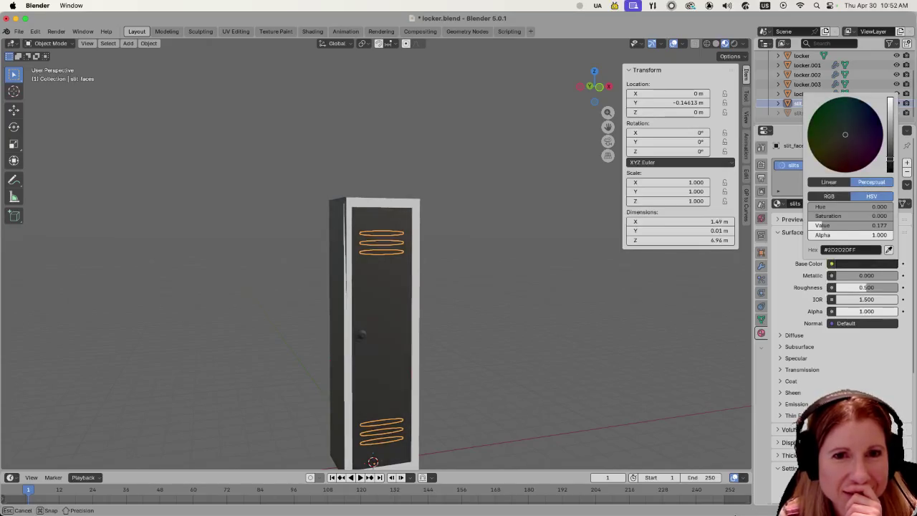
click(566, 286)
key(ctrl+z)
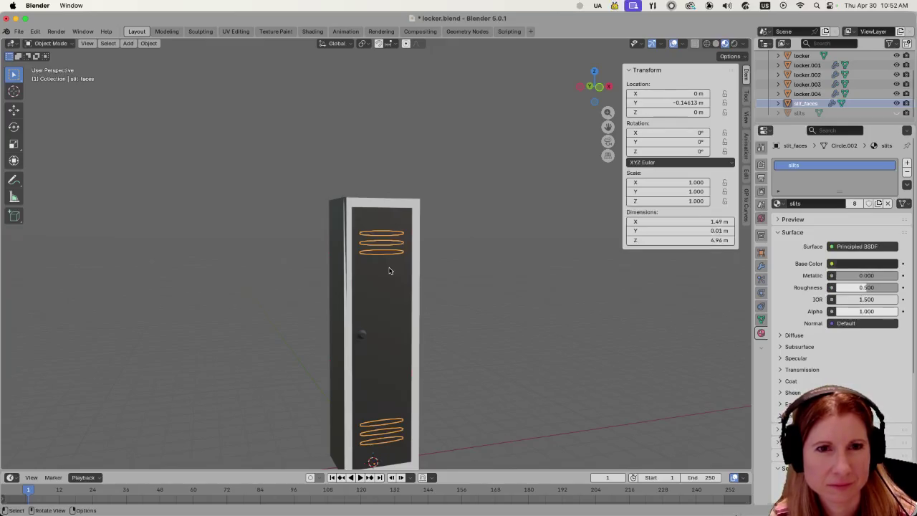
scroll(824, 82, up, 3)
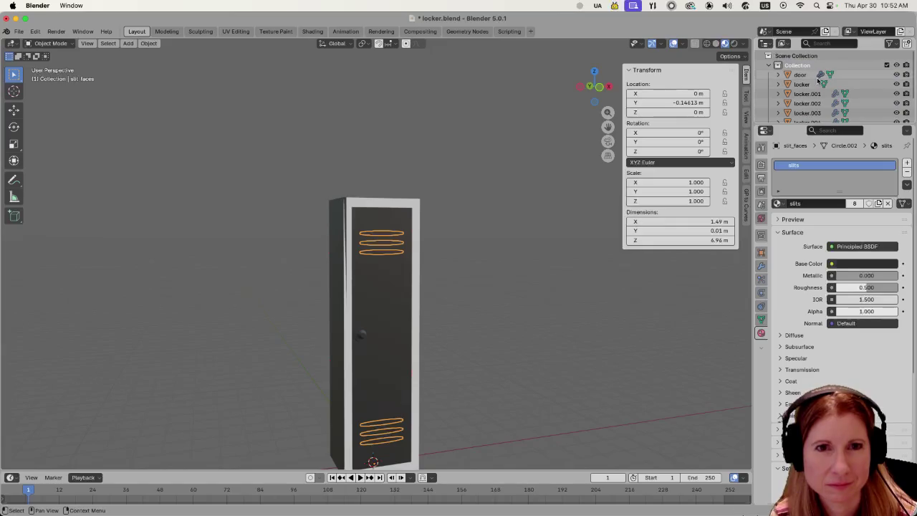
Remove the slits material slot from the door object so it renders white.
click(809, 75)
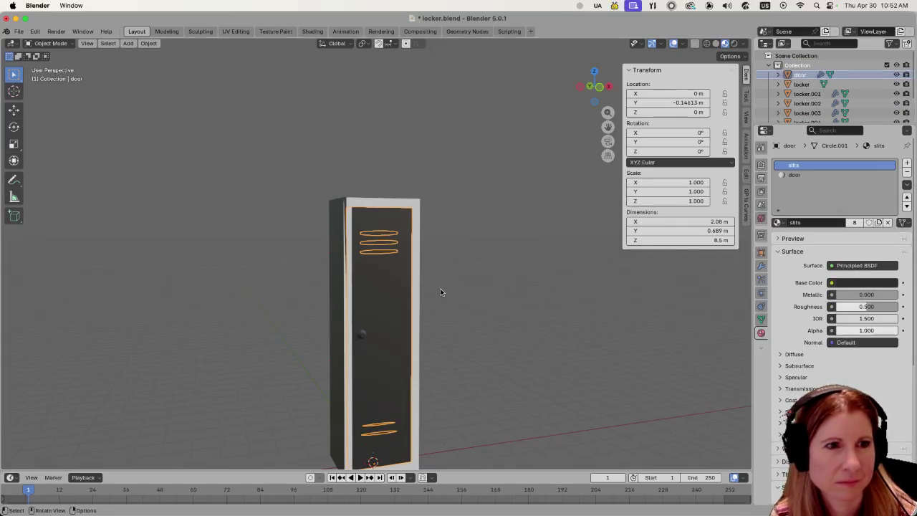
key(Tab)
key(Tab)
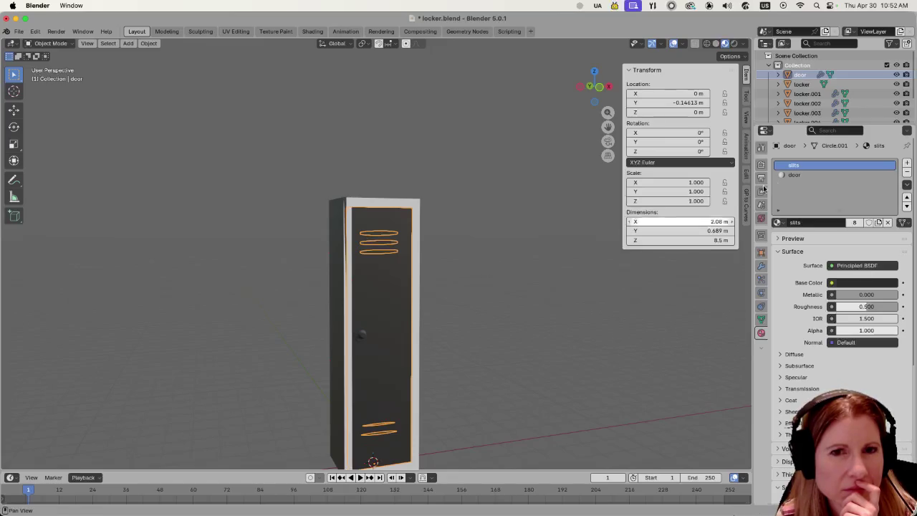
middle_drag(535, 341, 538, 303)
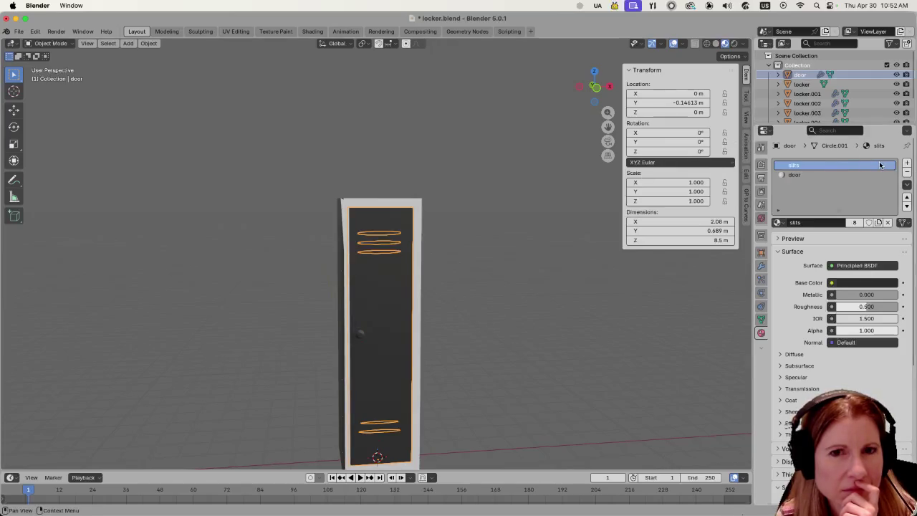
click(906, 173)
middle_drag(510, 308, 544, 301)
click(558, 324)
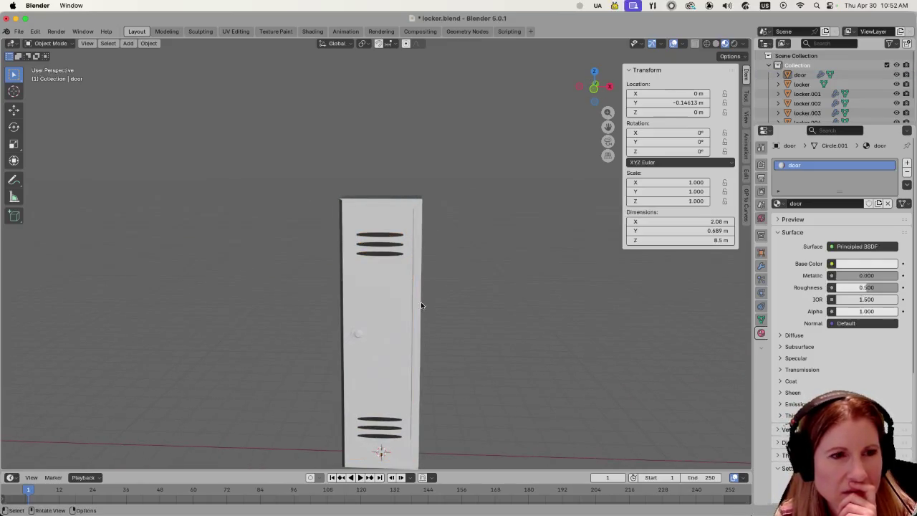
click(399, 294)
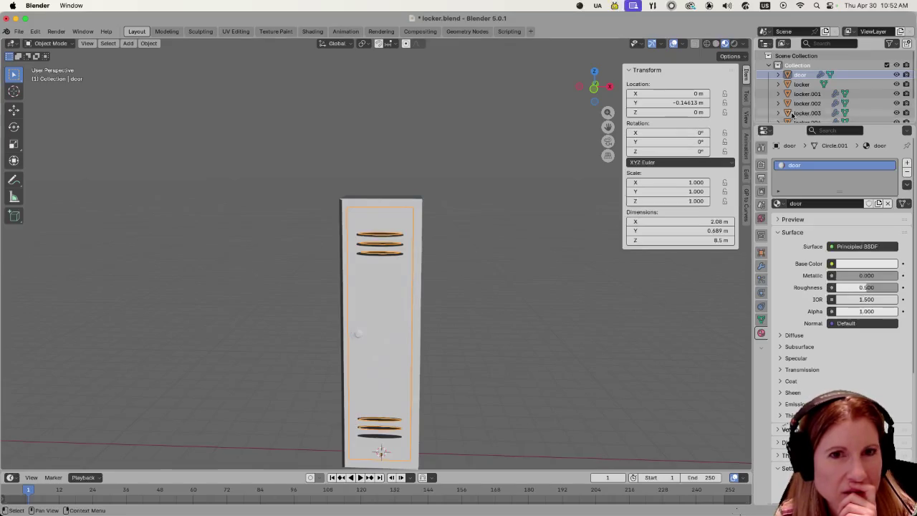
click(509, 329)
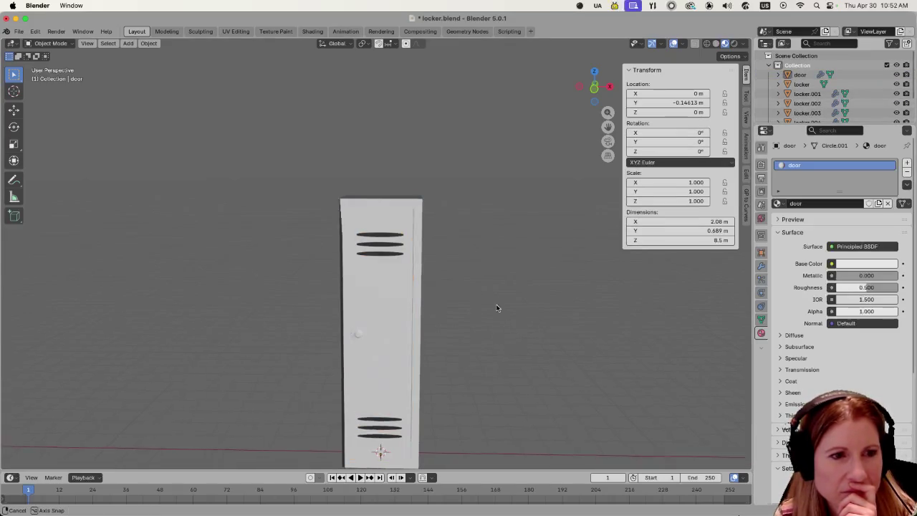
middle_drag(497, 307, 522, 306)
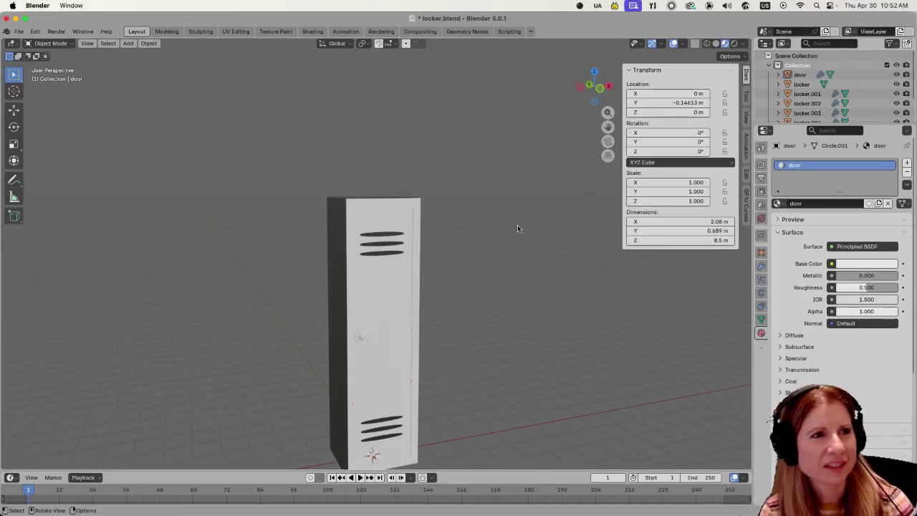
key(Tab)
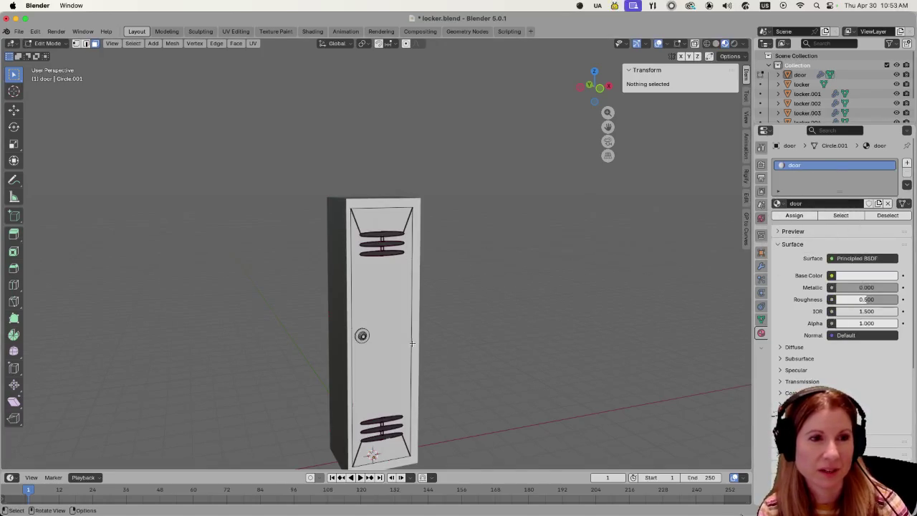
key(Tab)
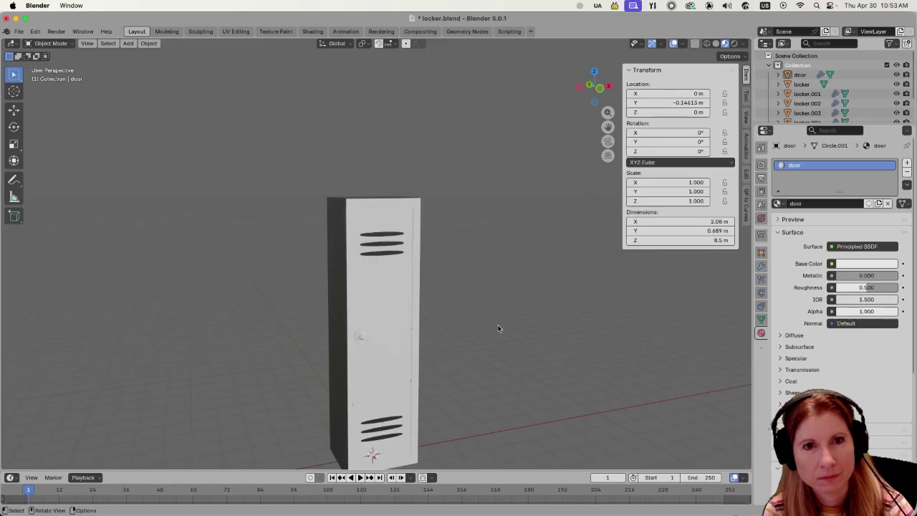
click(388, 328)
click(430, 321)
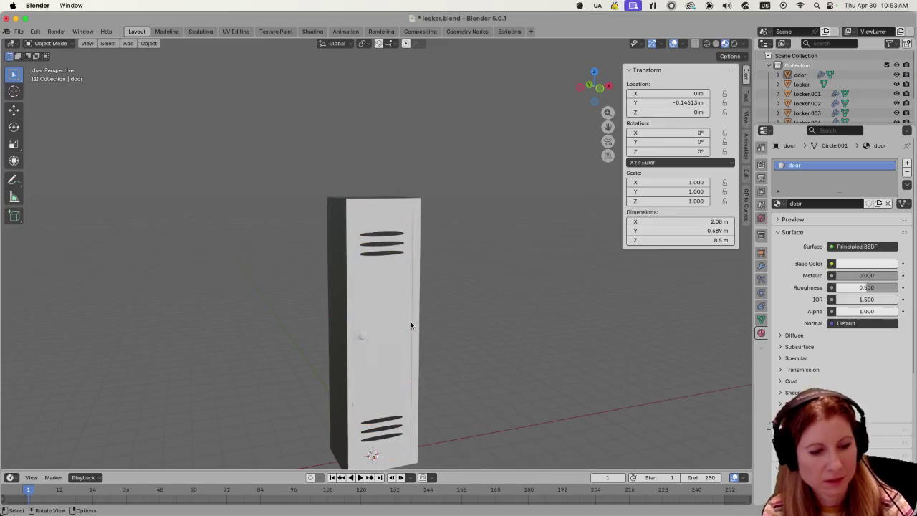
click(341, 281)
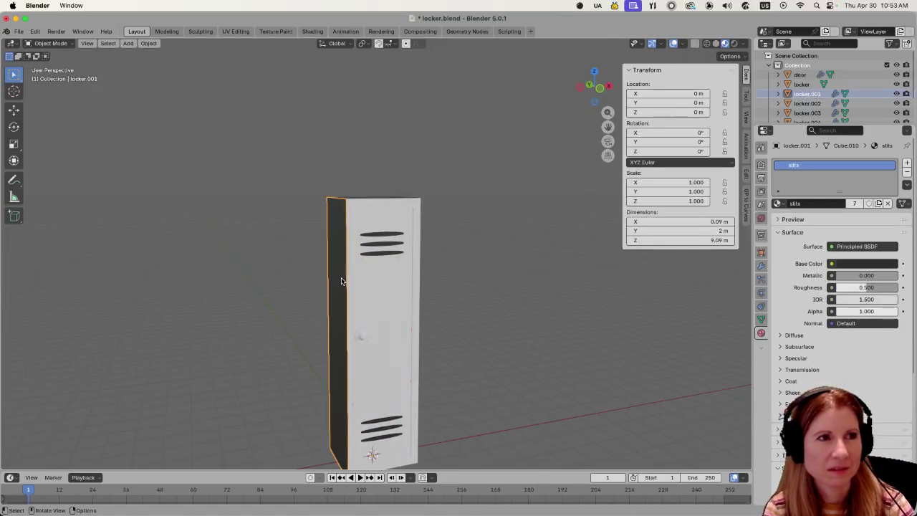
click(396, 308)
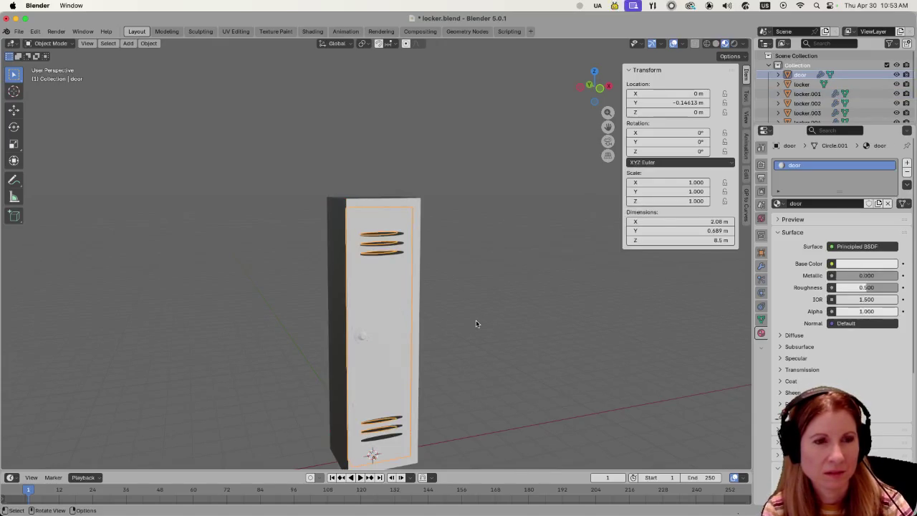
mouse_move(479, 317)
middle_down()
mouse_move(512, 354)
mouse_move(369, 220)
middle_up()
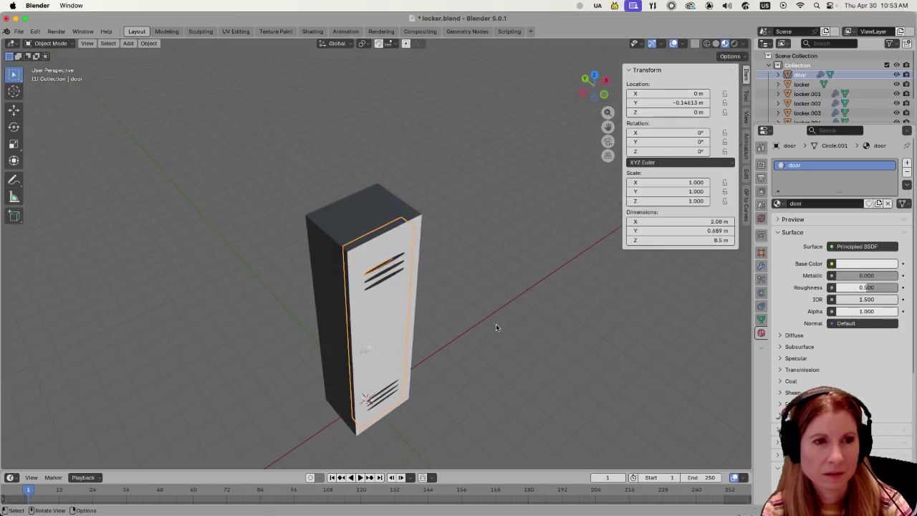
middle_drag(496, 328, 436, 307)
middle_drag(472, 352, 497, 332)
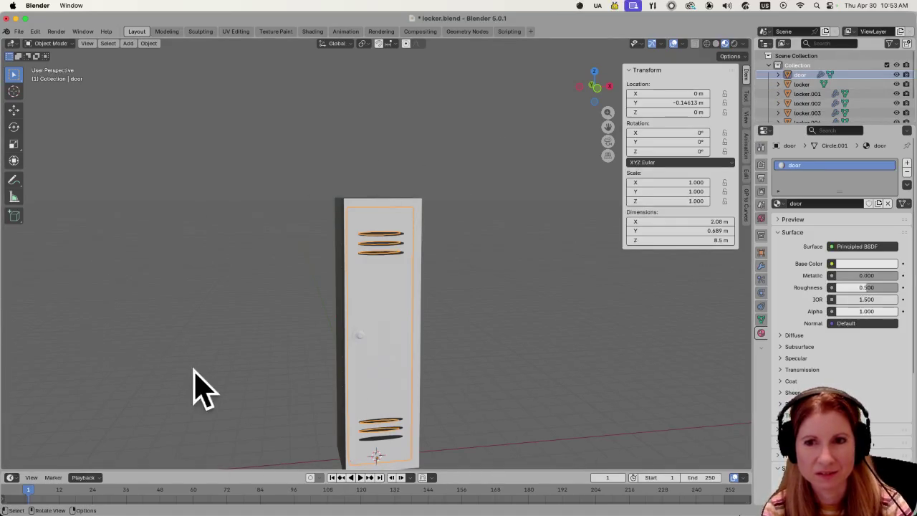
click(515, 349)
scroll(480, 352, down, 4)
scroll(473, 360, up, 4)
middle_drag(472, 360, 446, 354)
click(398, 343)
click(504, 333)
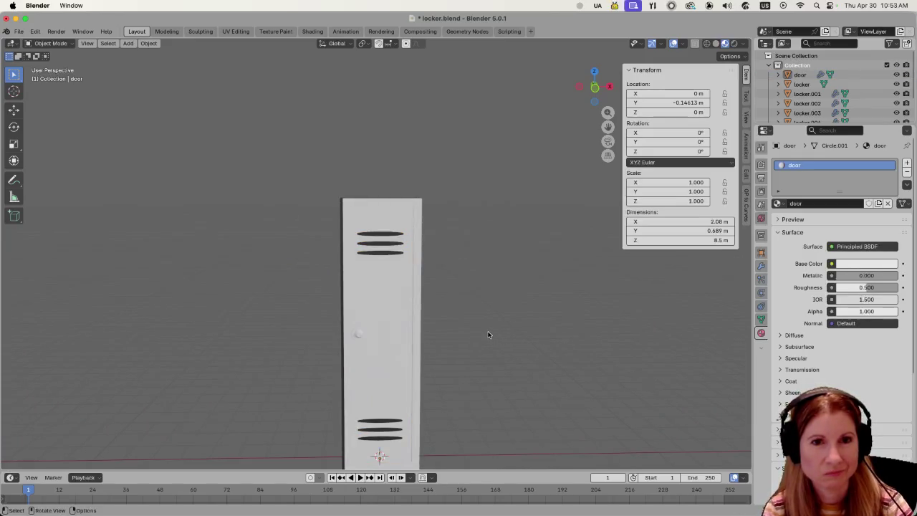
key(Tab)
key(Tab)
middle_drag(458, 351, 449, 354)
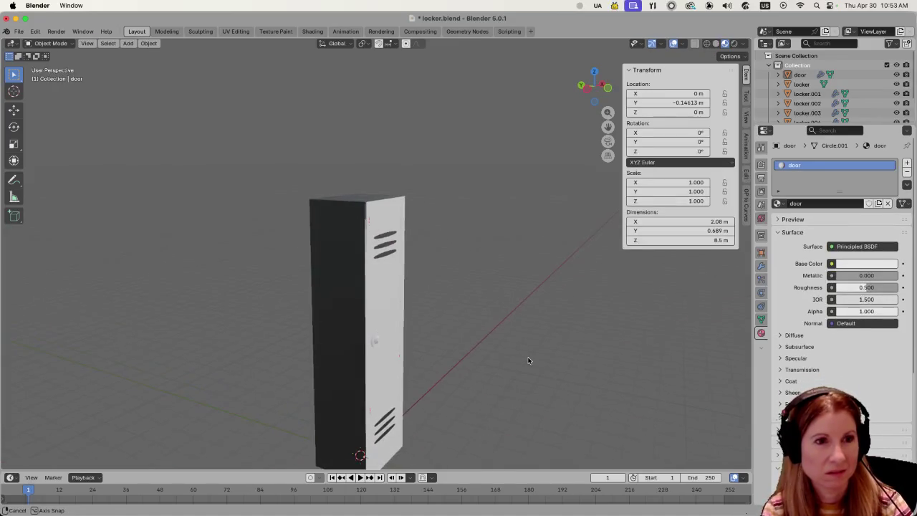
click(389, 332)
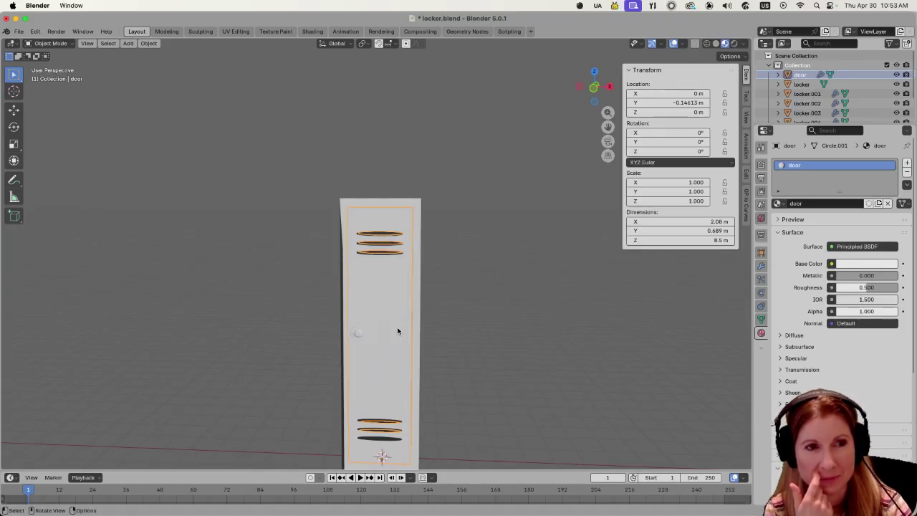
click(468, 346)
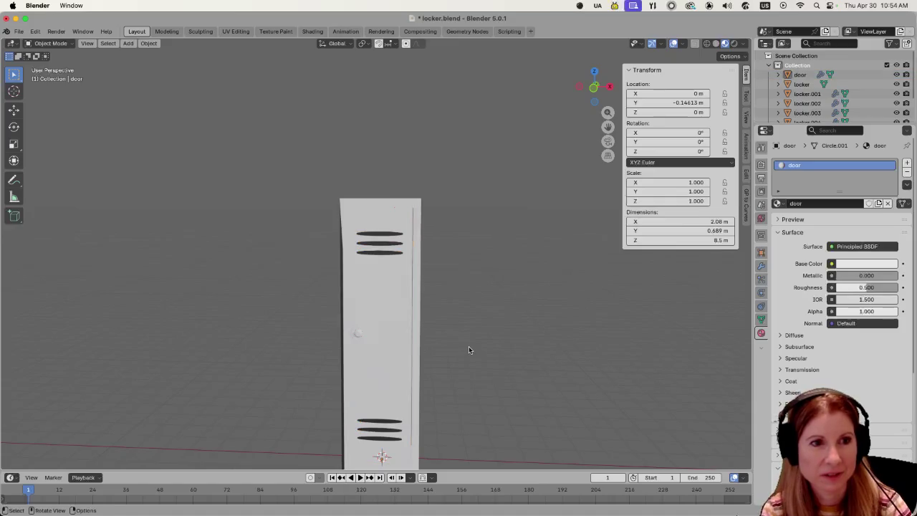
key(Tab)
key(Tab)
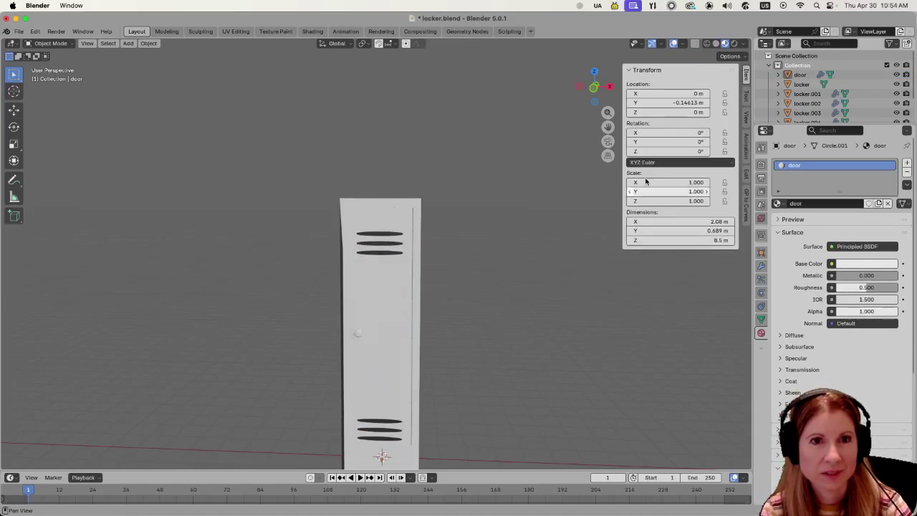
click(393, 321)
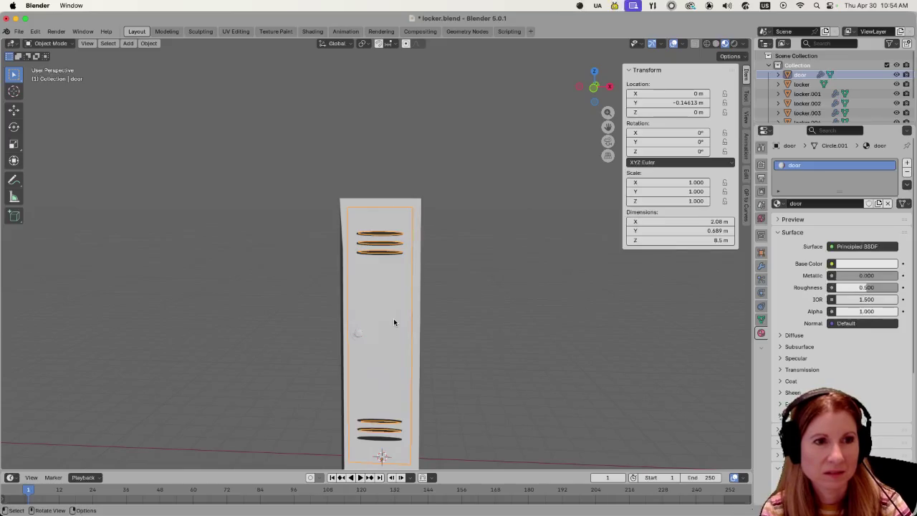
click(461, 329)
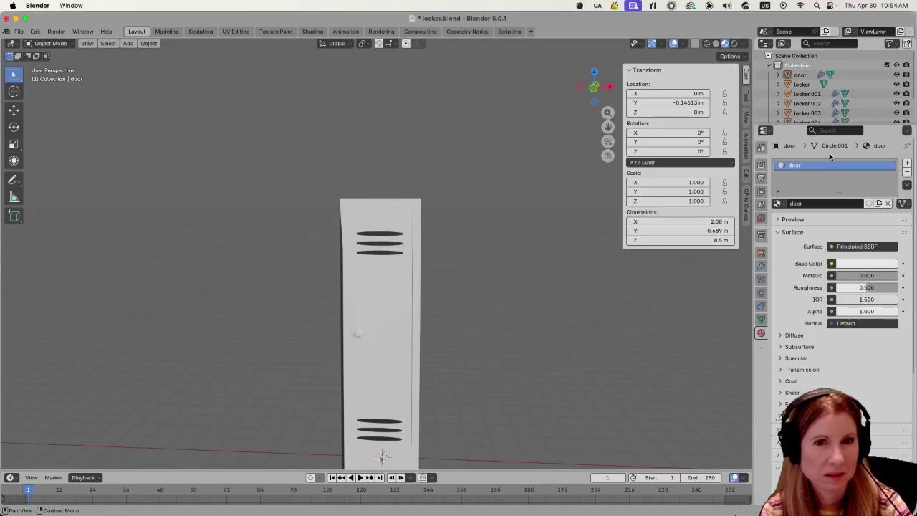
scroll(502, 290, down, 5)
scroll(440, 294, up, 5)
scroll(430, 288, up, 2)
scroll(438, 285, down, 3)
Select locker and locker.001 through locker.004 and join them with Ctrl+J.
mouse_move(503, 279)
middle_down()
mouse_move(360, 207)
mouse_move(444, 205)
middle_up()
click(360, 207)
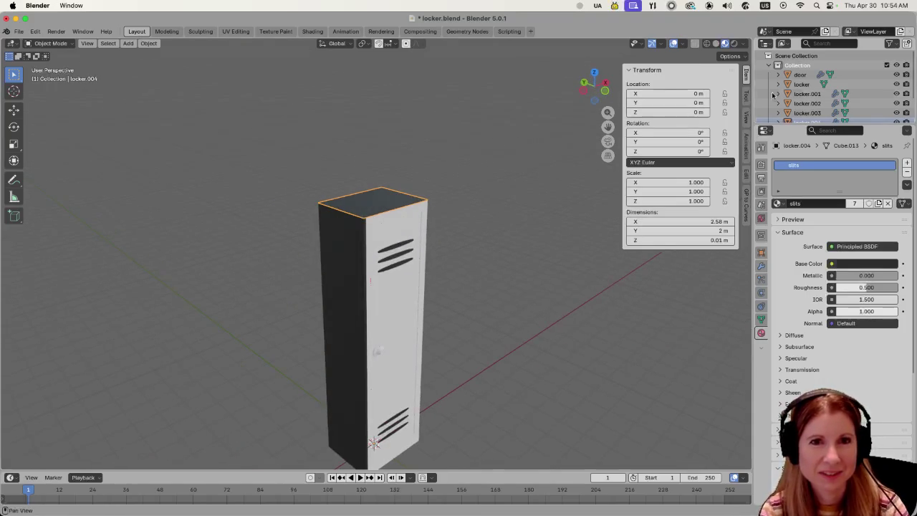
click(807, 94)
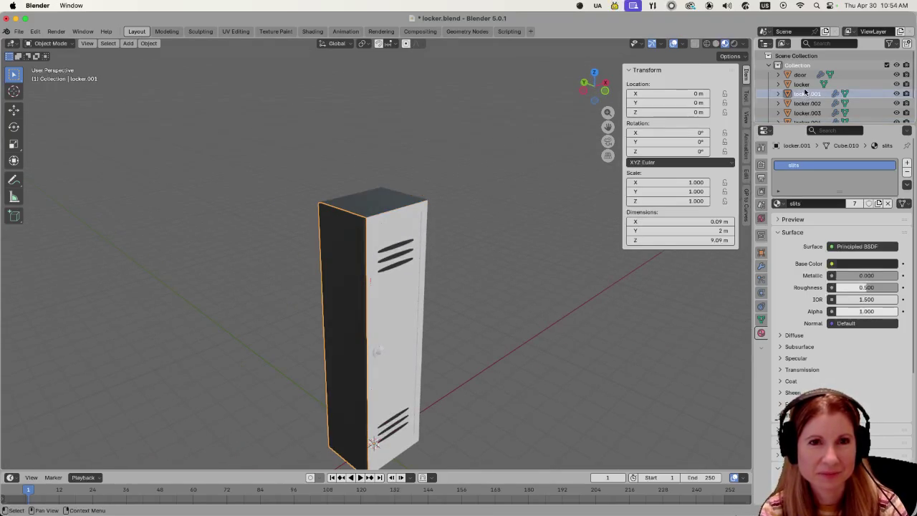
click(803, 85)
scroll(816, 92, down, 2)
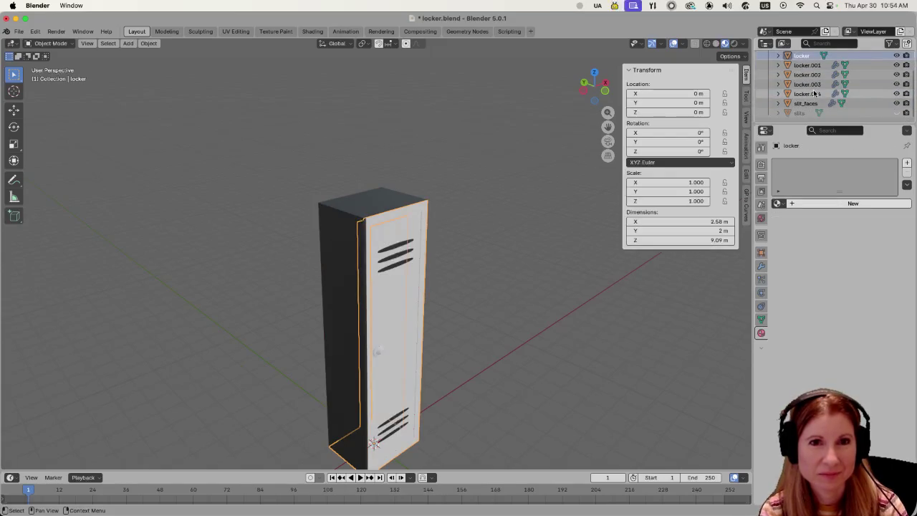
shift+click(814, 94)
middle_drag(614, 311, 532, 296)
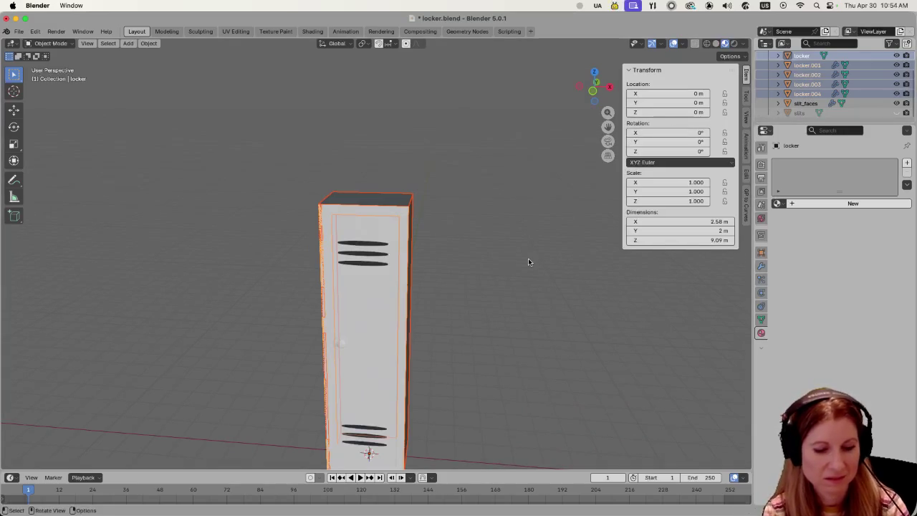
key(ctrl+j)
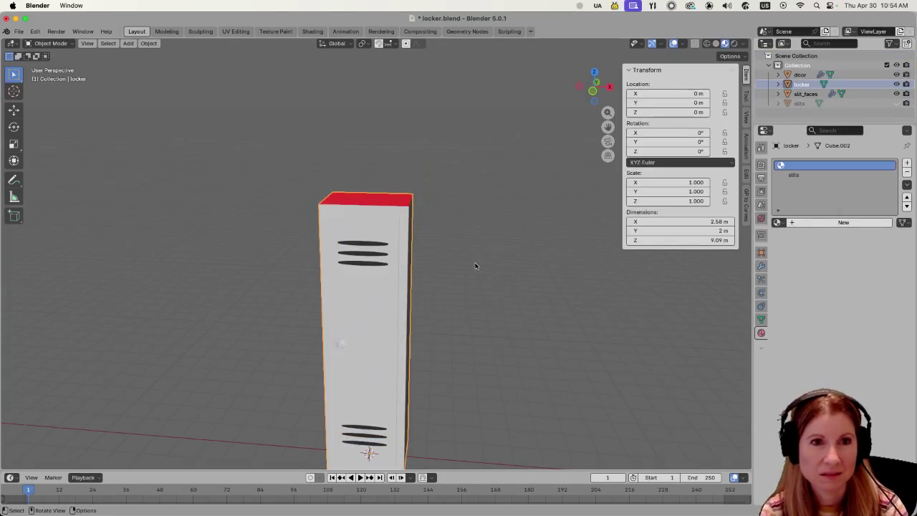
Inspect the joined locker from several angles, then undo the join.
mouse_move(475, 266)
middle_down()
mouse_move(506, 285)
mouse_move(488, 277)
middle_up()
scroll(506, 284, down, 2)
click(504, 283)
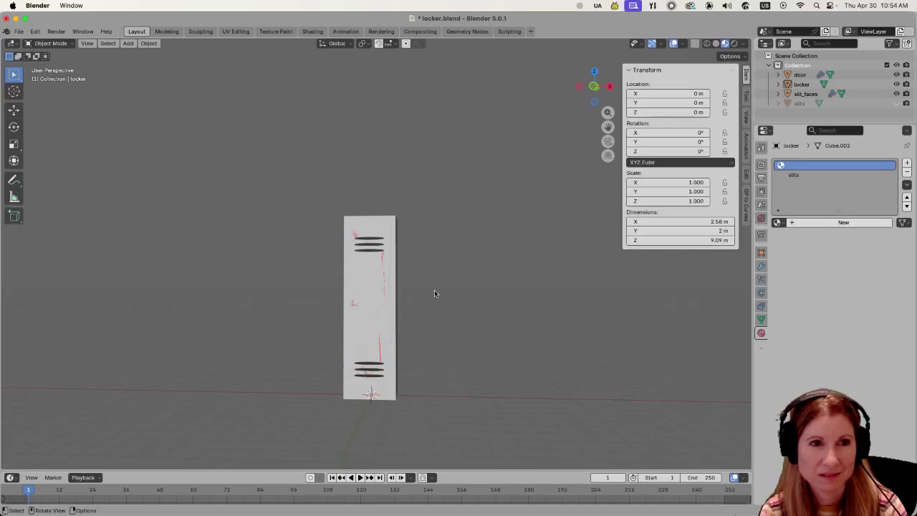
middle_drag(434, 293, 454, 334)
click(361, 229)
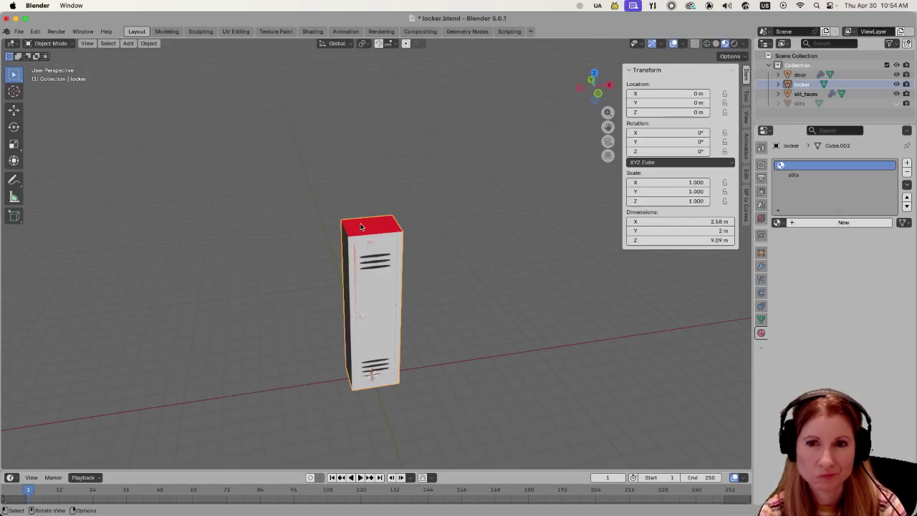
click(514, 213)
click(801, 84)
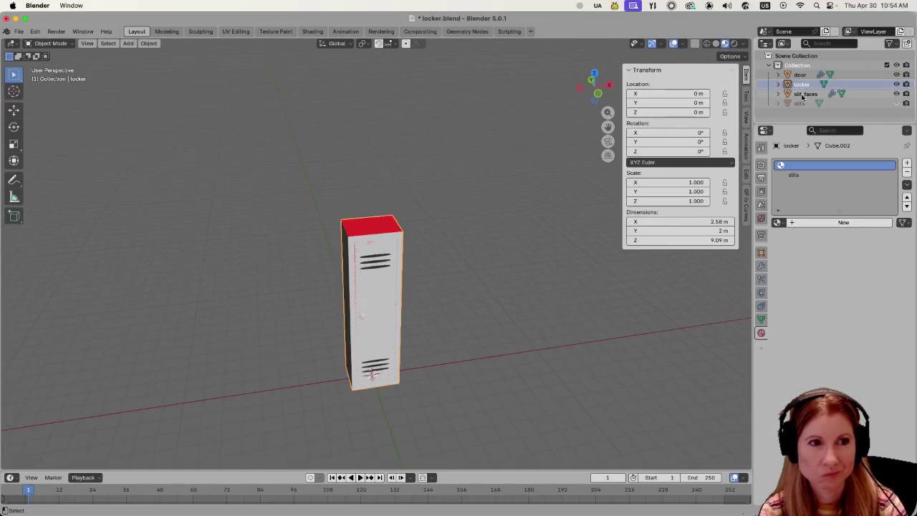
key(ctrl+z)
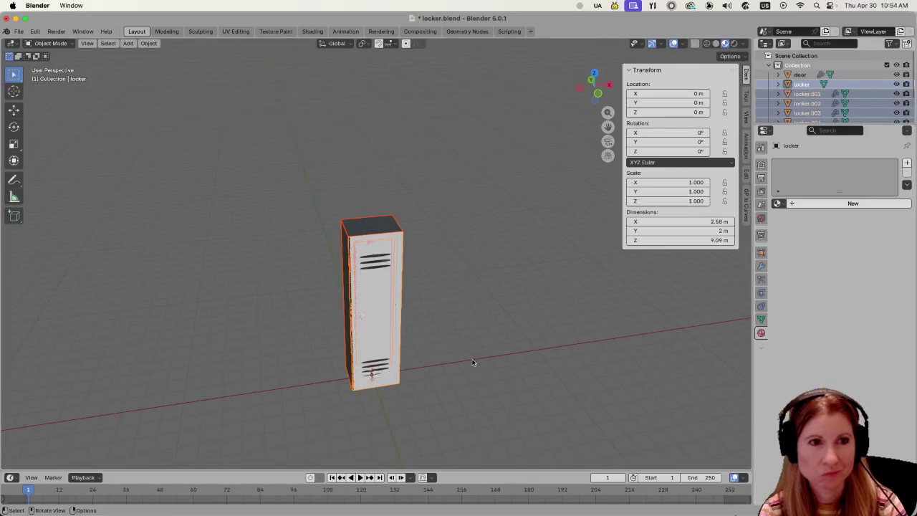
Select the top plate locker.004 and enlarge the Outliner to list every locker piece.
click(475, 355)
mouse_move(397, 237)
middle_down()
mouse_move(447, 252)
mouse_move(466, 246)
mouse_move(508, 266)
mouse_move(463, 231)
middle_up()
scroll(447, 235, up, 2)
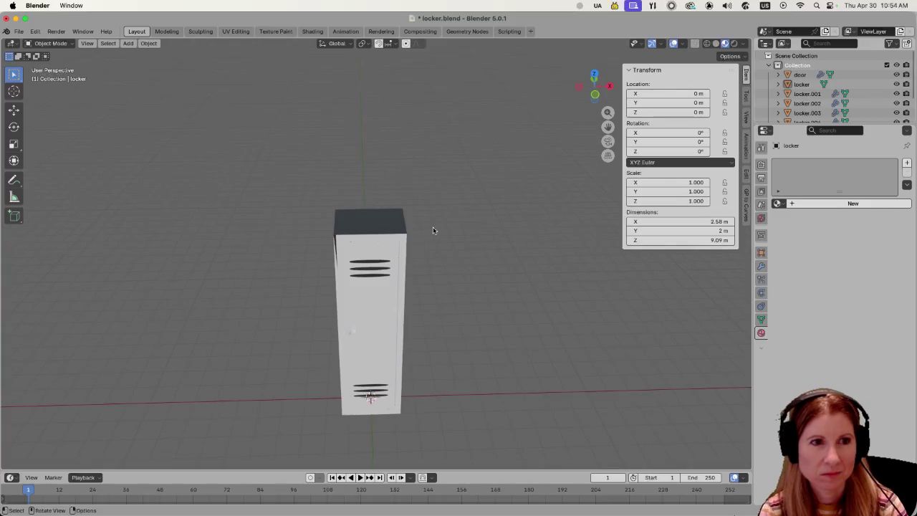
click(393, 220)
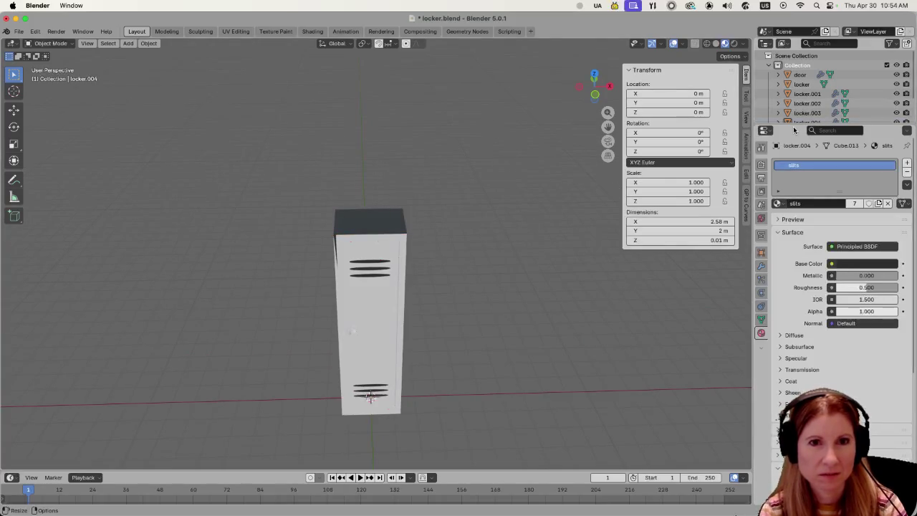
drag(794, 127, 795, 205)
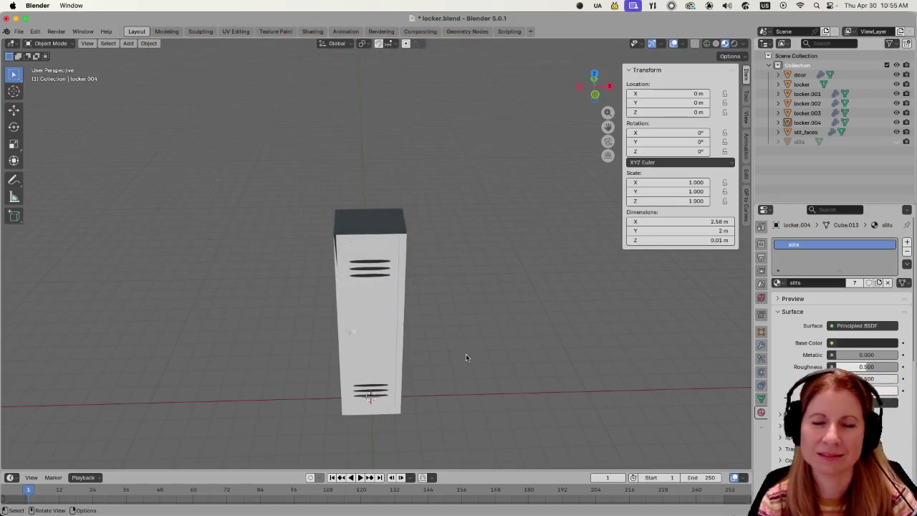
Save locker.blend with the pieces kept separate and switch to the Godot editor.
middle_drag(510, 351, 505, 325)
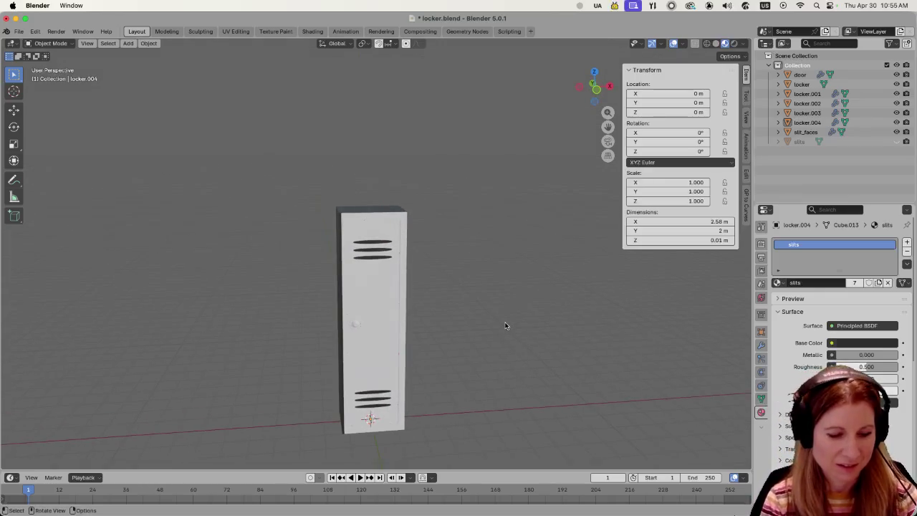
key(ctrl+s)
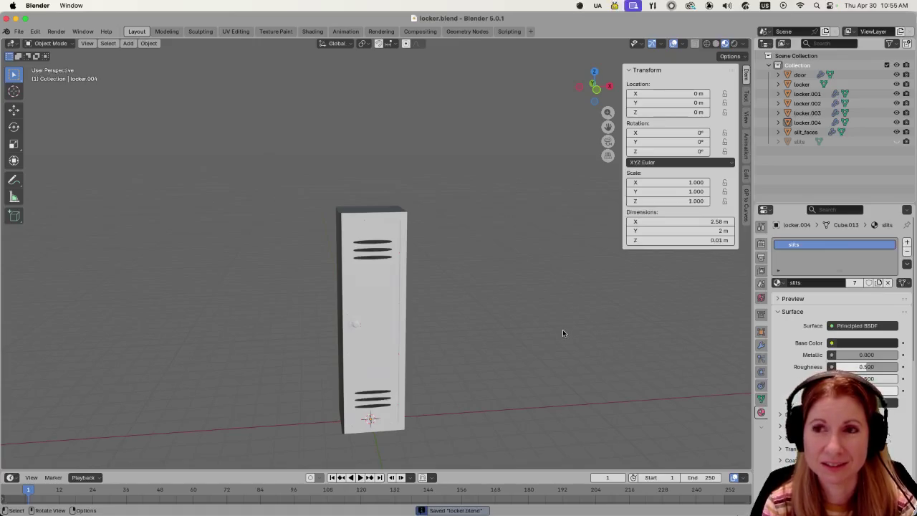
middle_drag(563, 332, 476, 333)
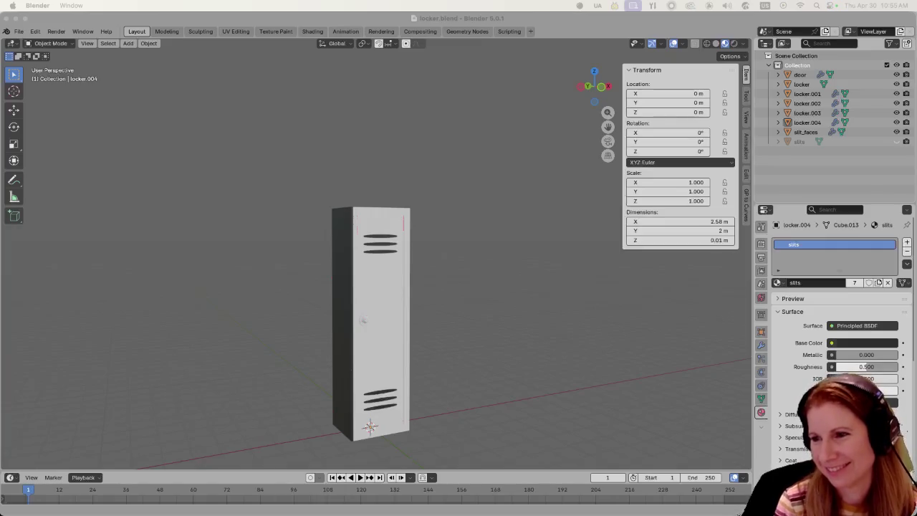
key(super+Tab)
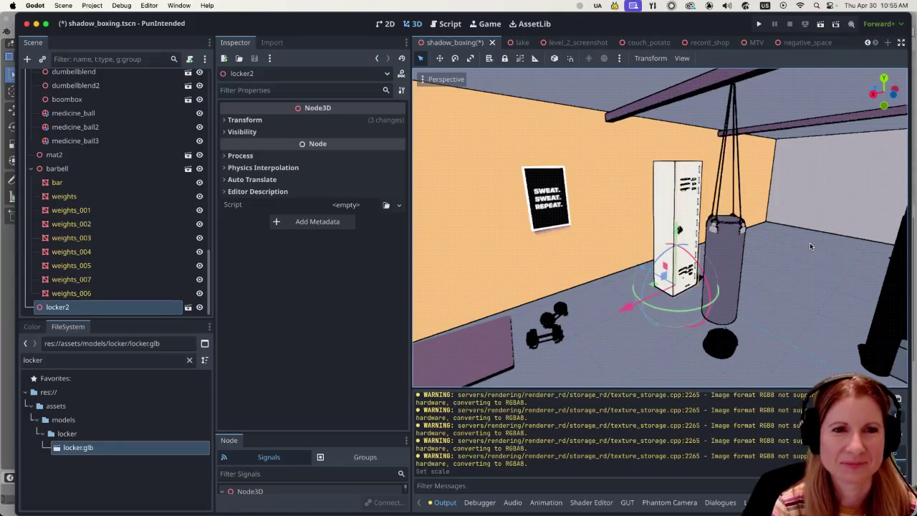
Orbit and zoom around the reimported locker in the gym scene, viewing it from the side wall and from above.
middle_drag(784, 240, 721, 227)
scroll(721, 227, up, 2)
scroll(713, 230, up, 2)
scroll(702, 235, up, 1)
scroll(693, 239, up, 2)
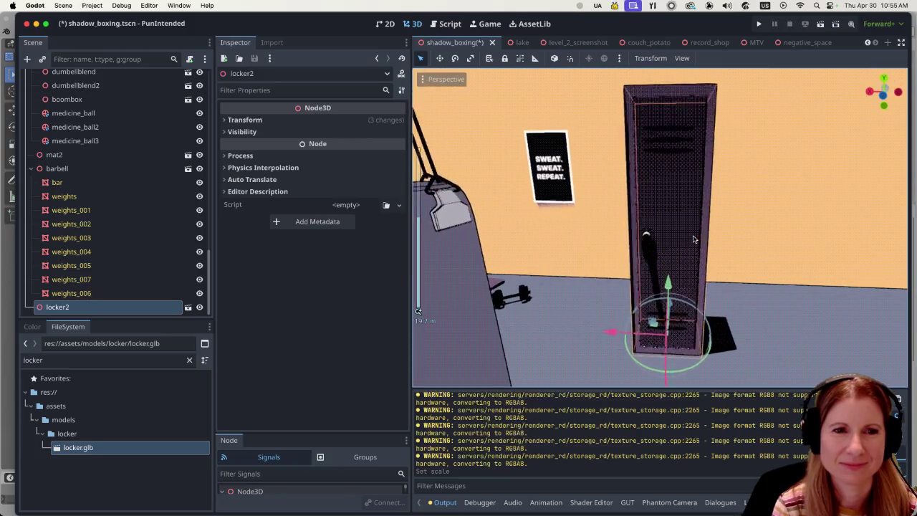
mouse_move(696, 239)
middle_down()
mouse_move(573, 243)
mouse_move(691, 241)
middle_up()
scroll(674, 243, down, 3)
scroll(674, 242, down, 3)
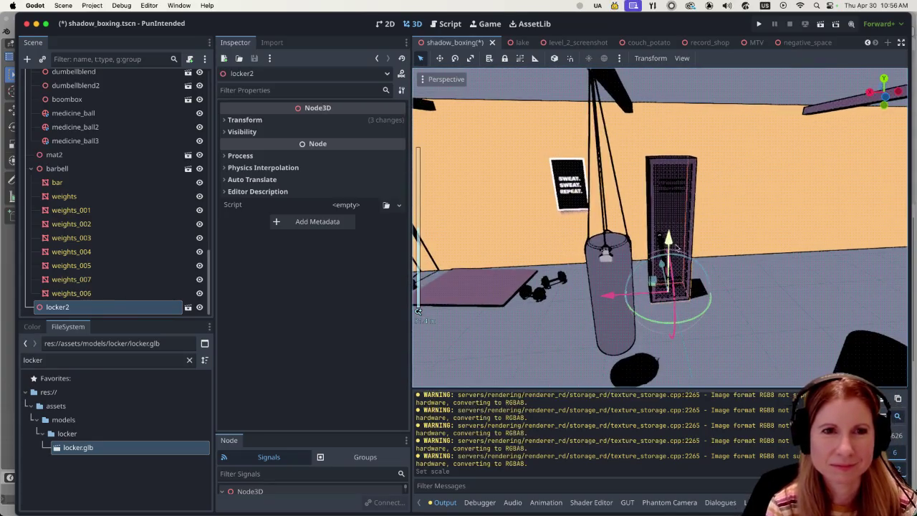
click(769, 310)
mouse_move(648, 273)
middle_down()
mouse_move(536, 337)
mouse_move(732, 153)
mouse_move(643, 245)
middle_up()
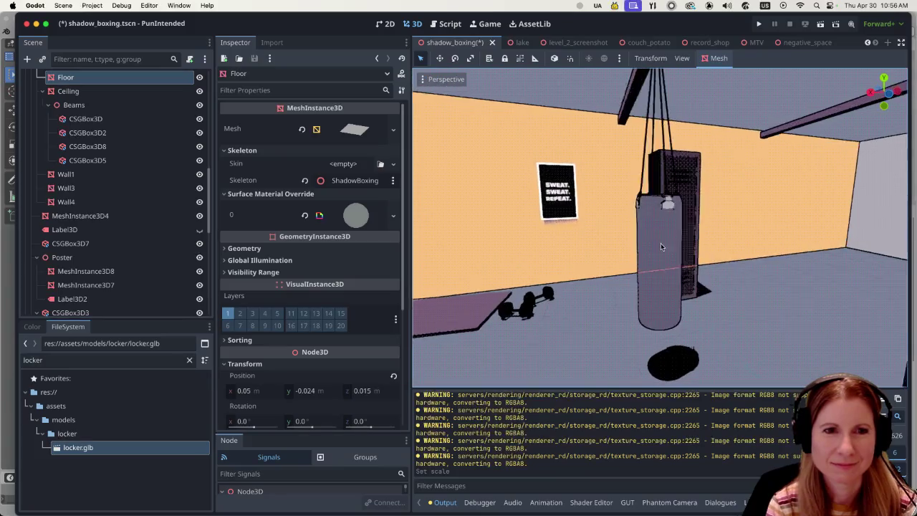
scroll(643, 245, down, 5)
scroll(648, 240, up, 5)
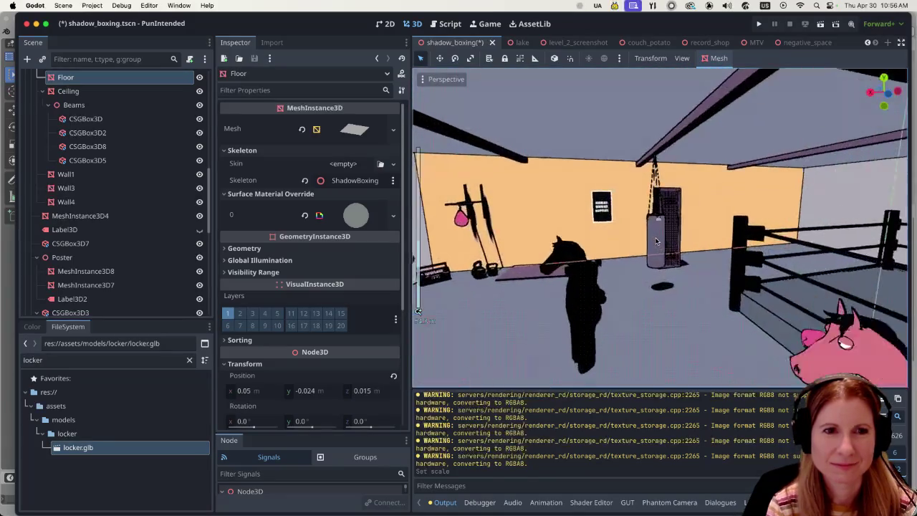
scroll(656, 236, up, 3)
scroll(657, 236, up, 3)
scroll(658, 238, down, 3)
scroll(659, 238, down, 2)
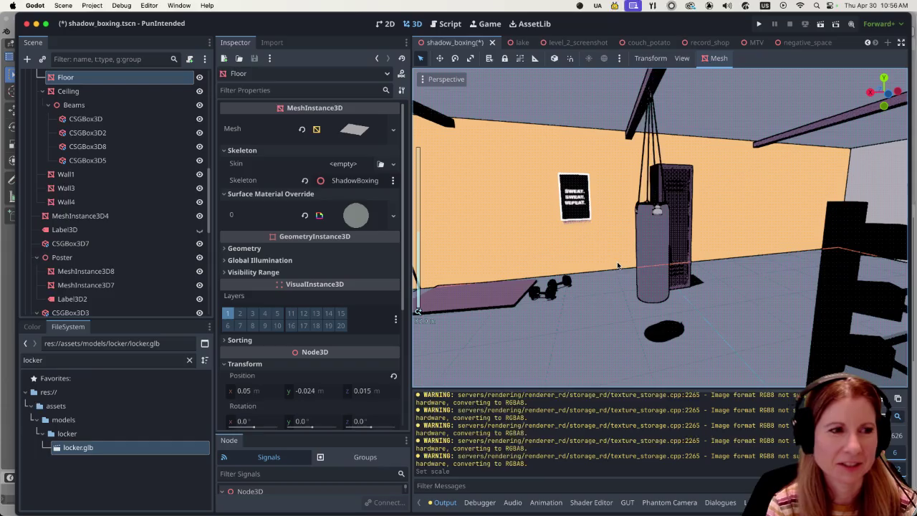
Check locker.glb's Advanced Import Settings, look over the locker once more, then return to Blender.
double_click(111, 454)
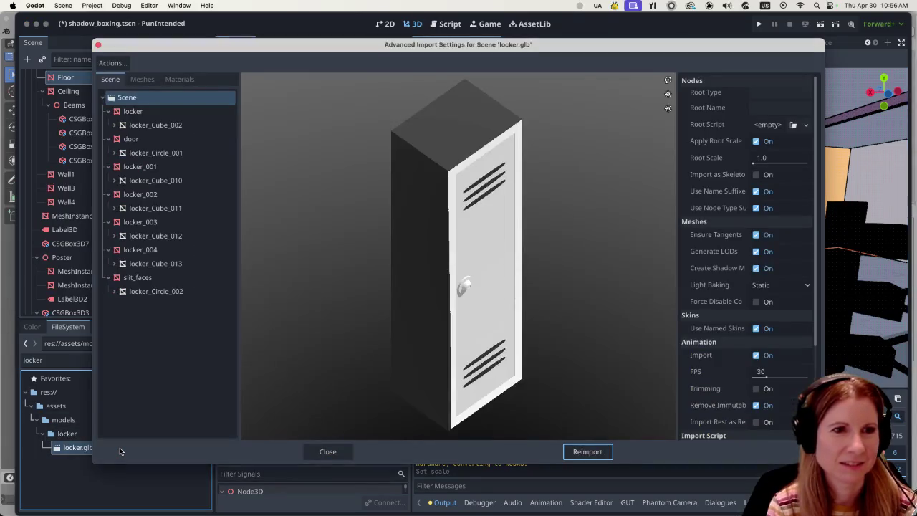
click(326, 452)
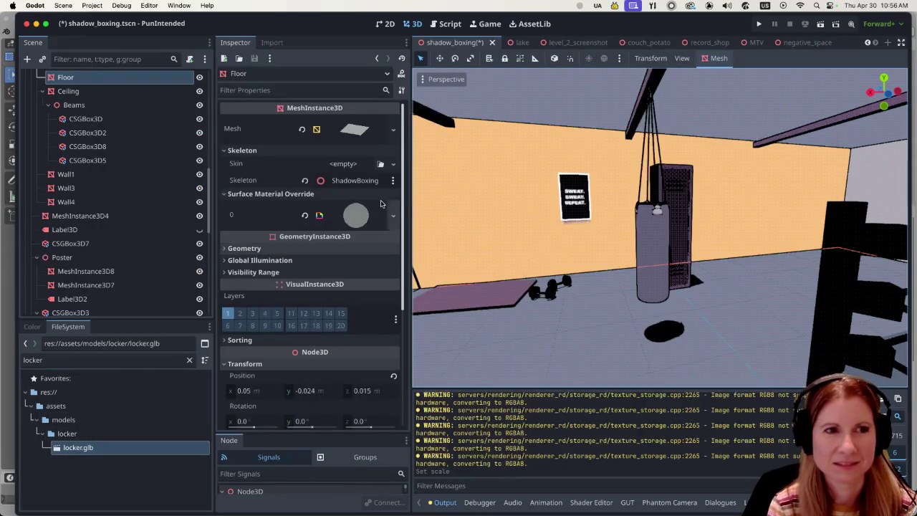
middle_drag(721, 302, 705, 308)
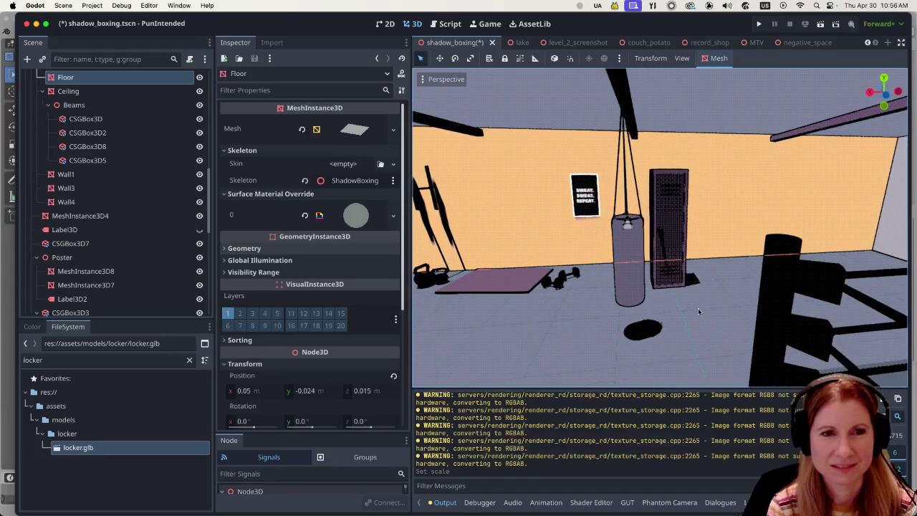
scroll(698, 305, up, 5)
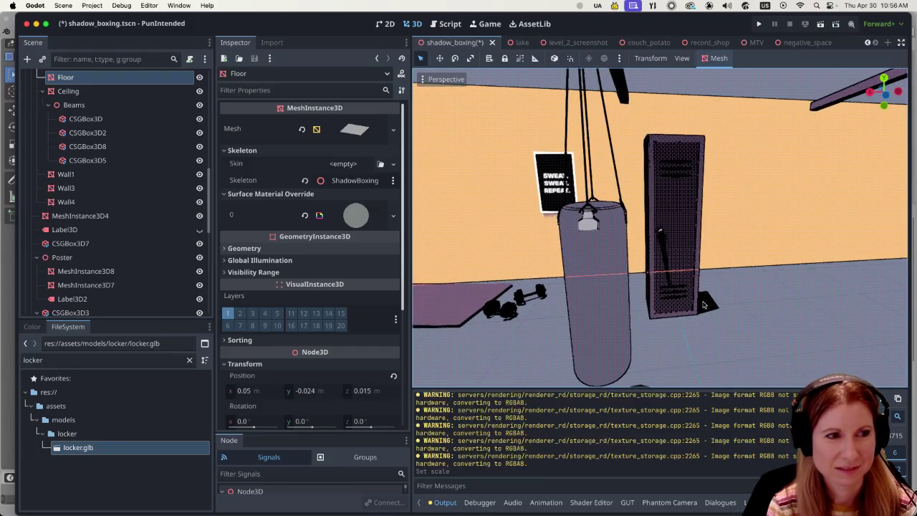
scroll(766, 297, up, 1)
scroll(766, 297, up, 3)
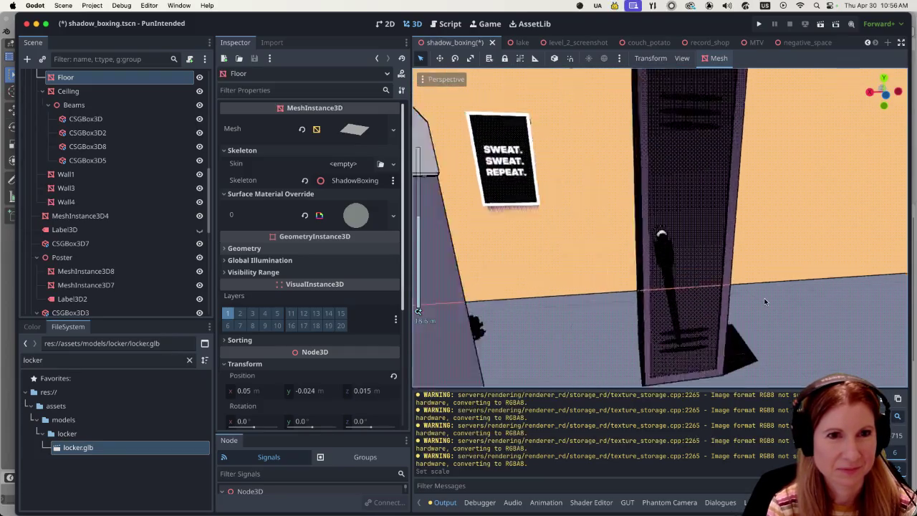
scroll(767, 297, down, 4)
scroll(767, 296, up, 4)
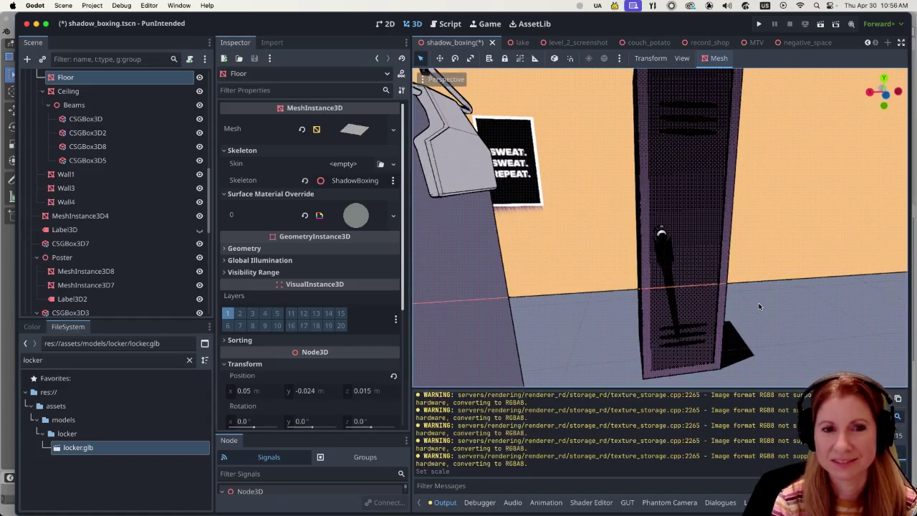
key(super+Tab)
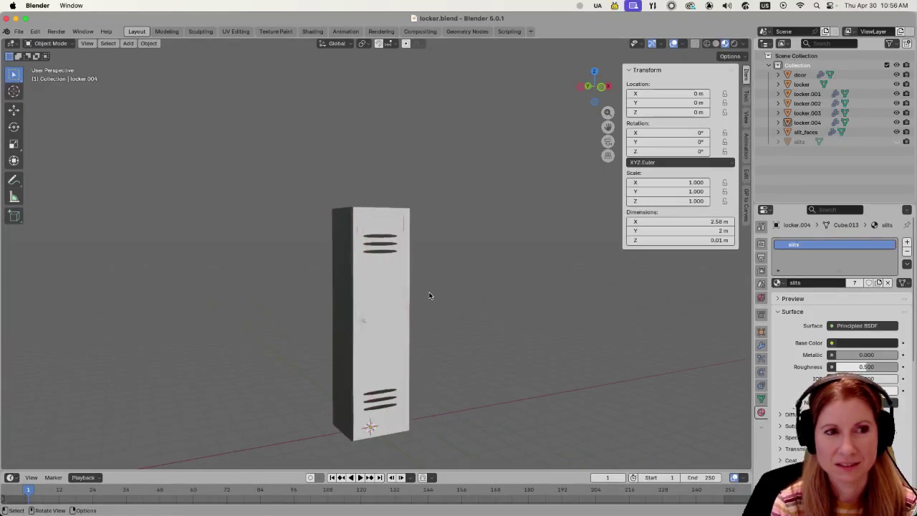
Select the door, enter Edit Mode and select the faces using the door material.
click(383, 294)
mouse_move(383, 294)
middle_down()
mouse_move(500, 305)
mouse_move(470, 313)
middle_up()
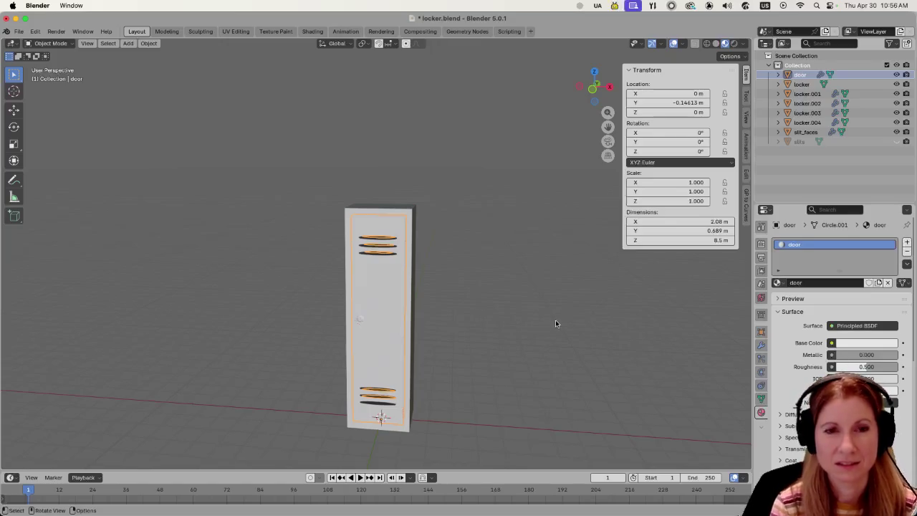
key(Tab)
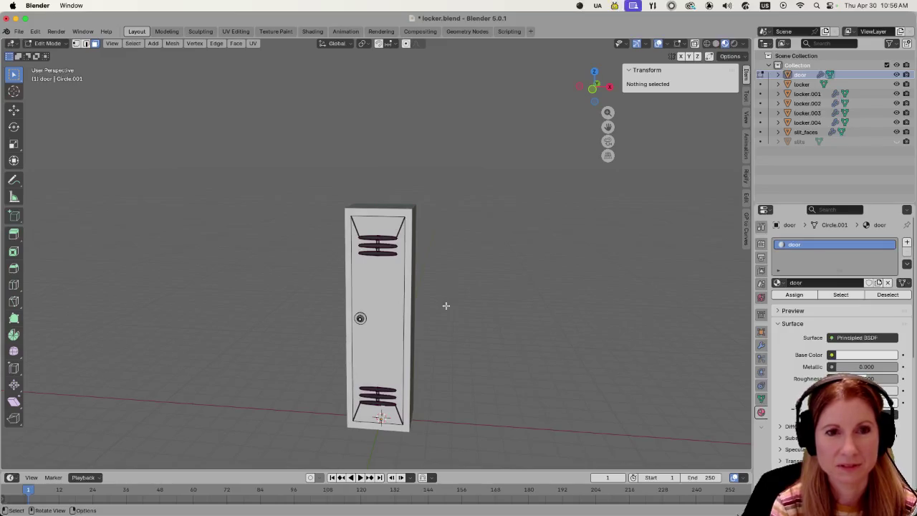
click(841, 295)
middle_drag(516, 351, 585, 321)
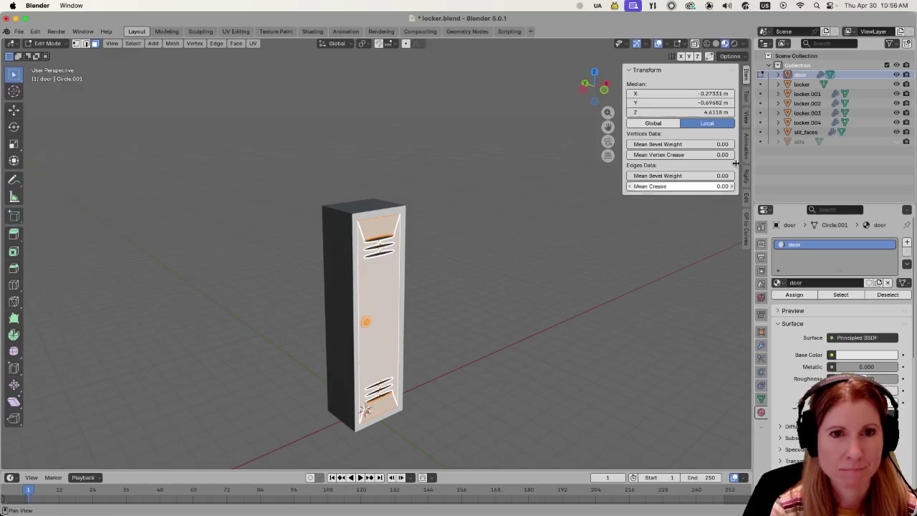
Inspect the door's upper vent slits, then clear the selection and re-enter the door's Edit Mode.
click(813, 133)
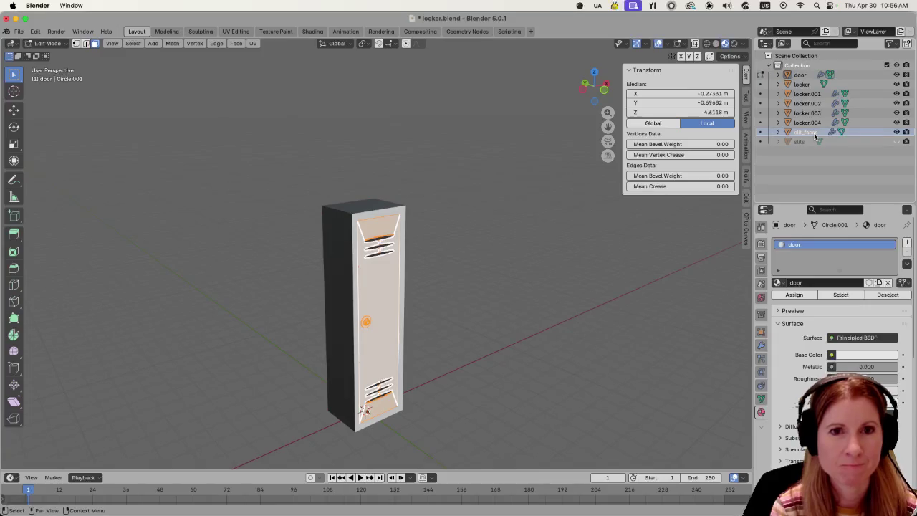
key(alt+a)
click(378, 255)
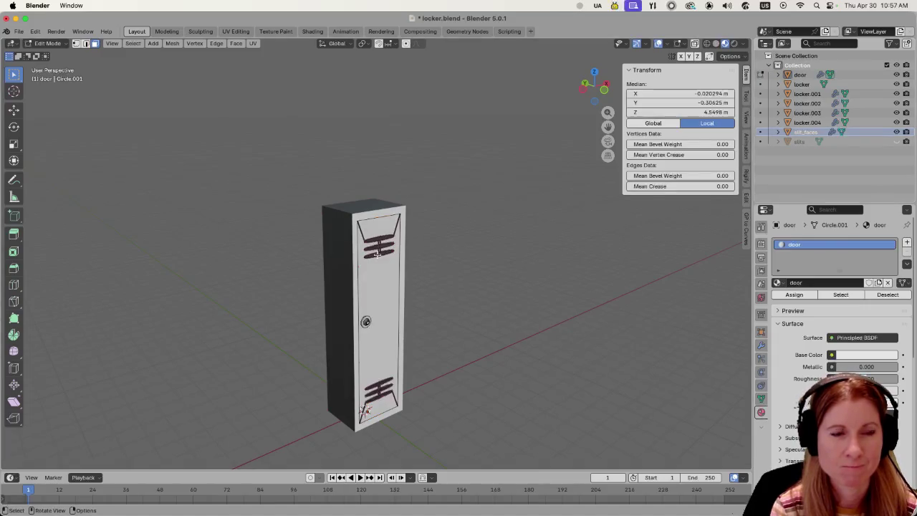
key(Tab)
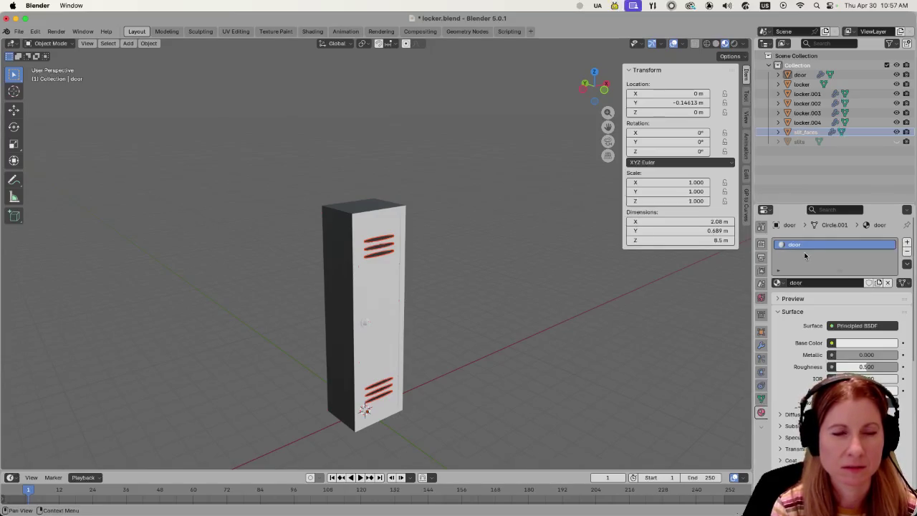
key(alt+a)
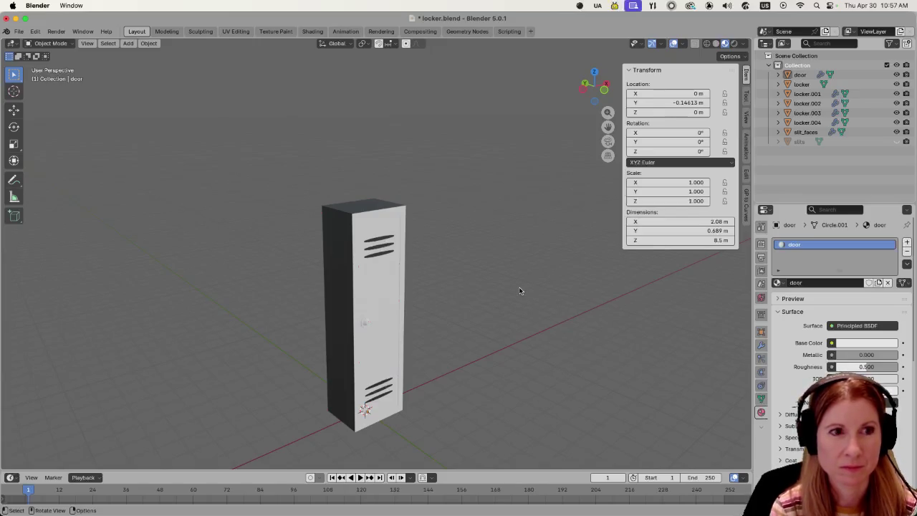
key(Tab)
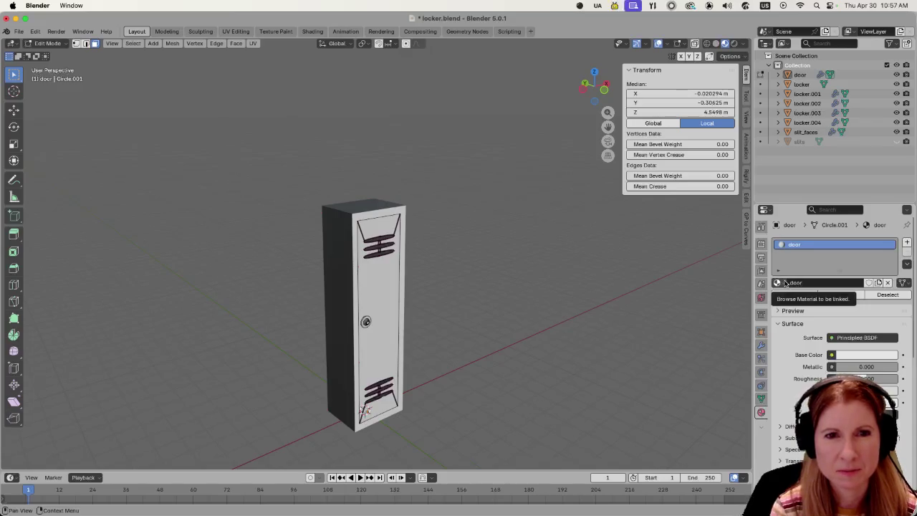
Link the slits material to the door's material slot and select the faces using it.
click(785, 283)
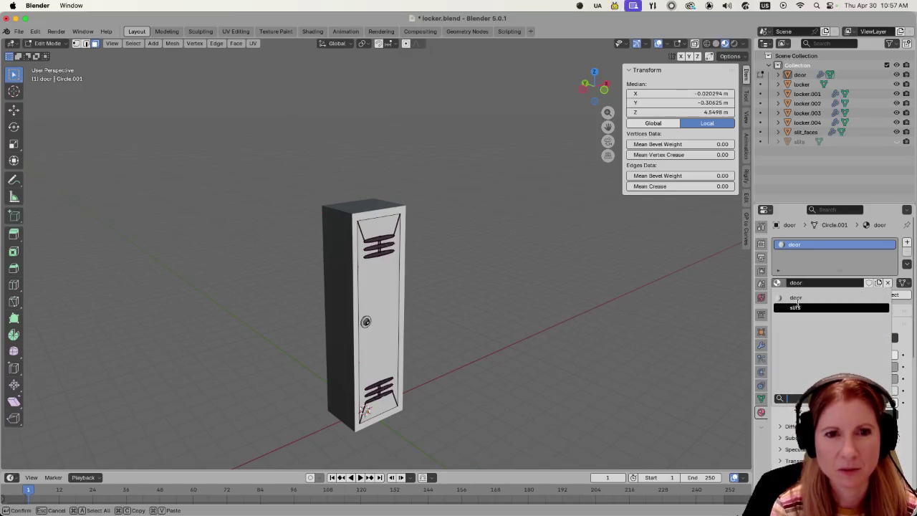
click(796, 306)
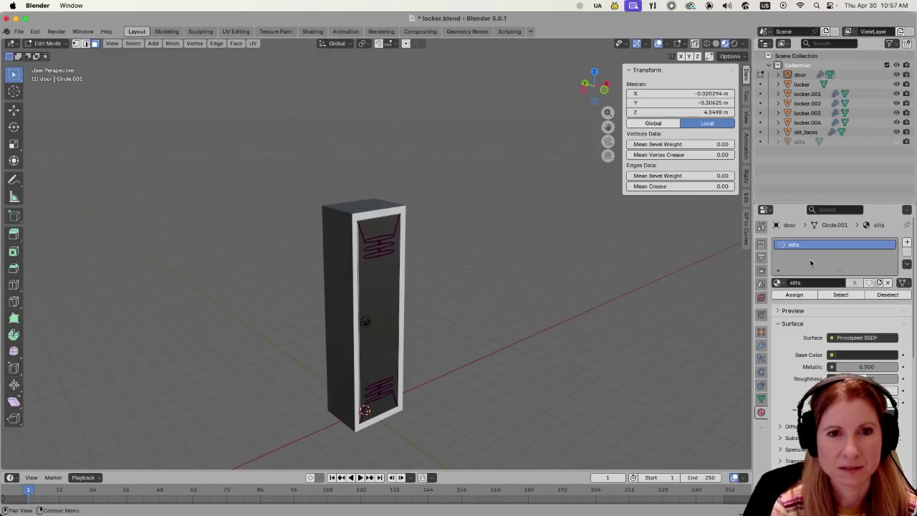
click(841, 295)
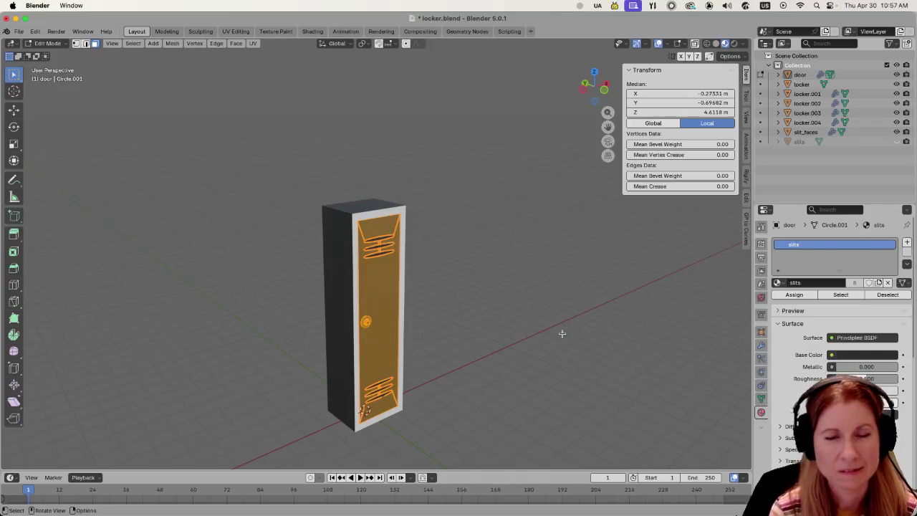
Invert the door mesh selection to isolate the slits, return to object mode, and undo the material swap.
click(467, 329)
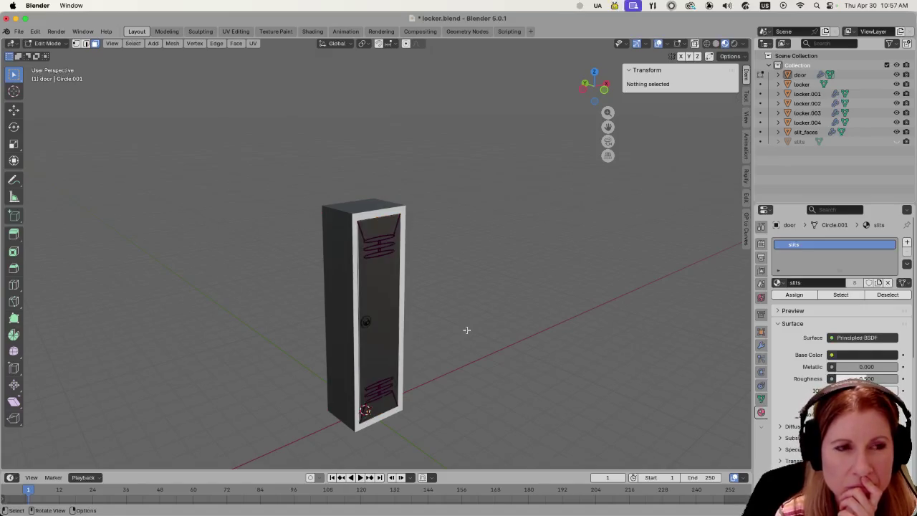
key(a)
key(ctrl+i)
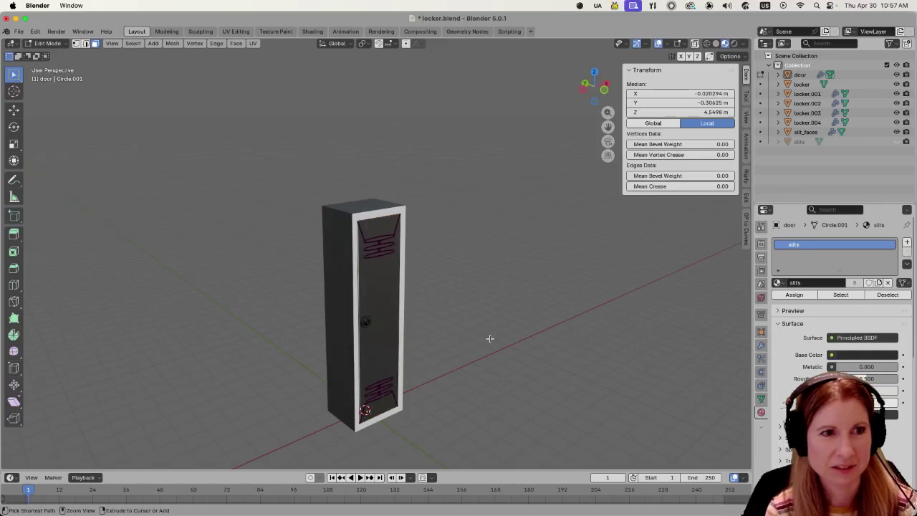
key(Tab)
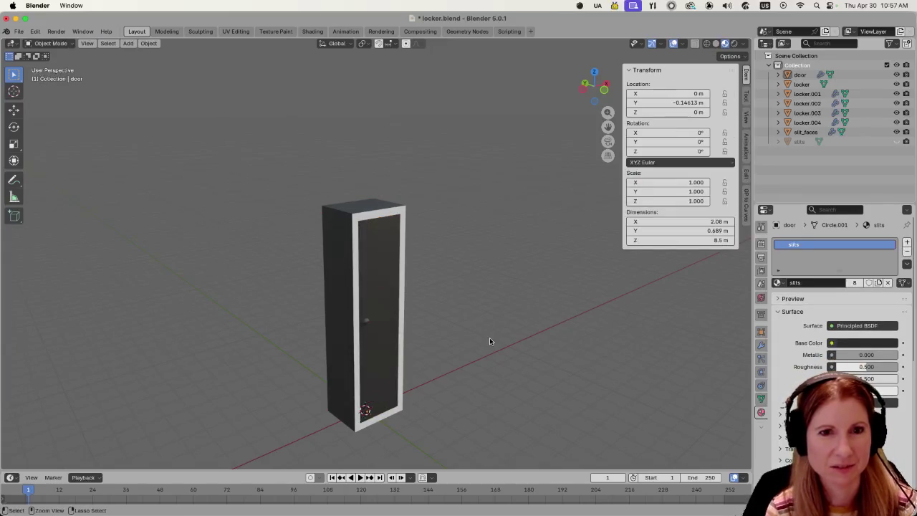
key(ctrl+z)
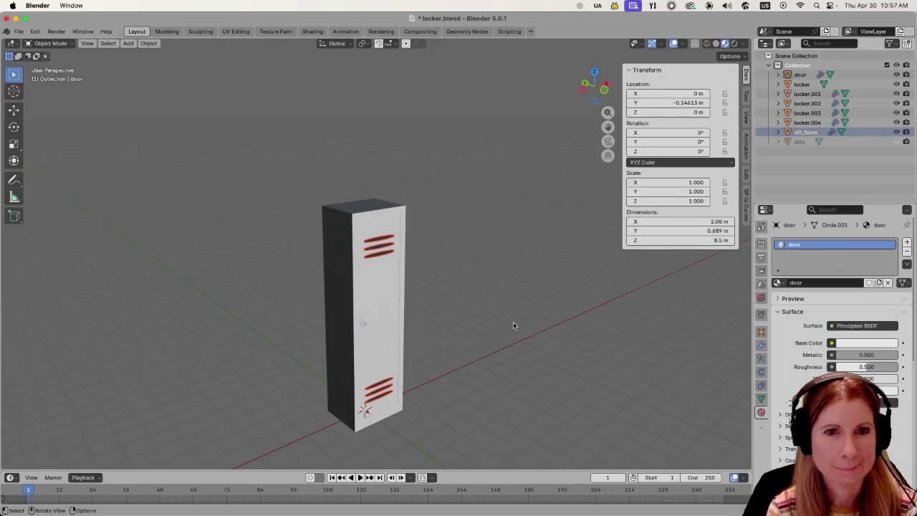
Enter the door's Edit Mode and invert the selection to show the door panel without slits.
key(alt+a)
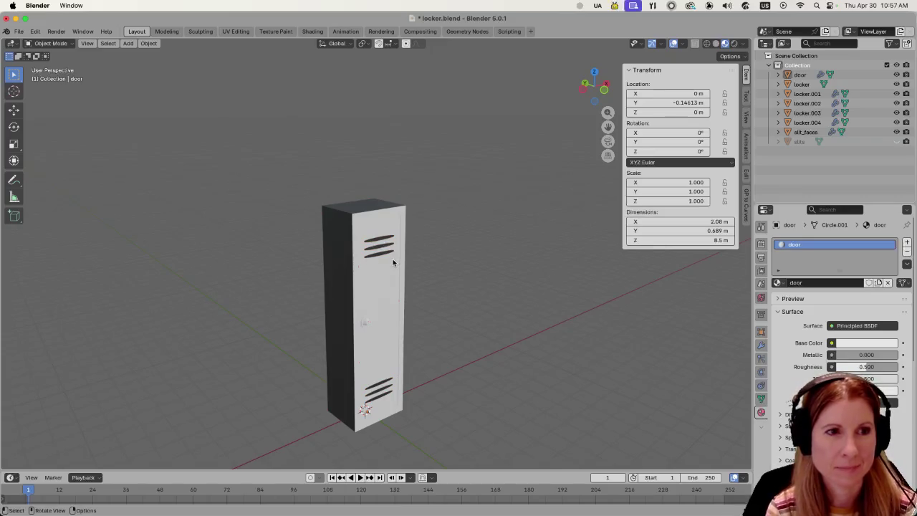
key(Tab)
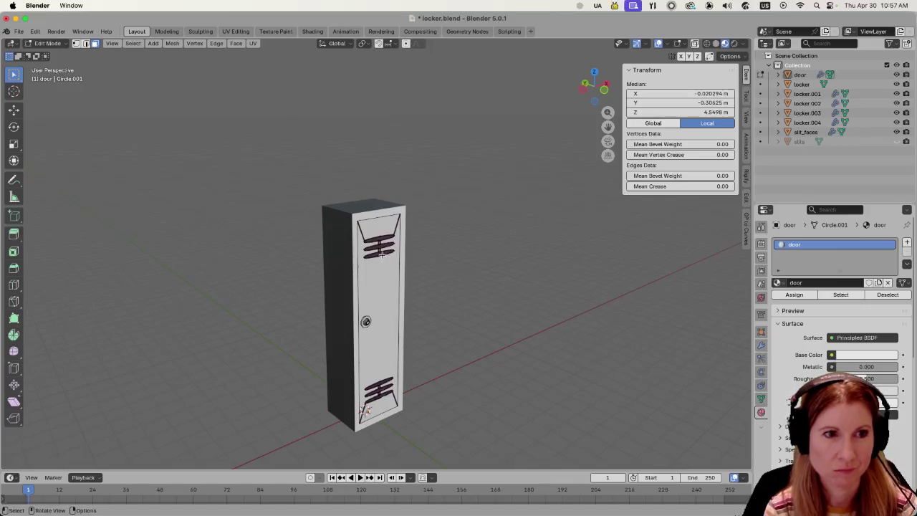
key(ctrl+i)
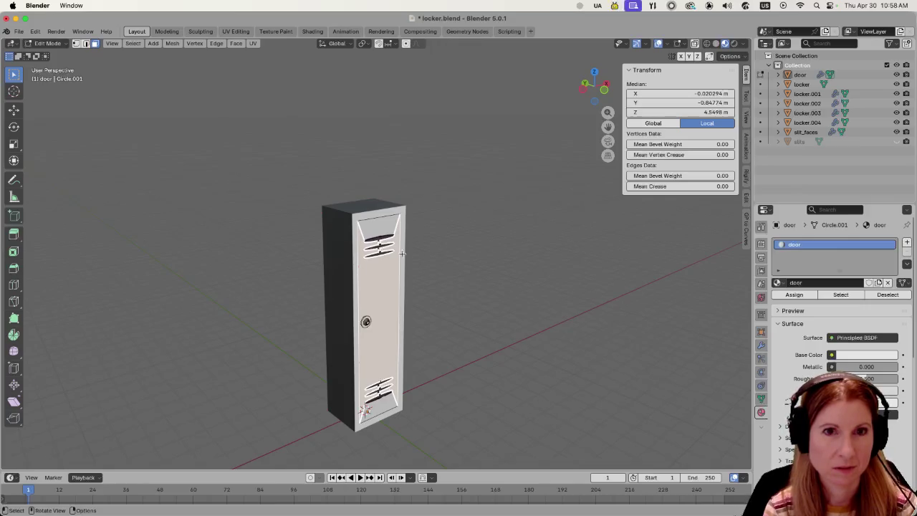
Switch to the slit_faces object, enter its Edit Mode and select the faces using the slits material.
click(811, 134)
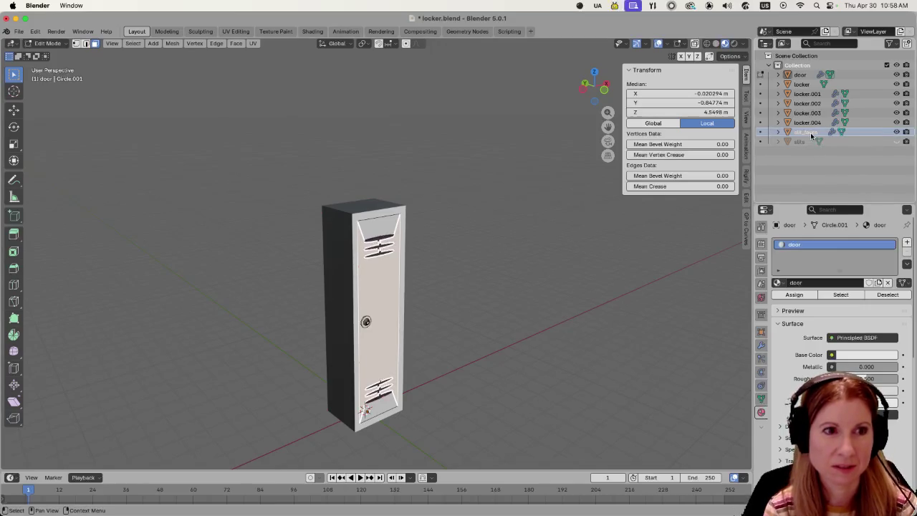
key(alt+a)
key(Tab)
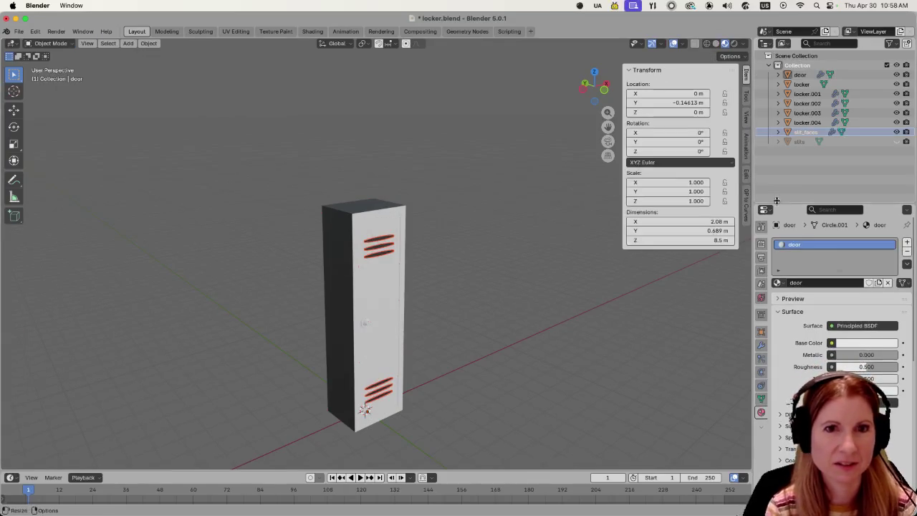
click(802, 83)
click(799, 74)
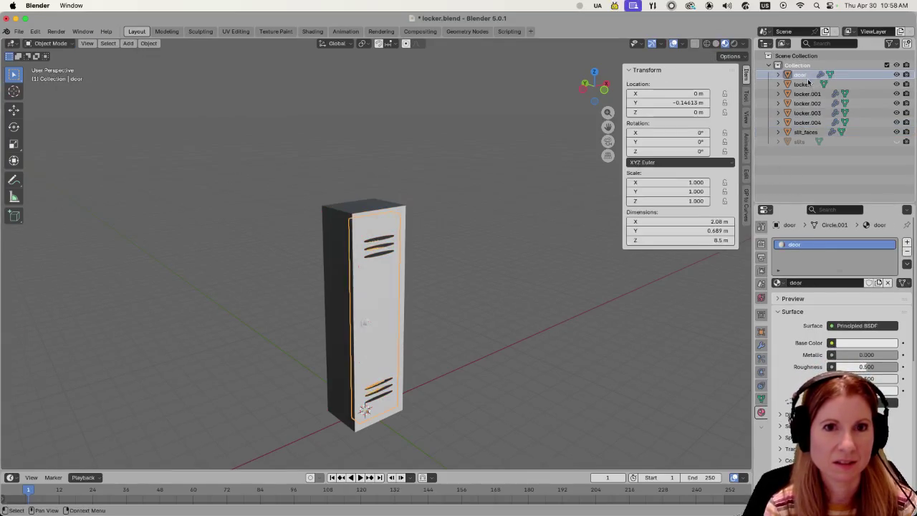
click(801, 132)
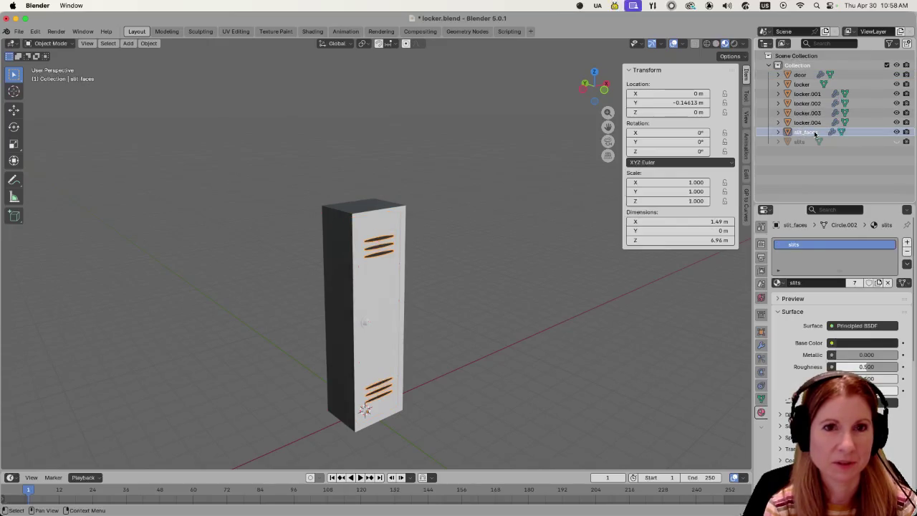
key(Tab)
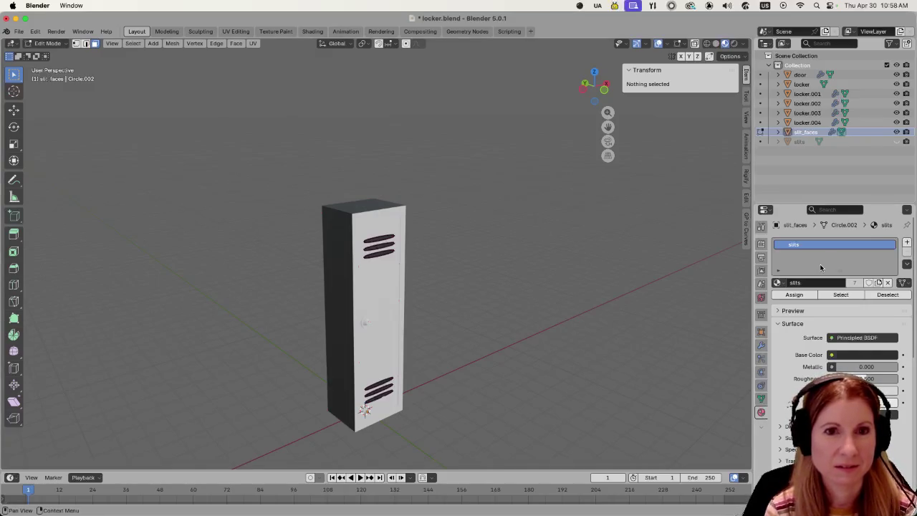
click(841, 295)
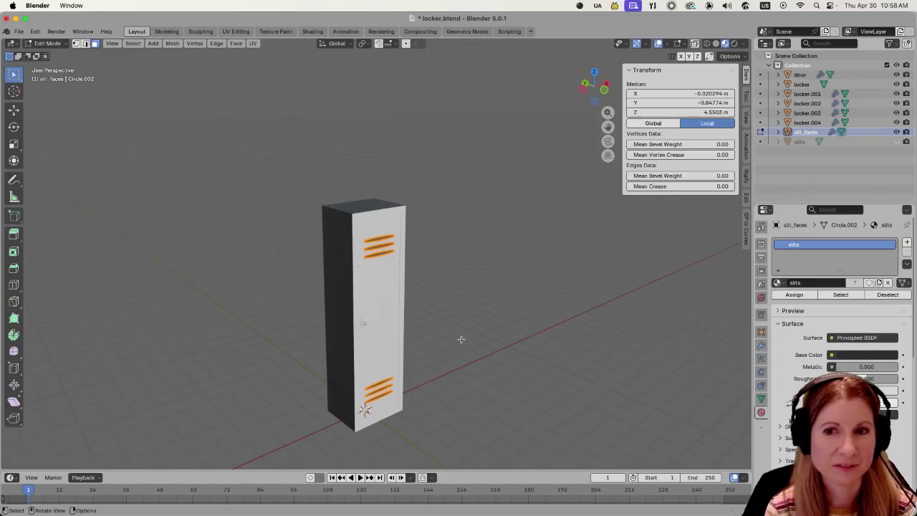
Orbit and zoom around the locker to confirm the selected slit faces cover only the vent slits.
middle_drag(477, 332, 465, 311)
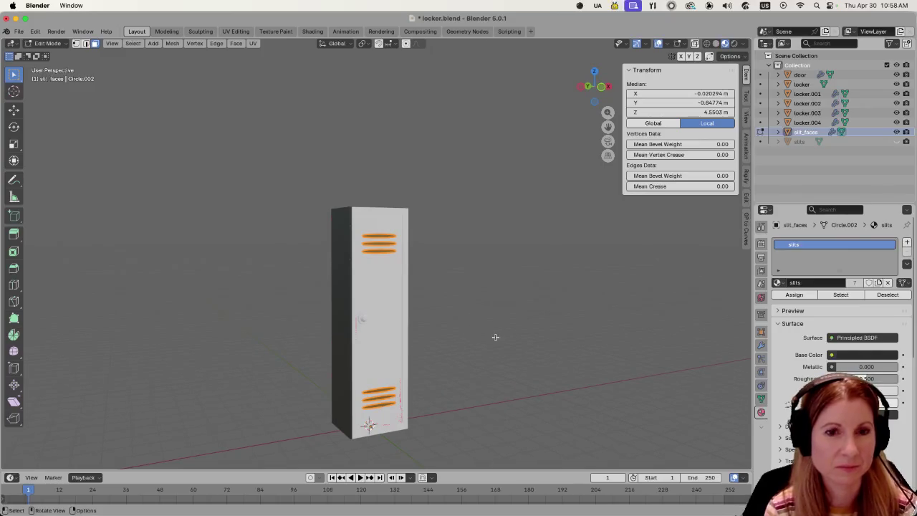
scroll(473, 335, up, 2)
scroll(467, 336, up, 2)
scroll(467, 337, down, 3)
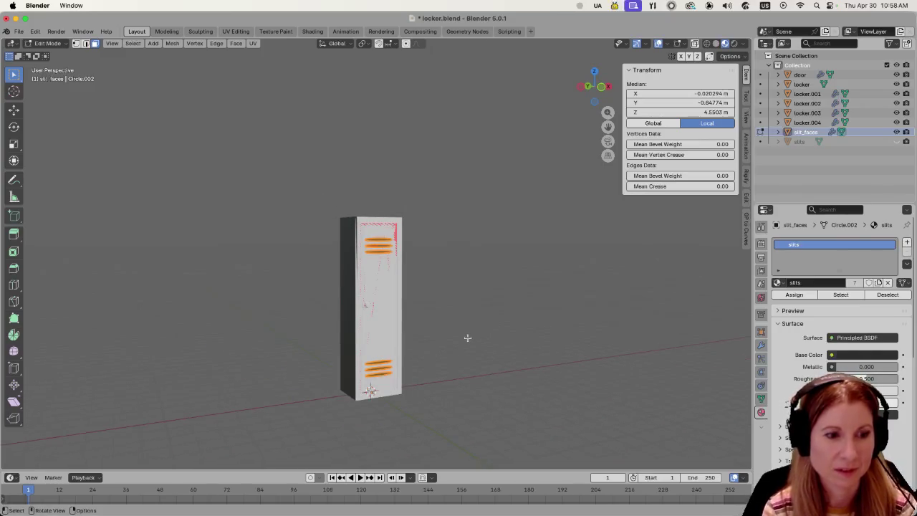
middle_drag(518, 280, 466, 299)
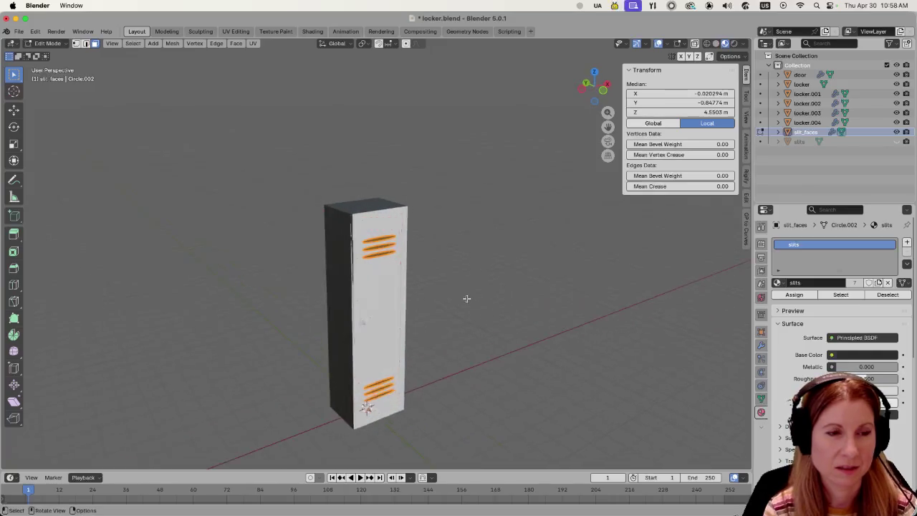
scroll(462, 302, up, 1)
In the door object's Edit Mode, select the faces using the door material, then exit to object mode.
key(Tab)
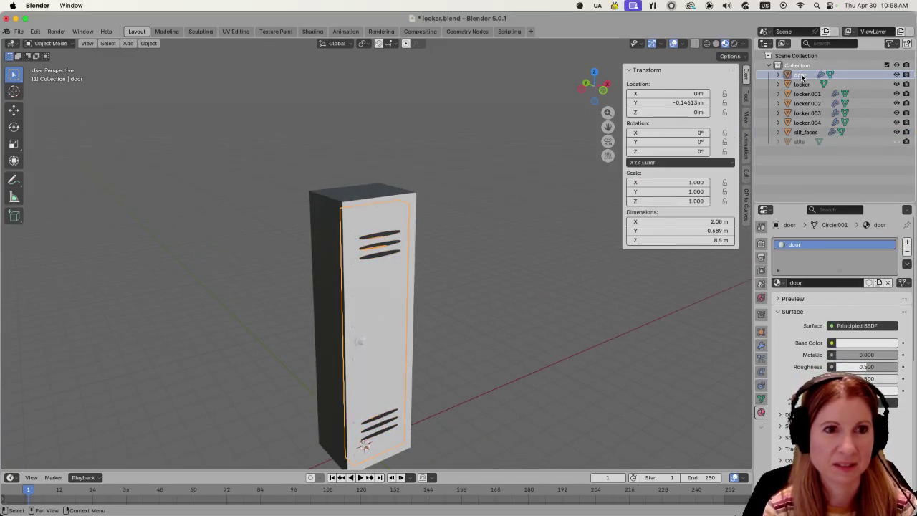
click(801, 85)
click(800, 75)
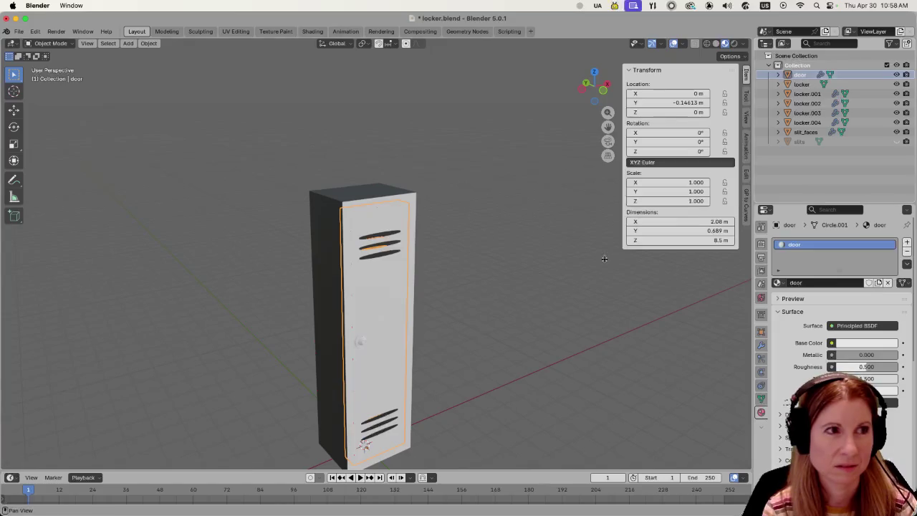
key(Tab)
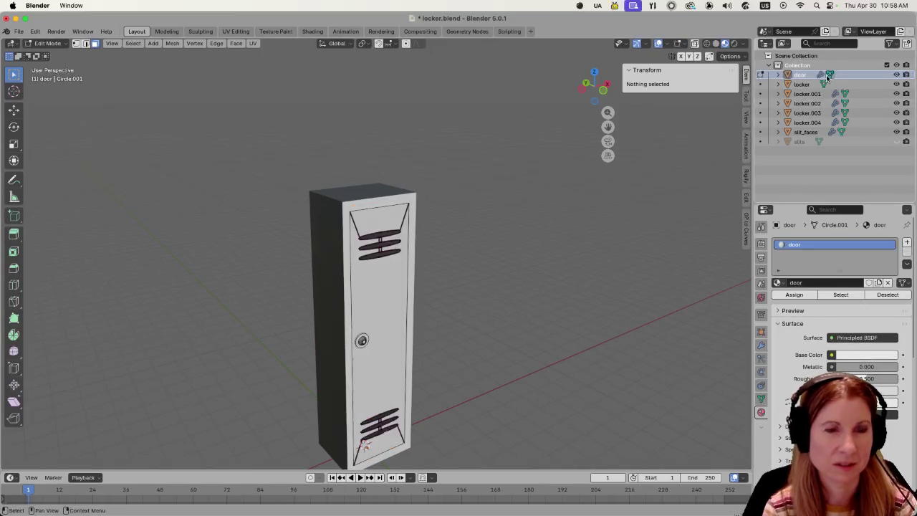
click(853, 298)
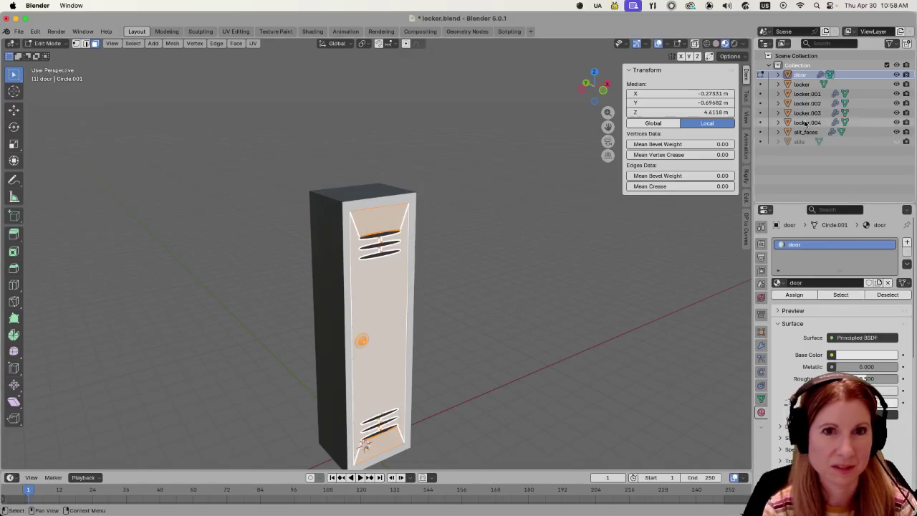
key(Tab)
View the locker straight on from the front and deselect the door.
middle_drag(544, 306, 512, 290)
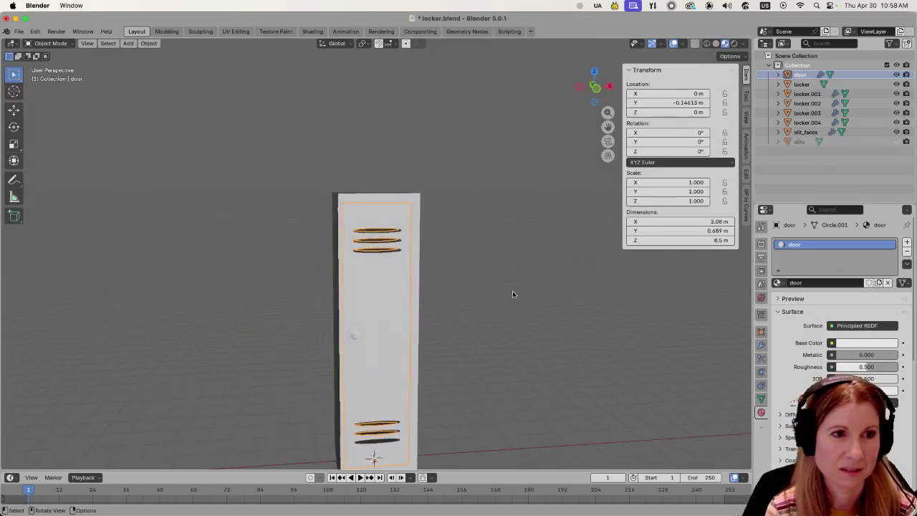
scroll(513, 291, down, 3)
scroll(458, 264, up, 3)
key(Tab)
key(Tab)
click(485, 301)
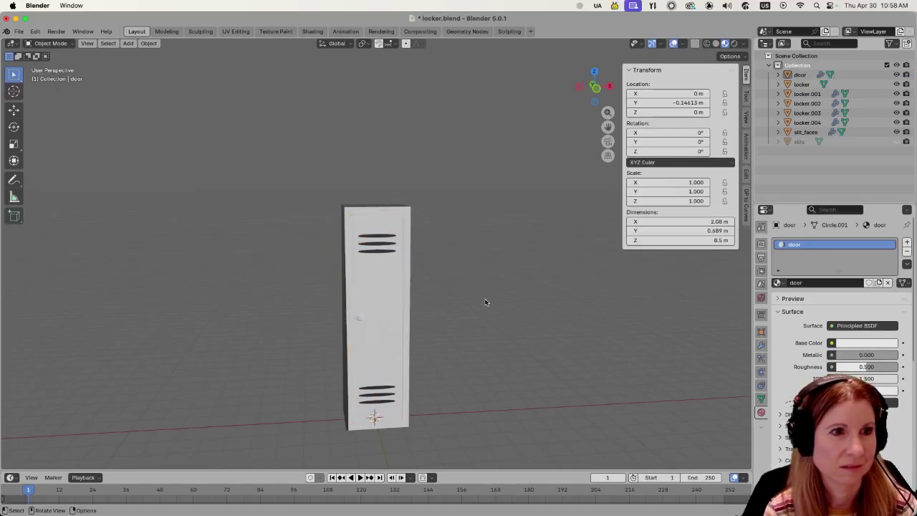